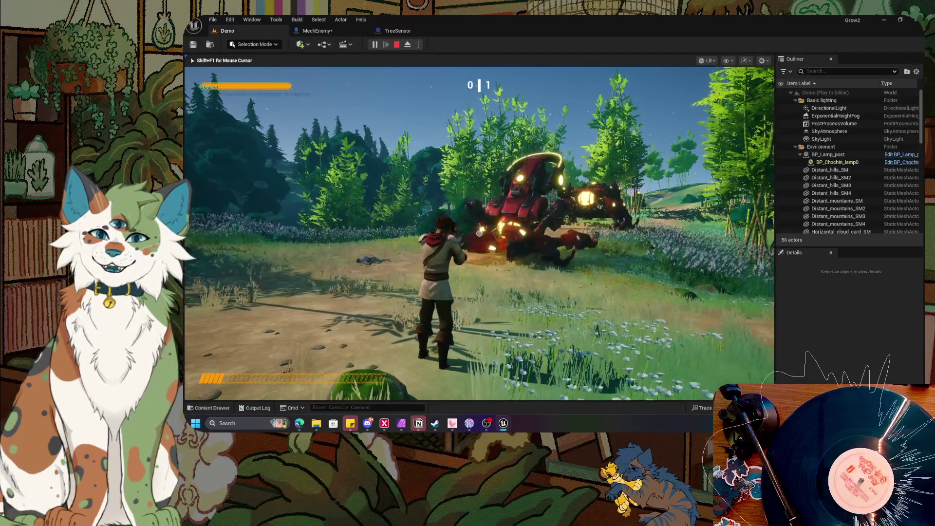
Step: Run the character briefly toward the mech, then stop the Demo level play session
{"action": "key", "text": "w"}
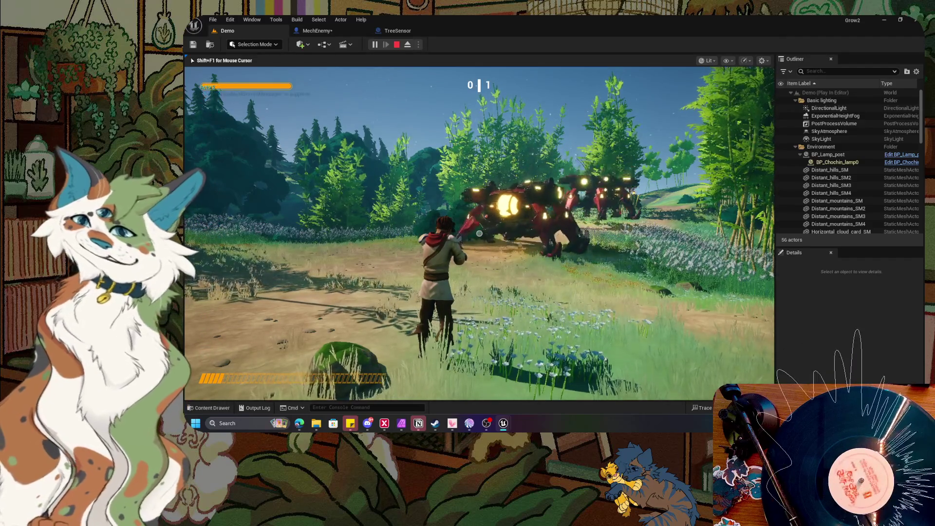
{"action": "key", "text": "Escape"}
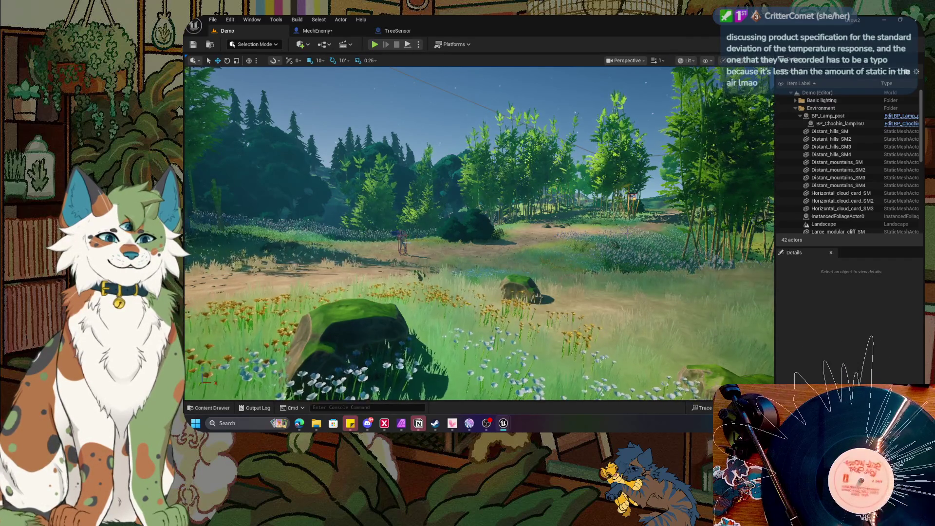
Step: In MechEnemy's graph, wire Event Tick's Delta Seconds into Print String's In String, then preview it
{"action": "left_click", "coordinate": [368, 34]}
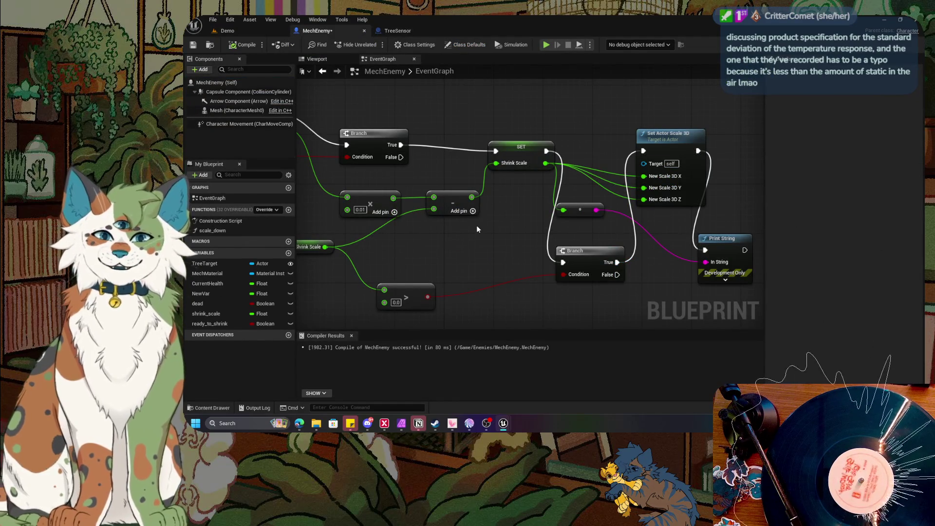
{"action": "left_click_drag", "start_coordinate": [460, 233], "coordinate": [584, 236]}
{"action": "right_click", "coordinate": [391, 197]}
{"action": "key", "text": "Escape"}
{"action": "left_click_drag", "start_coordinate": [713, 217], "coordinate": [579, 223]}
{"action": "left_click", "coordinate": [578, 223]}
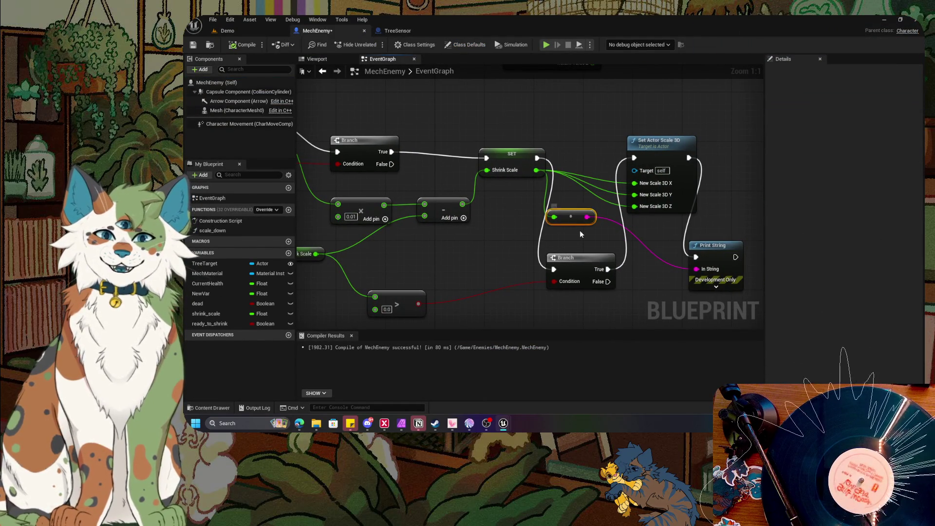
{"action": "scroll", "coordinate": [456, 250], "scroll_direction": "down", "scroll_amount": 3}
{"action": "scroll", "coordinate": [414, 182], "scroll_direction": "up", "scroll_amount": 1}
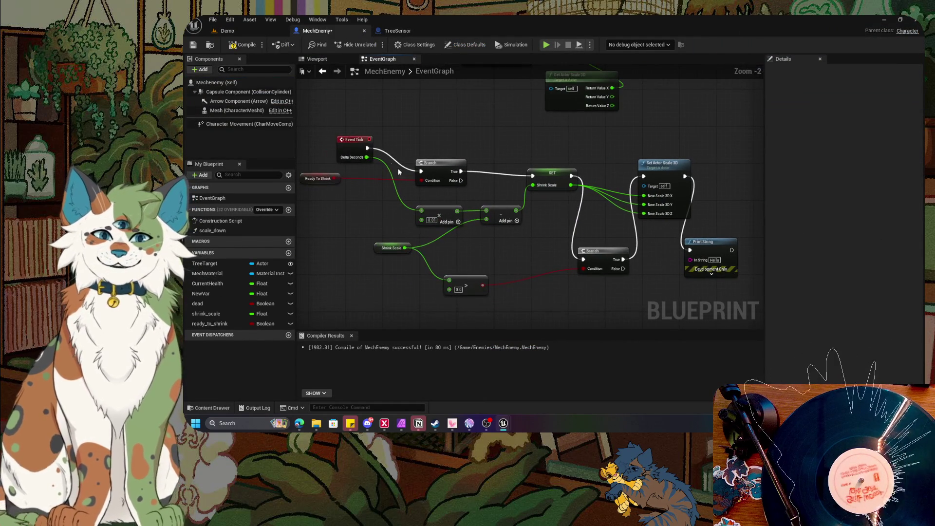
{"action": "mouse_move", "coordinate": [366, 157]}
{"action": "left_mouse_down"}
{"action": "mouse_move", "coordinate": [390, 182]}
{"action": "mouse_move", "coordinate": [691, 259]}
{"action": "left_mouse_up"}
{"action": "left_click", "coordinate": [546, 45]}
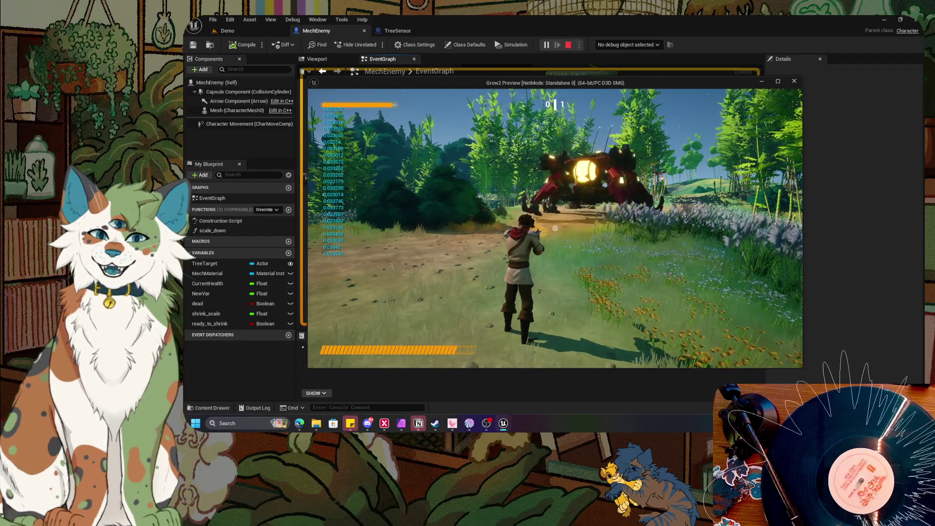
{"action": "key", "text": "Escape"}
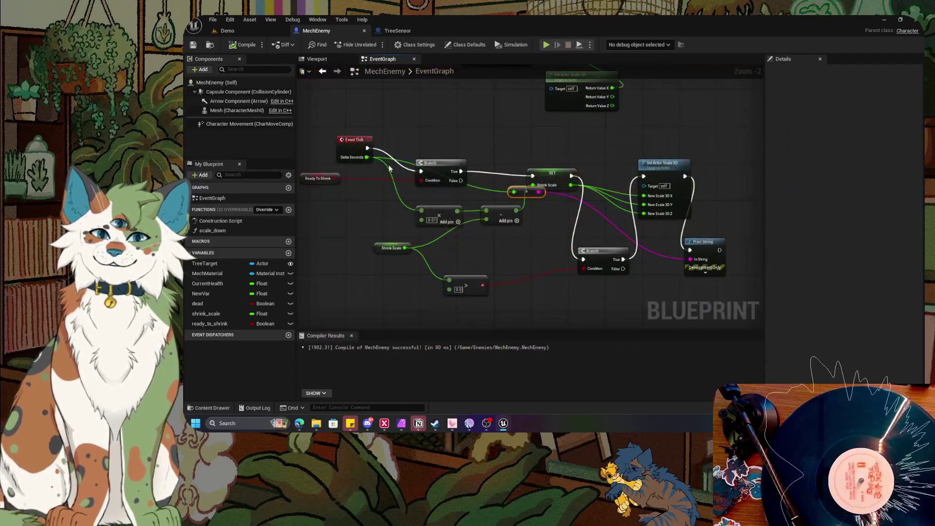
Step: Add a comment box to the graph and place it above the Event Tick node
{"action": "right_click", "coordinate": [439, 224]}
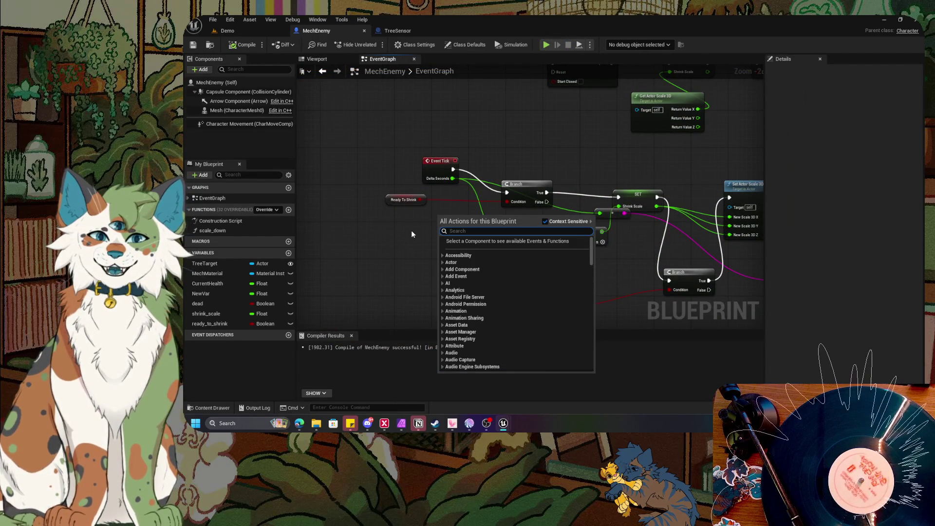
{"action": "type", "text": "comment"}
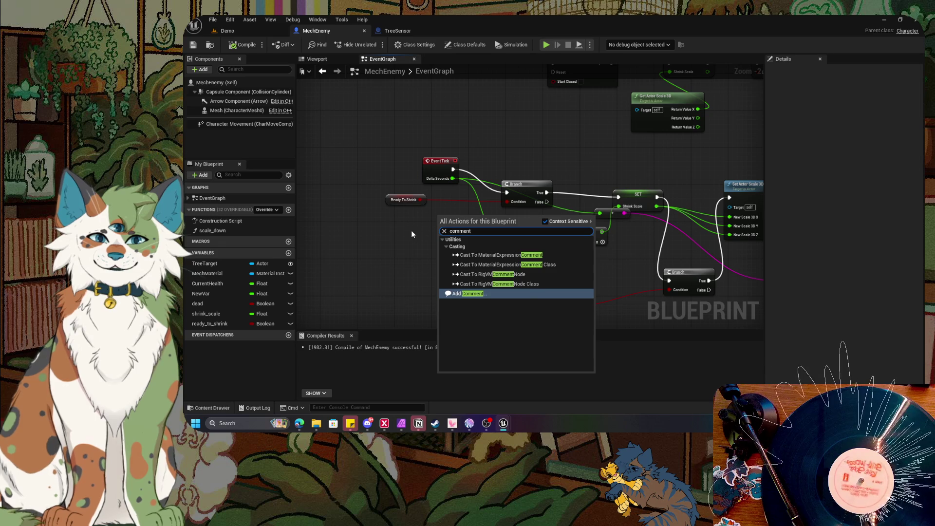
{"action": "left_click", "coordinate": [473, 294]}
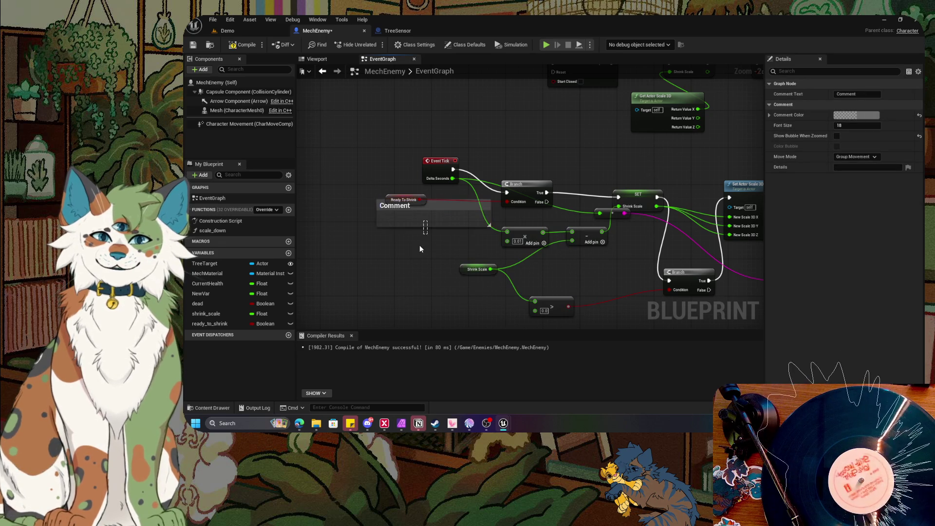
{"action": "mouse_move", "coordinate": [441, 209]}
{"action": "left_mouse_down"}
{"action": "mouse_move", "coordinate": [440, 144]}
{"action": "mouse_move", "coordinate": [450, 130]}
{"action": "left_mouse_up"}
{"action": "left_click", "coordinate": [448, 137]}
{"action": "left_click", "coordinate": [444, 125]}
Step: Title the comment 'Delta Sec is around 0.03'
{"action": "double_click", "coordinate": [443, 125]}
{"action": "type", "text": "Delta Sec is around 0.0"}
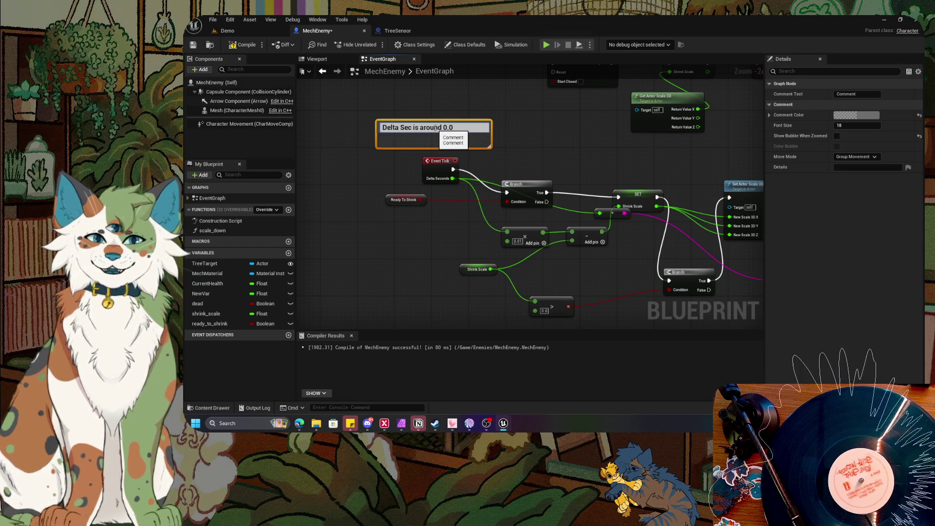
{"action": "type", "text": "3"}
{"action": "left_click", "coordinate": [513, 158]}
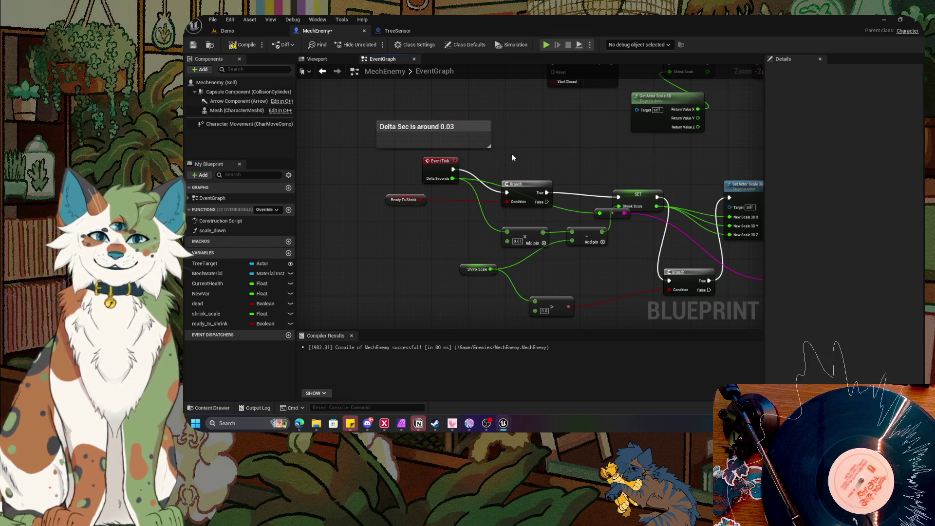
{"action": "left_click_drag", "start_coordinate": [508, 160], "coordinate": [455, 159]}
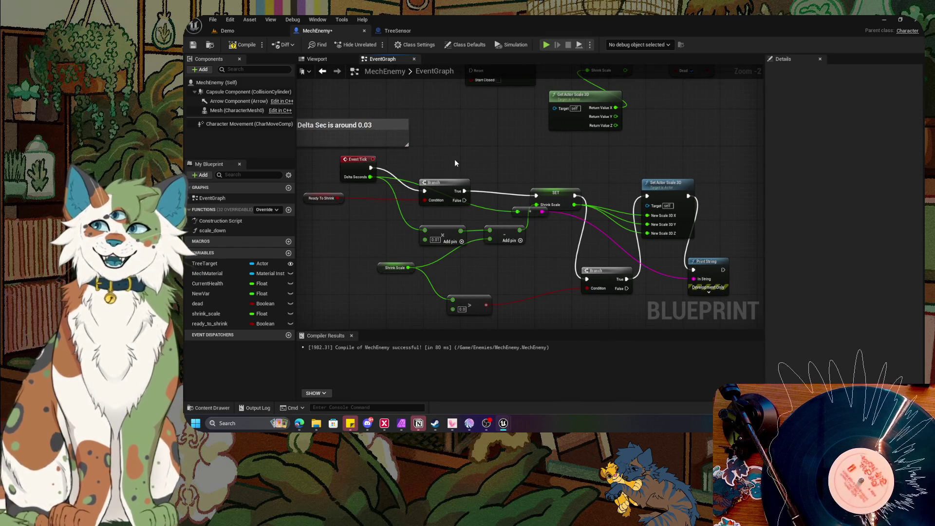
{"action": "left_click_drag", "start_coordinate": [454, 159], "coordinate": [486, 255]}
Step: Inspect the Delay, collision and Stop Movement nodes, then bring up the Windows Start menu
{"action": "scroll", "coordinate": [486, 259], "scroll_direction": "down", "scroll_amount": 2}
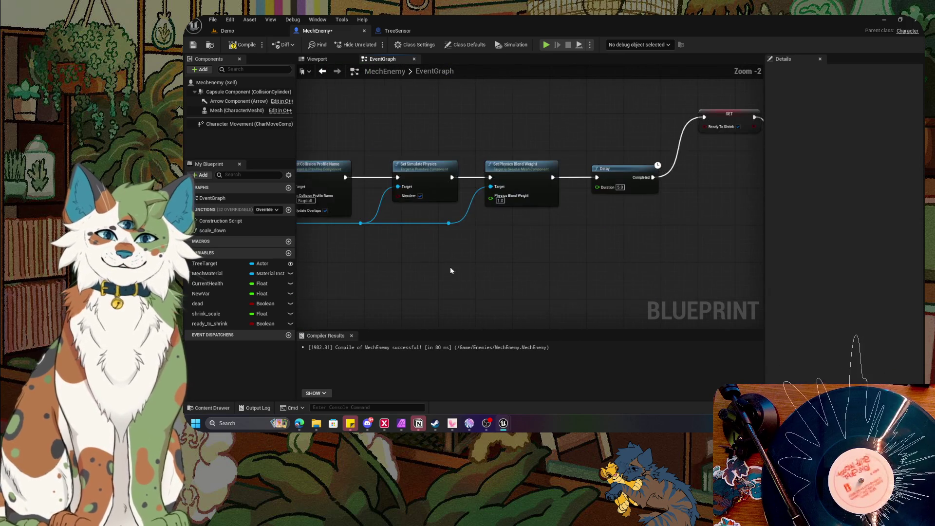
{"action": "right_click", "coordinate": [656, 271]}
{"action": "key", "text": "Escape"}
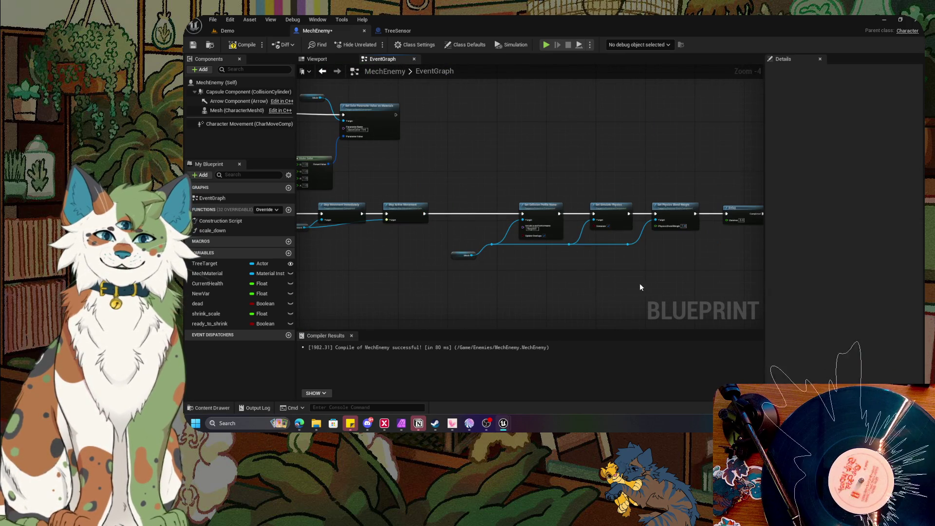
{"action": "scroll", "coordinate": [574, 224], "scroll_direction": "up", "scroll_amount": 3}
{"action": "mouse_move", "coordinate": [574, 223]}
{"action": "left_mouse_down"}
{"action": "mouse_move", "coordinate": [463, 243]}
{"action": "mouse_move", "coordinate": [599, 249]}
{"action": "mouse_move", "coordinate": [652, 284]}
{"action": "mouse_move", "coordinate": [589, 217]}
{"action": "mouse_move", "coordinate": [444, 291]}
{"action": "left_mouse_up"}
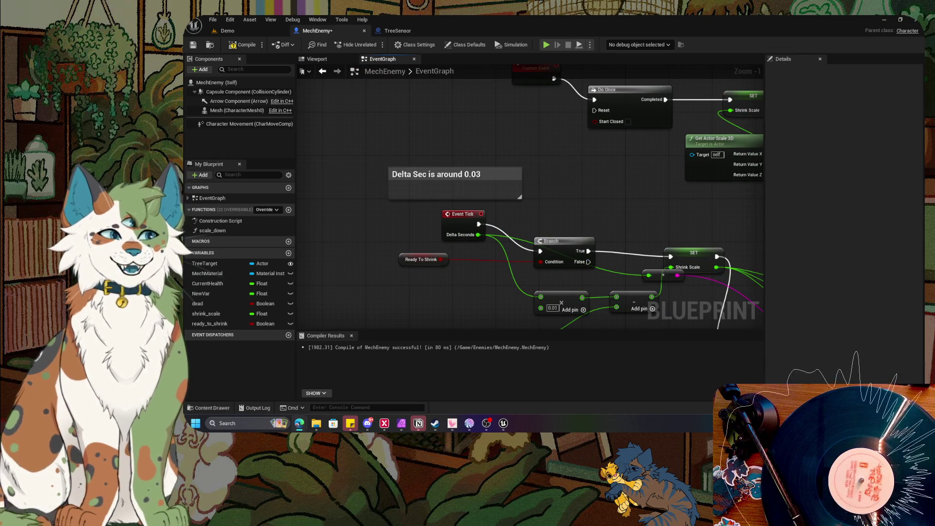
{"action": "key", "text": "super"}
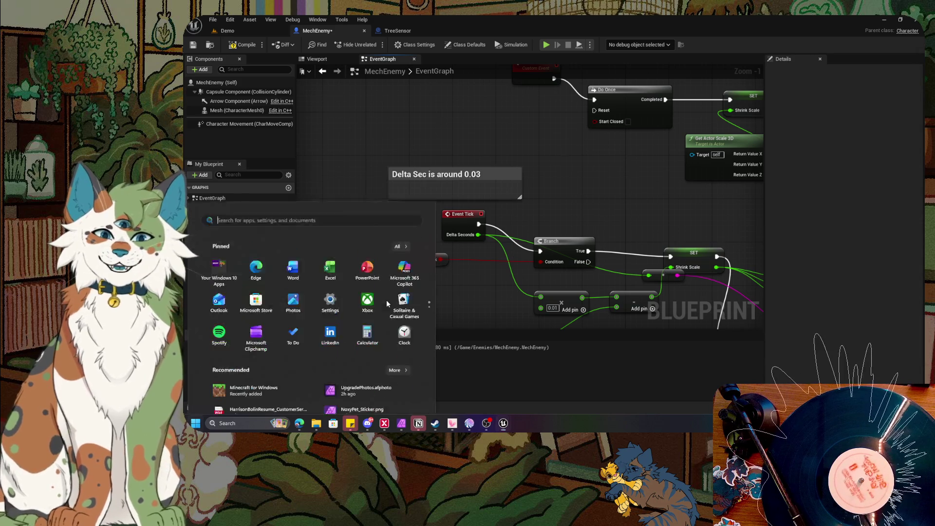
Step: Launch Windows Calculator via 'calc' and position its window over the graph
{"action": "type", "text": "calc"}
{"action": "key", "text": "Return"}
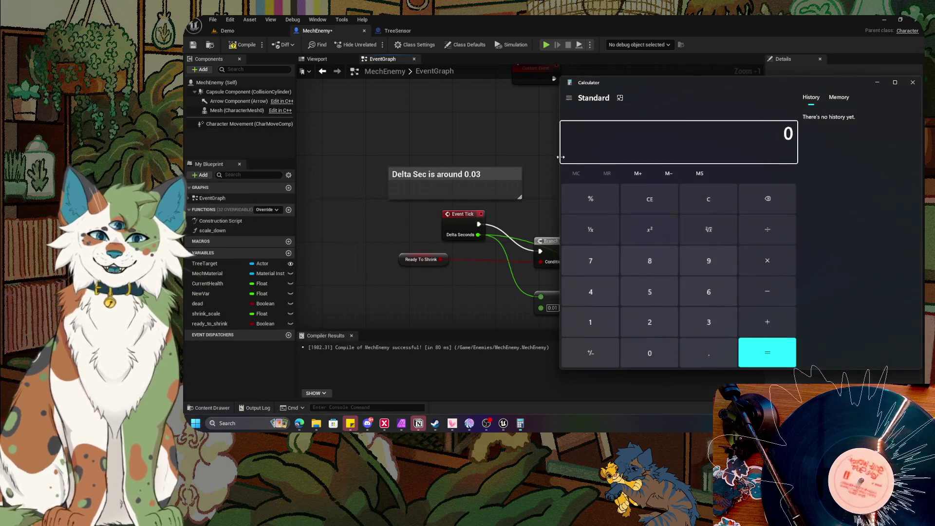
{"action": "left_click_drag", "start_coordinate": [700, 87], "coordinate": [598, 146]}
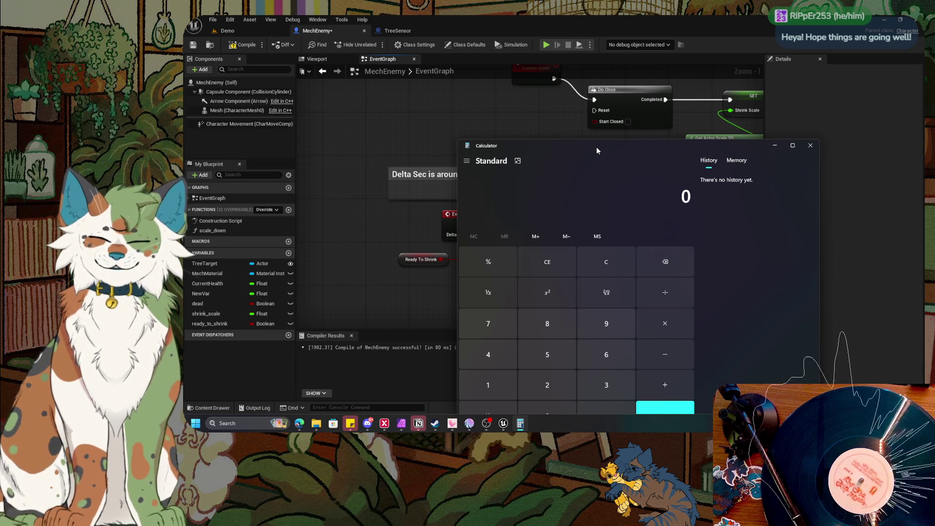
{"action": "left_click_drag", "start_coordinate": [535, 143], "coordinate": [513, 87]}
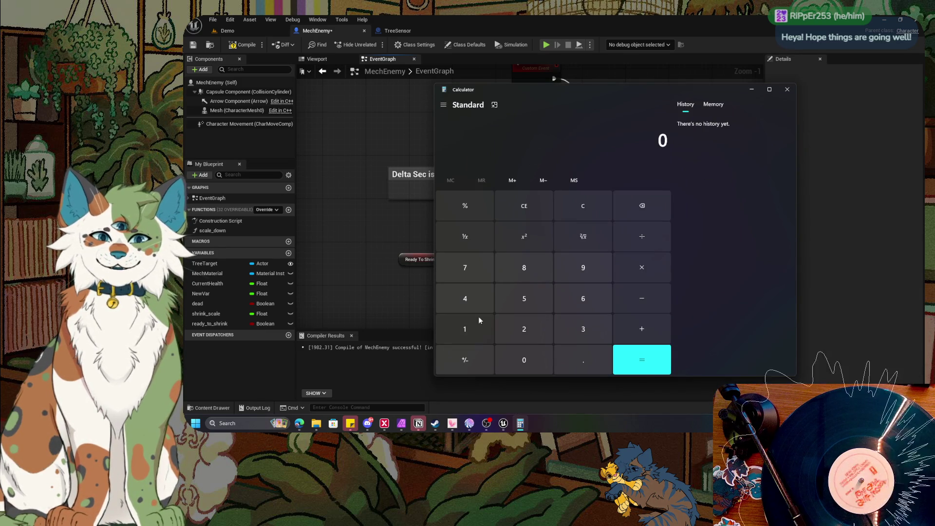
Step: Compute 1 ÷ 180 = 0.0055555555555556, then close Calculator
{"action": "left_click", "coordinate": [466, 334]}
{"action": "left_click", "coordinate": [642, 236]}
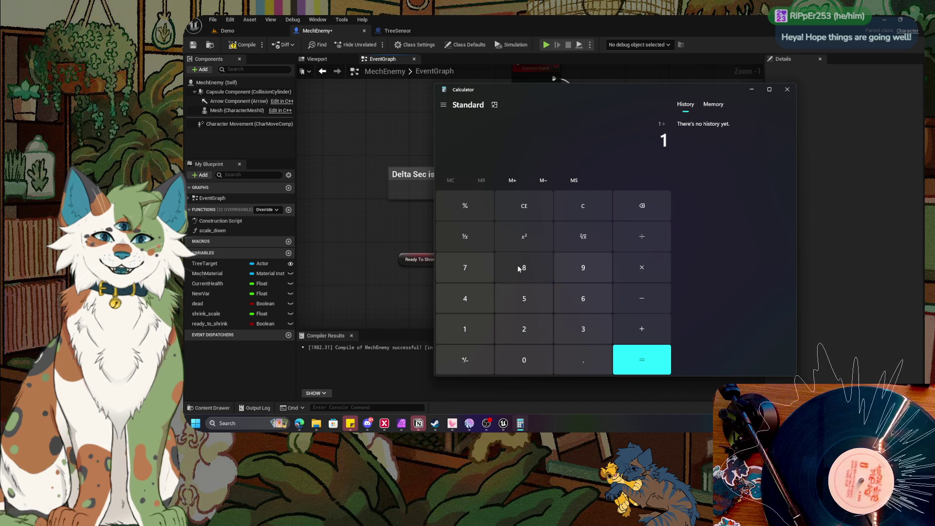
{"action": "key", "text": "Return"}
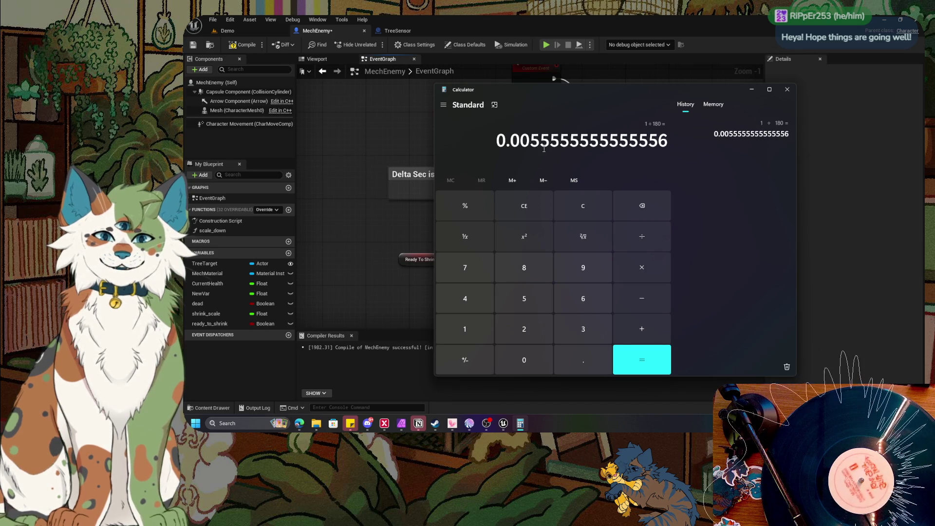
{"action": "left_click", "coordinate": [787, 89]}
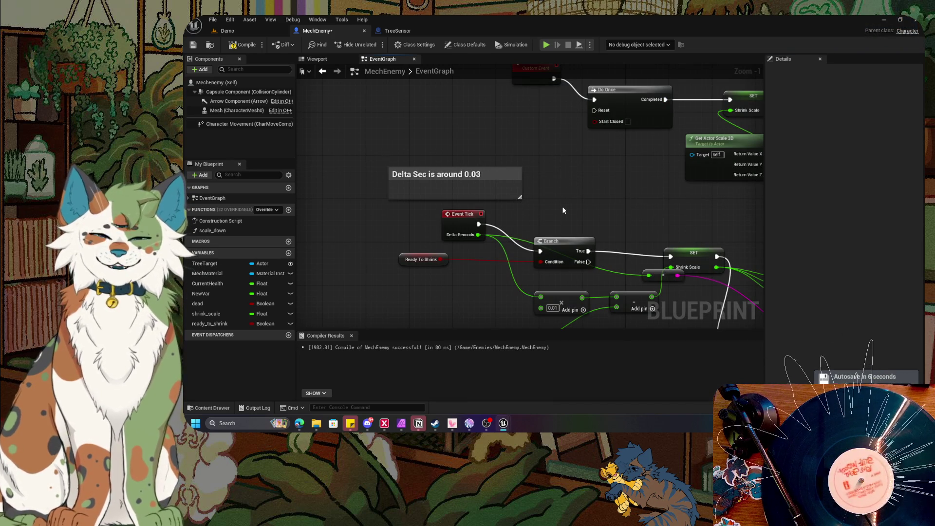
{"action": "left_click_drag", "start_coordinate": [576, 214], "coordinate": [508, 230]}
Step: Delete the 0.01 Multiply node and wire Delta Seconds directly into the Subtract node
{"action": "left_click", "coordinate": [483, 215]}
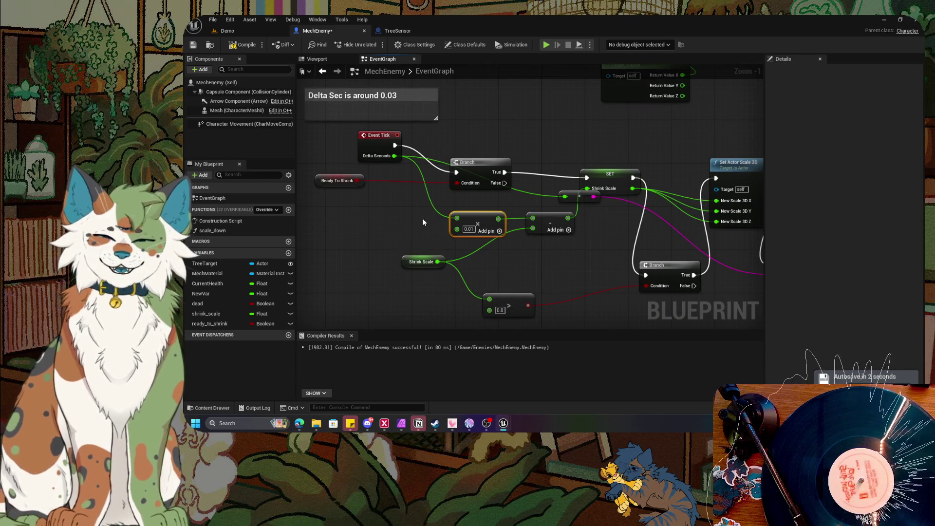
{"action": "key", "text": "Delete"}
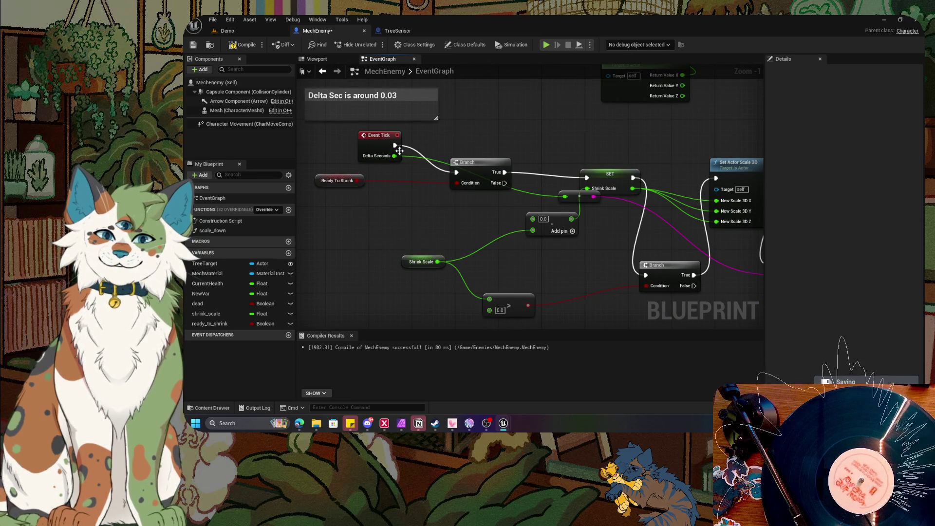
{"action": "mouse_move", "coordinate": [394, 156]}
{"action": "left_mouse_down"}
{"action": "mouse_move", "coordinate": [533, 232]}
{"action": "mouse_move", "coordinate": [532, 219]}
{"action": "left_mouse_up"}
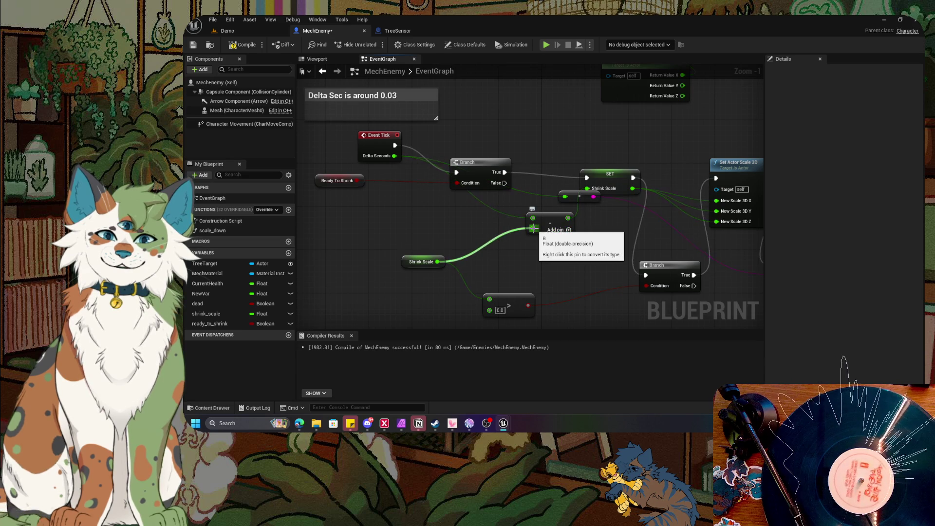
{"action": "left_click_drag", "start_coordinate": [549, 216], "coordinate": [521, 222]}
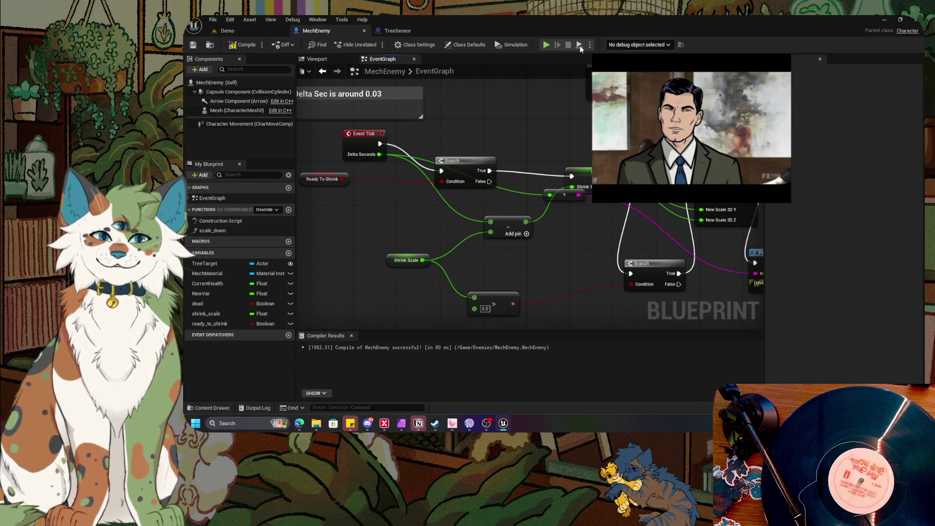
Step: Play-test the change by running at the mech, then return to the Event Tick shrink nodes
{"action": "left_click", "coordinate": [545, 45]}
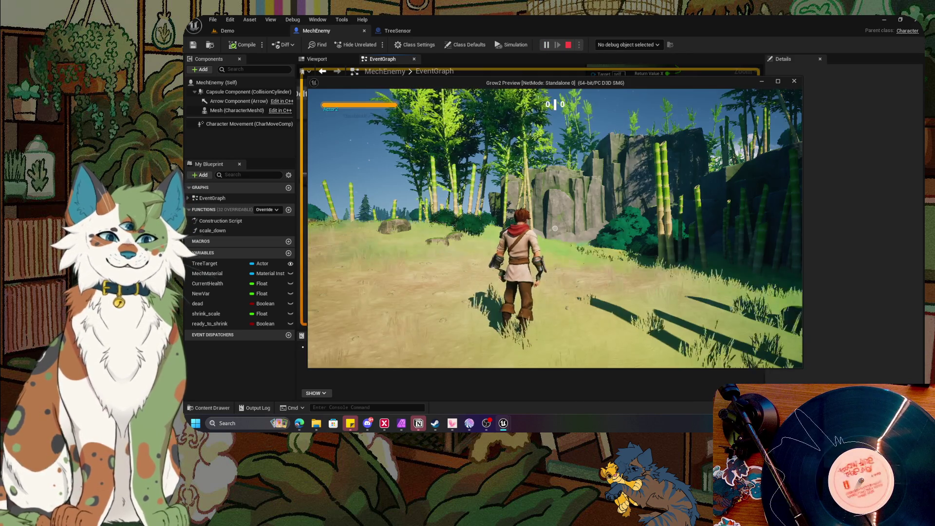
{"action": "key", "text": "w"}
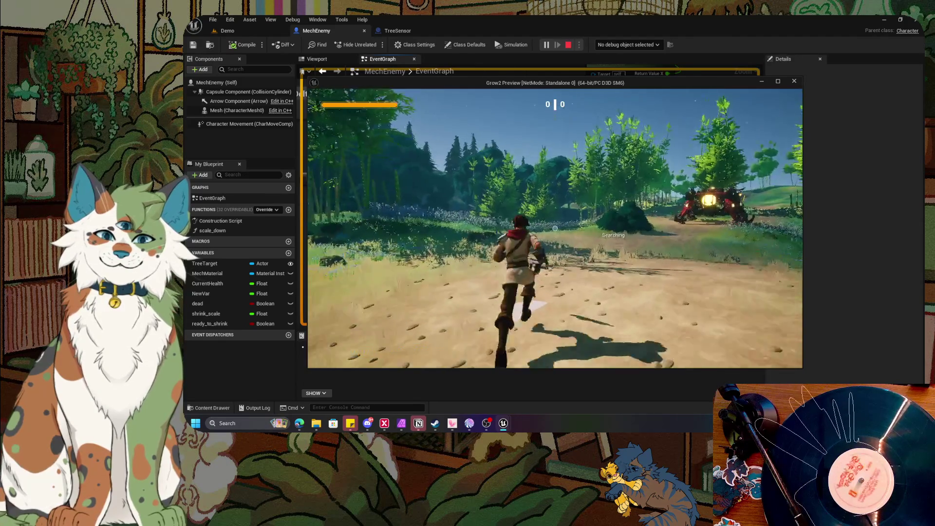
{"action": "key", "text": "w"}
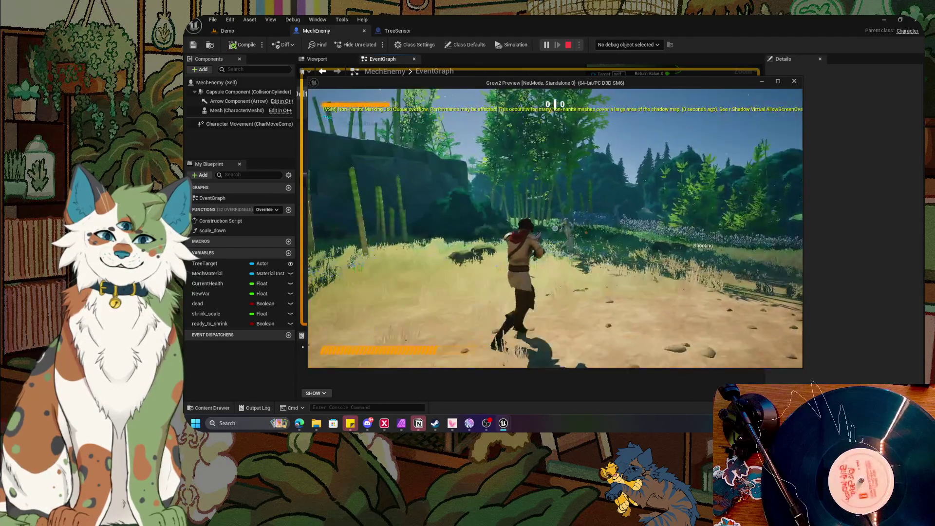
{"action": "key", "text": "w"}
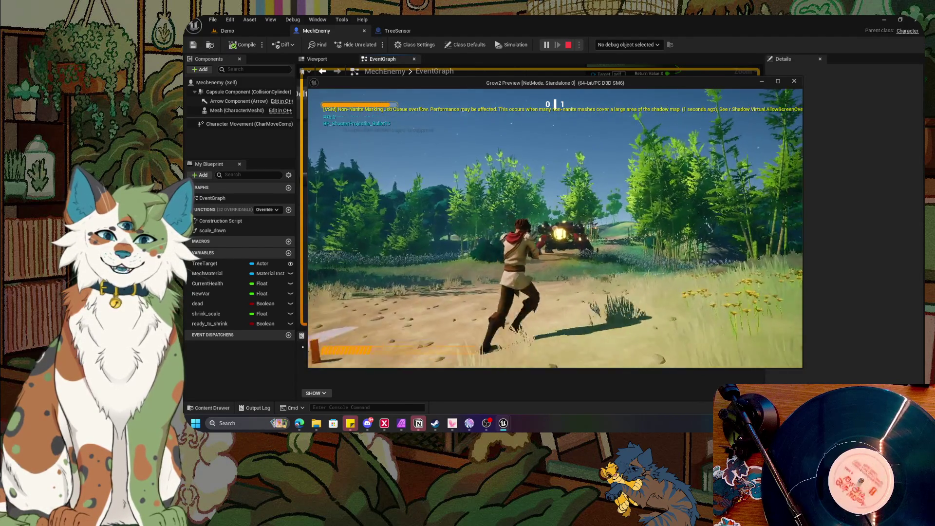
{"action": "key", "text": "w"}
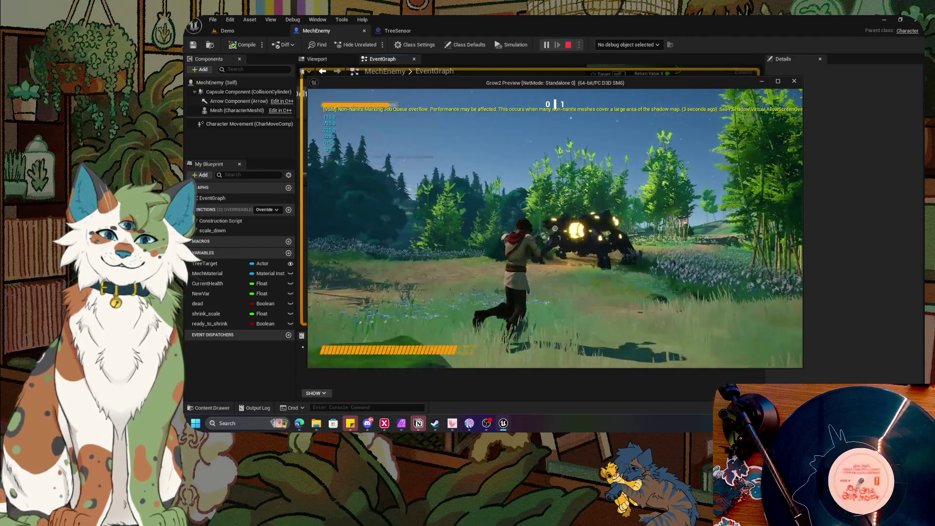
{"action": "key", "text": "w"}
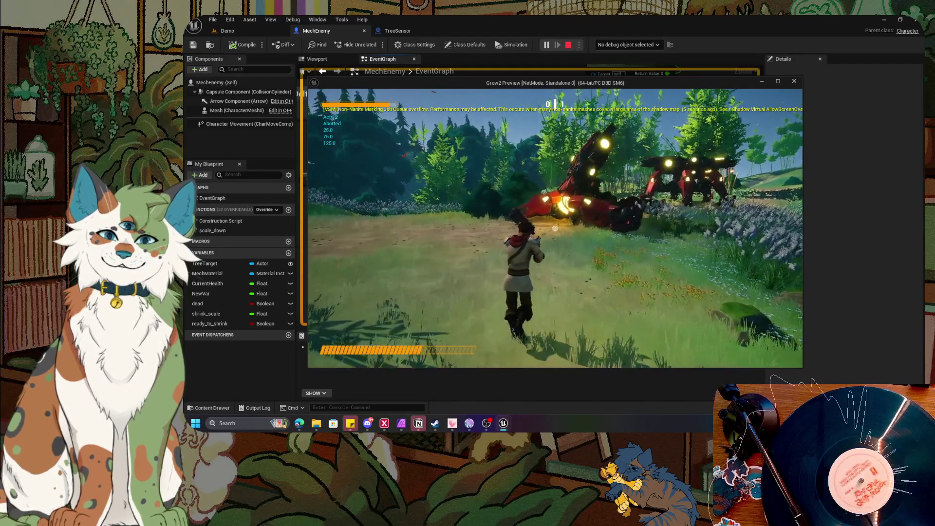
{"action": "key", "text": "w"}
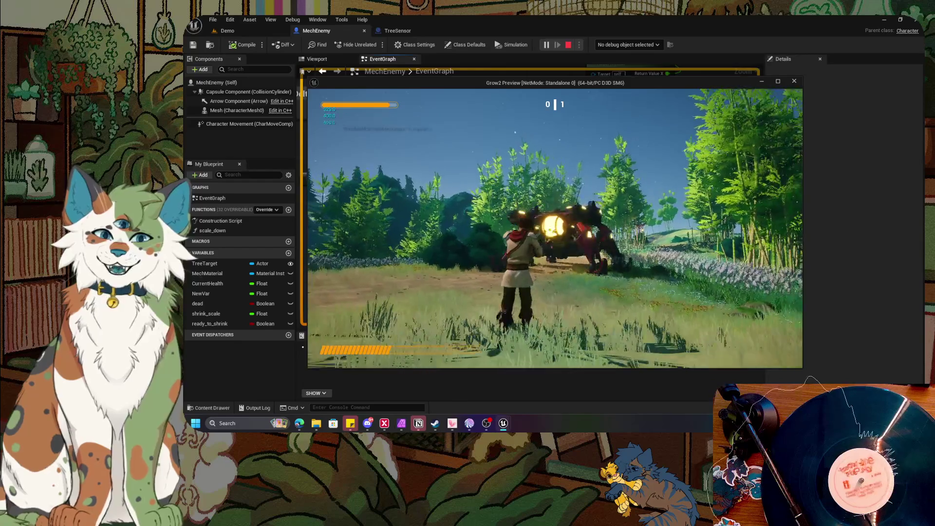
{"action": "key", "text": "Escape"}
{"action": "mouse_move", "coordinate": [376, 227]}
{"action": "left_mouse_down"}
{"action": "mouse_move", "coordinate": [513, 258]}
{"action": "mouse_move", "coordinate": [495, 200]}
{"action": "mouse_move", "coordinate": [547, 241]}
{"action": "mouse_move", "coordinate": [594, 163]}
{"action": "left_mouse_up"}
{"action": "left_click_drag", "start_coordinate": [465, 236], "coordinate": [467, 263]}
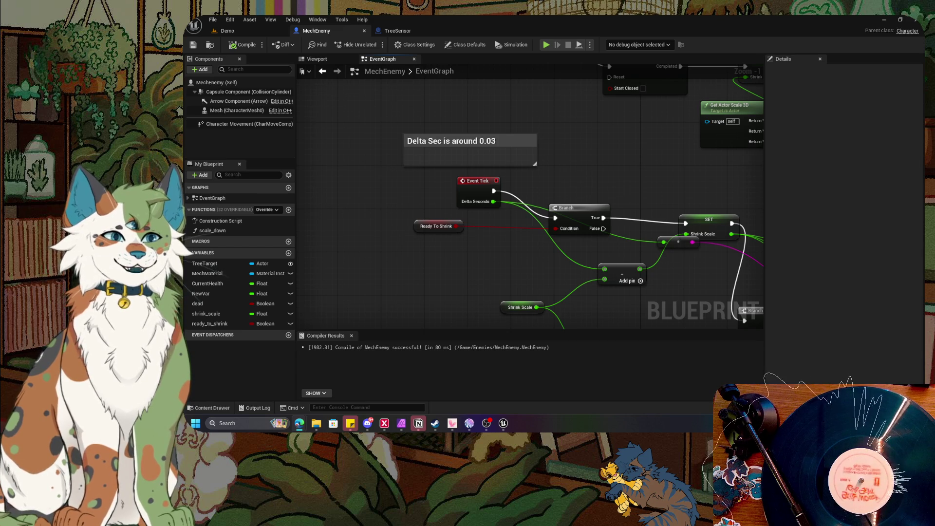
Step: Undo the Delta Seconds link and set a Multiply node's value to 0.16
{"action": "mouse_move", "coordinate": [473, 291]}
{"action": "left_mouse_down"}
{"action": "mouse_move", "coordinate": [385, 277]}
{"action": "mouse_move", "coordinate": [478, 235]}
{"action": "left_mouse_up"}
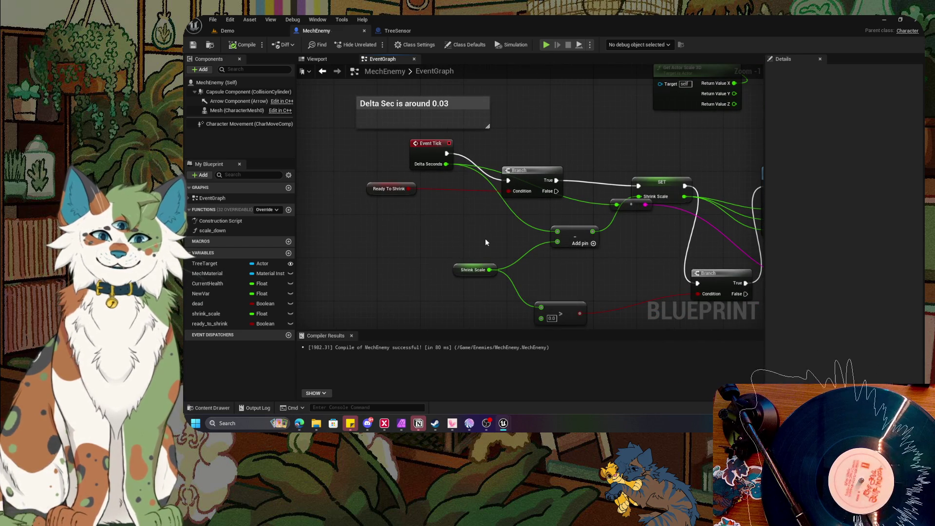
{"action": "key", "text": "ctrl+z"}
{"action": "key", "text": "ctrl+z"}
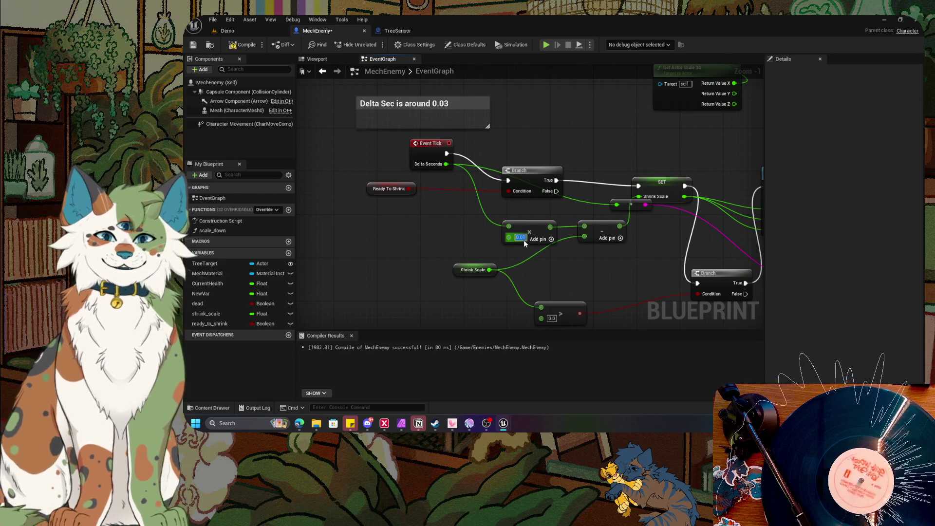
{"action": "type", "text": "0.16"}
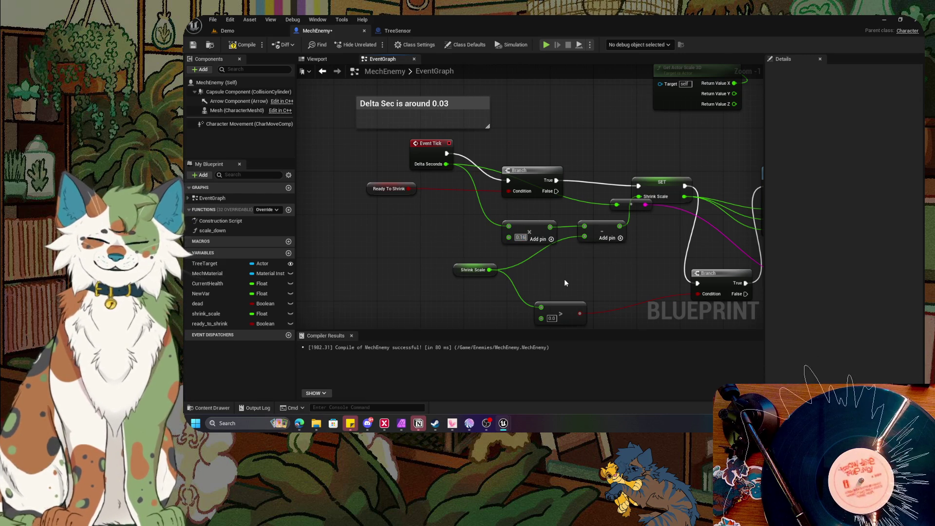
{"action": "left_click", "coordinate": [565, 281]}
Step: Delete the old conversion node and connect the computed value to Print String
{"action": "left_click_drag", "start_coordinate": [654, 271], "coordinate": [525, 247]}
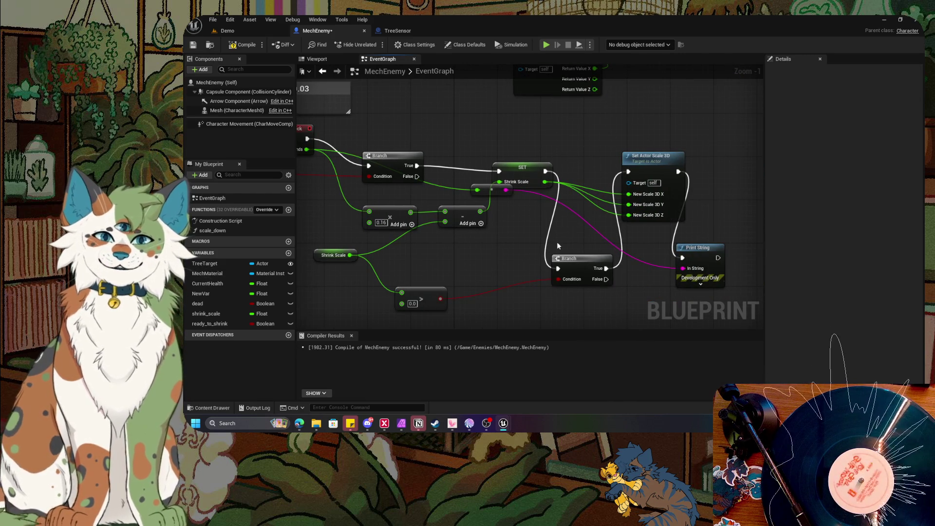
{"action": "left_click", "coordinate": [491, 191]}
{"action": "key", "text": "Delete"}
{"action": "left_click_drag", "start_coordinate": [508, 255], "coordinate": [499, 247]}
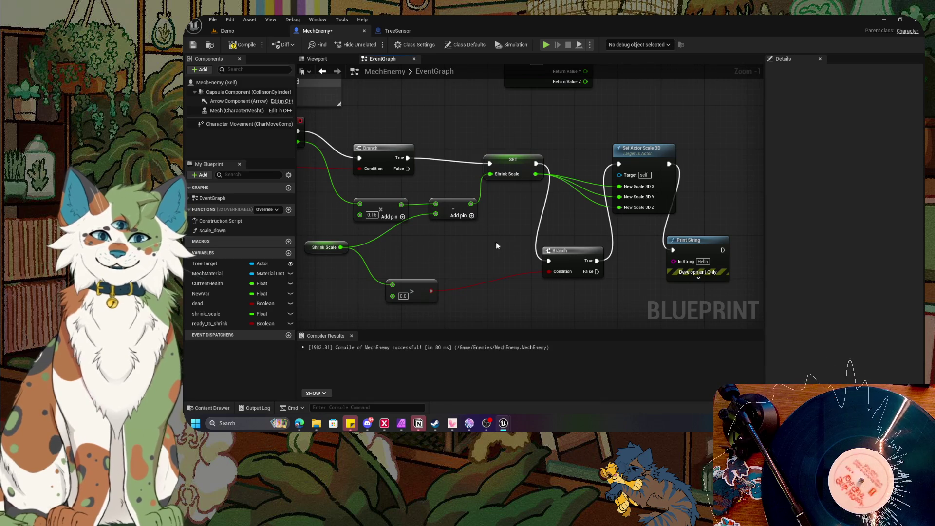
{"action": "mouse_move", "coordinate": [402, 204]}
{"action": "left_mouse_down"}
{"action": "mouse_move", "coordinate": [450, 254]}
{"action": "mouse_move", "coordinate": [674, 261]}
{"action": "left_mouse_up"}
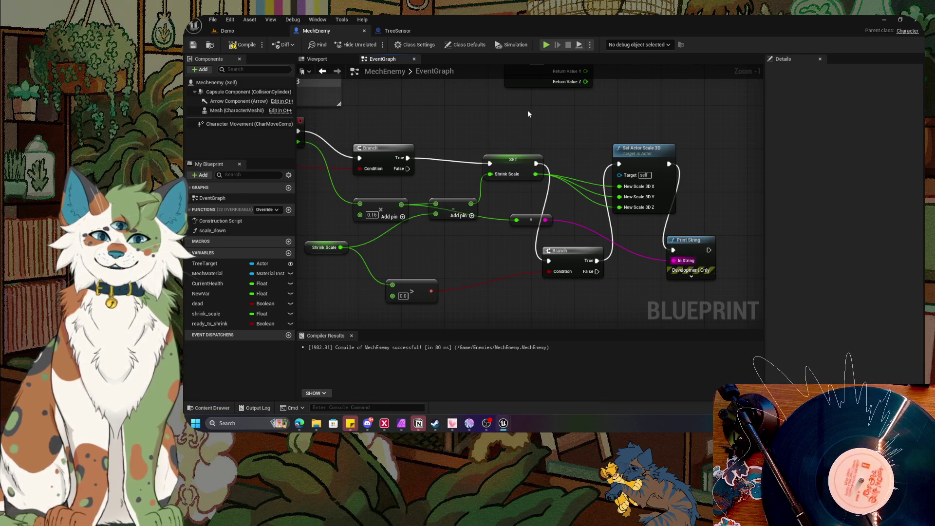
Step: Run a quick play test, then shift the 0.16 Multiply node further left
{"action": "key", "text": "alt+p"}
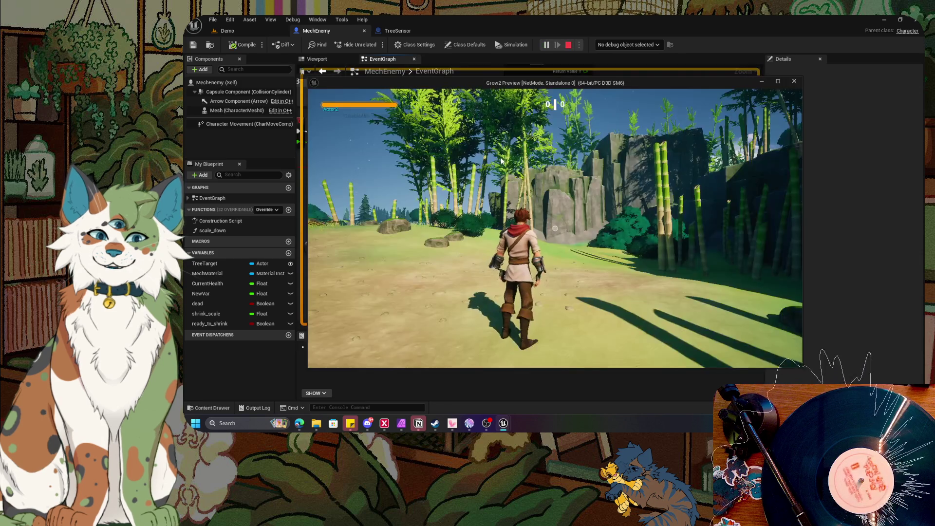
{"action": "key", "text": "Escape"}
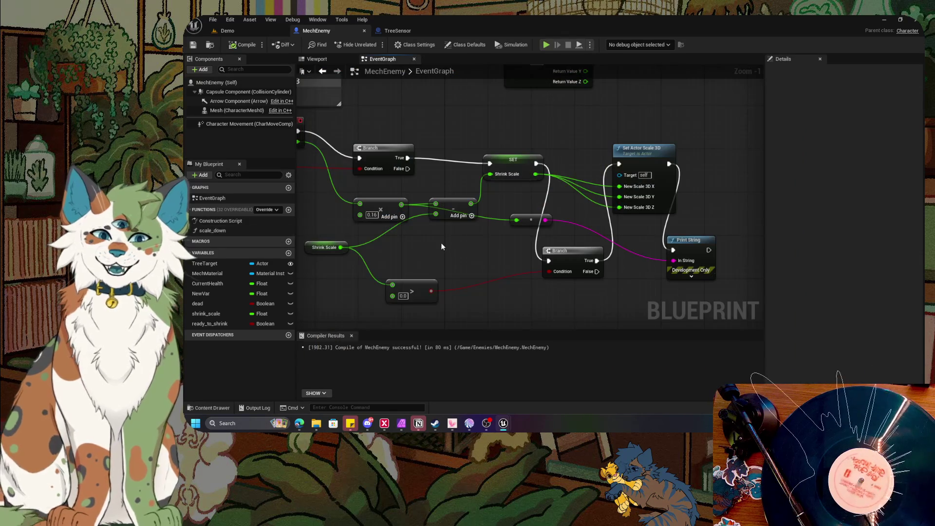
{"action": "left_click_drag", "start_coordinate": [442, 246], "coordinate": [464, 239]}
{"action": "mouse_move", "coordinate": [437, 206]}
{"action": "left_mouse_down"}
{"action": "mouse_move", "coordinate": [413, 202]}
{"action": "mouse_move", "coordinate": [406, 210]}
{"action": "left_mouse_up"}
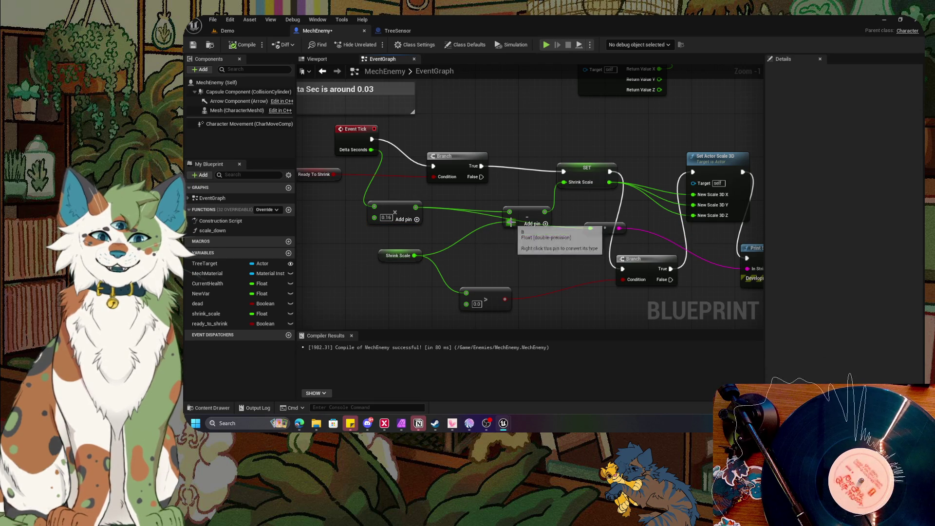
Step: Break the Subtract node's links and rewire it from Shrink Scale and the multiply result into SET Shrink Scale
{"action": "mouse_move", "coordinate": [414, 255]}
{"action": "left_mouse_down"}
{"action": "mouse_move", "coordinate": [477, 223]}
{"action": "mouse_move", "coordinate": [469, 254]}
{"action": "left_mouse_up"}
{"action": "right_click", "coordinate": [528, 217]}
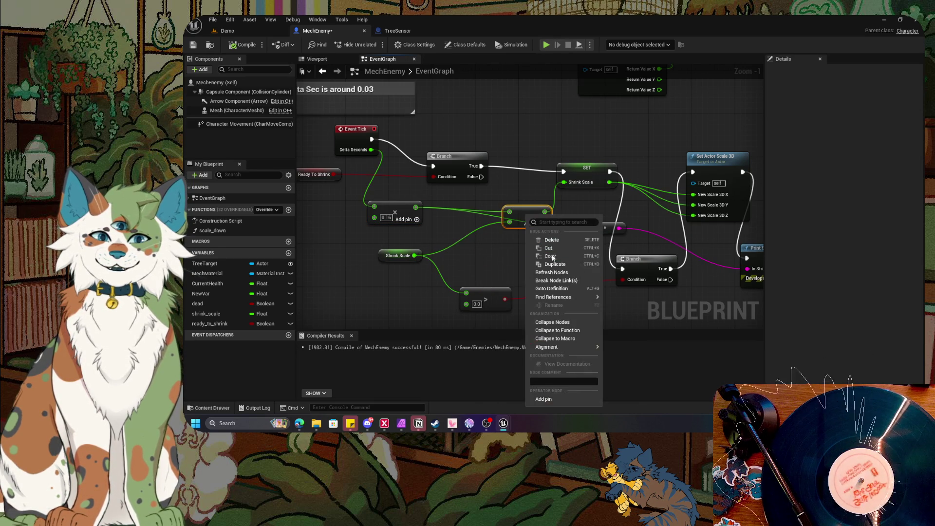
{"action": "mouse_move", "coordinate": [560, 296]}
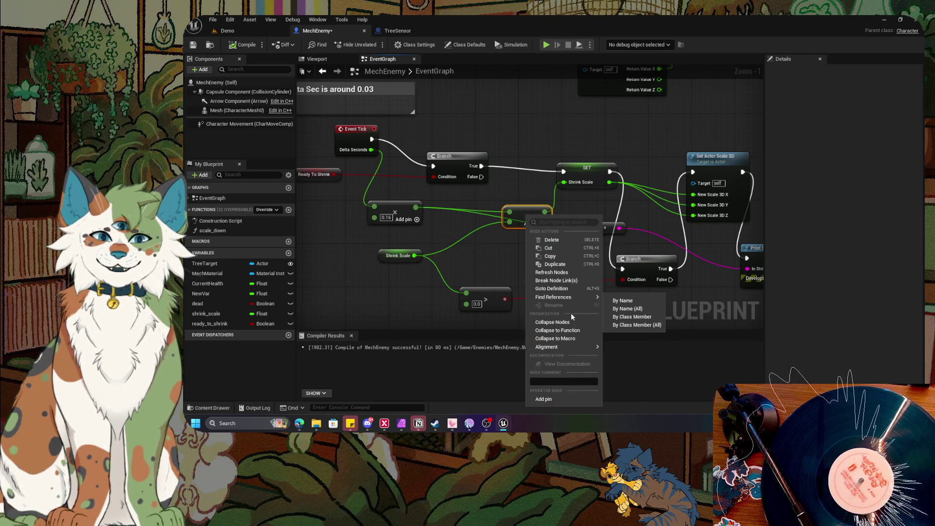
{"action": "left_click", "coordinate": [556, 280]}
{"action": "mouse_move", "coordinate": [414, 255]}
{"action": "left_mouse_down"}
{"action": "mouse_move", "coordinate": [429, 258]}
{"action": "mouse_move", "coordinate": [510, 212]}
{"action": "left_mouse_up"}
{"action": "mouse_move", "coordinate": [416, 208]}
{"action": "left_mouse_down"}
{"action": "mouse_move", "coordinate": [509, 226]}
{"action": "mouse_move", "coordinate": [498, 197]}
{"action": "mouse_move", "coordinate": [573, 186]}
{"action": "mouse_move", "coordinate": [565, 183]}
{"action": "left_mouse_up"}
{"action": "left_click", "coordinate": [554, 206]}
Step: Save the MechEnemy blueprint and play-test the shrinking red mech, then select the multiply node
{"action": "key", "text": "ctrl+s"}
{"action": "key", "text": "alt+p"}
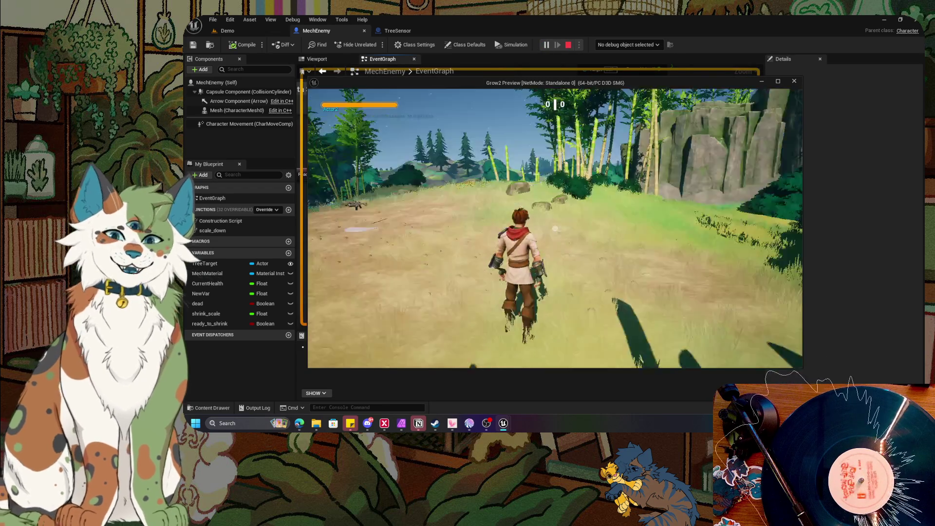
{"action": "key", "text": "w"}
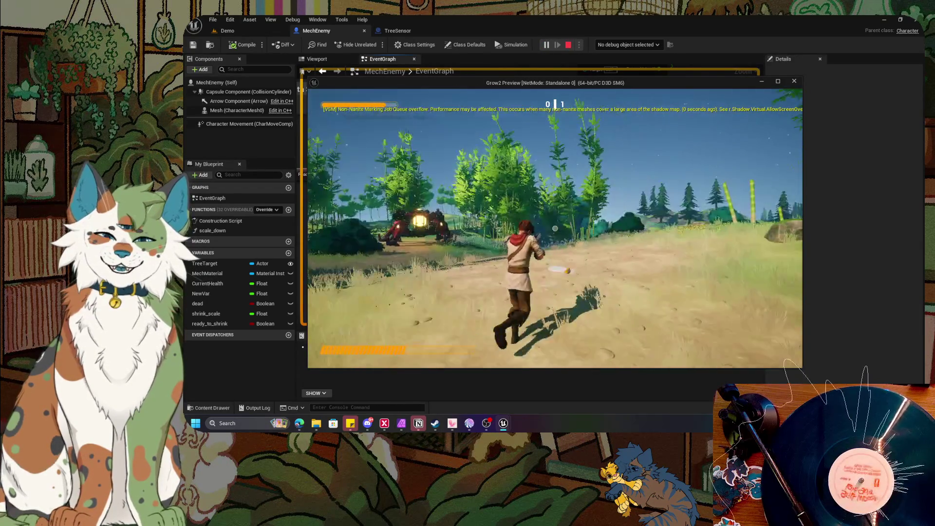
{"action": "left_click", "coordinate": [555, 228]}
{"action": "key", "text": "w"}
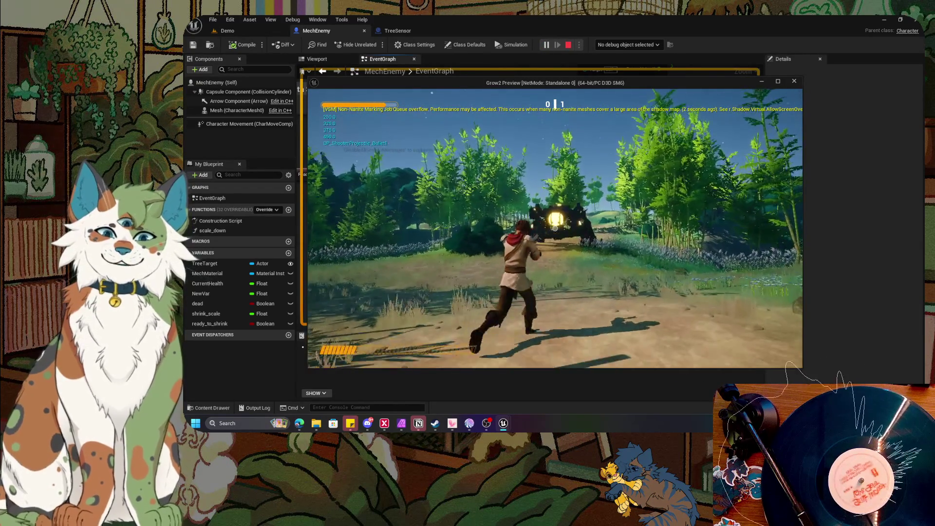
{"action": "key", "text": "w"}
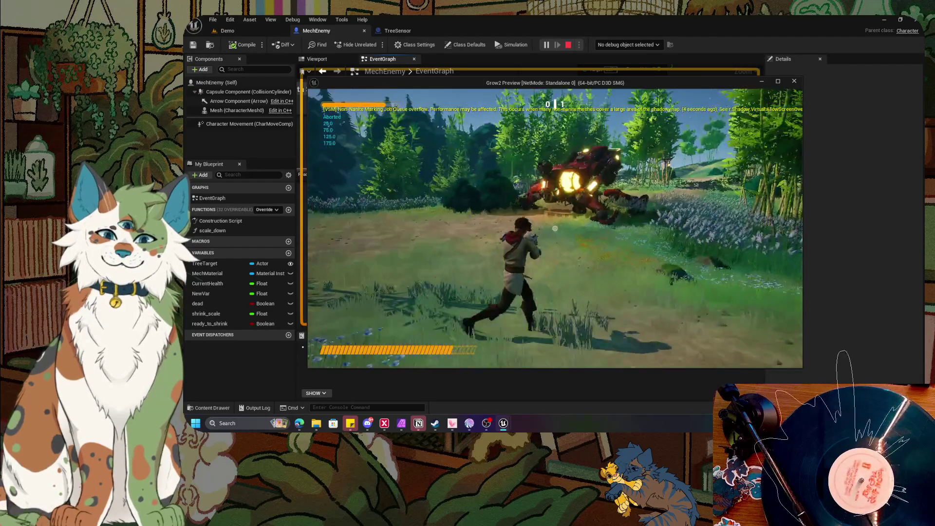
{"action": "key", "text": "w"}
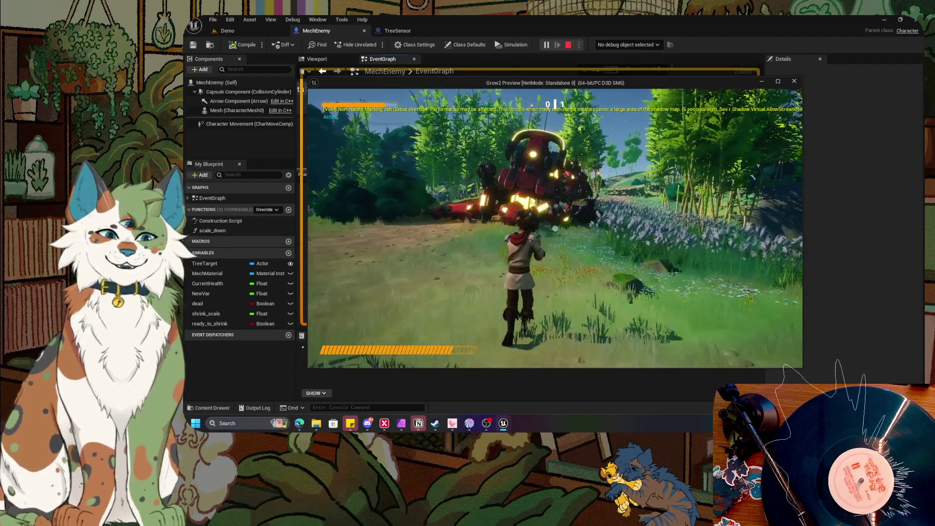
{"action": "key", "text": "w"}
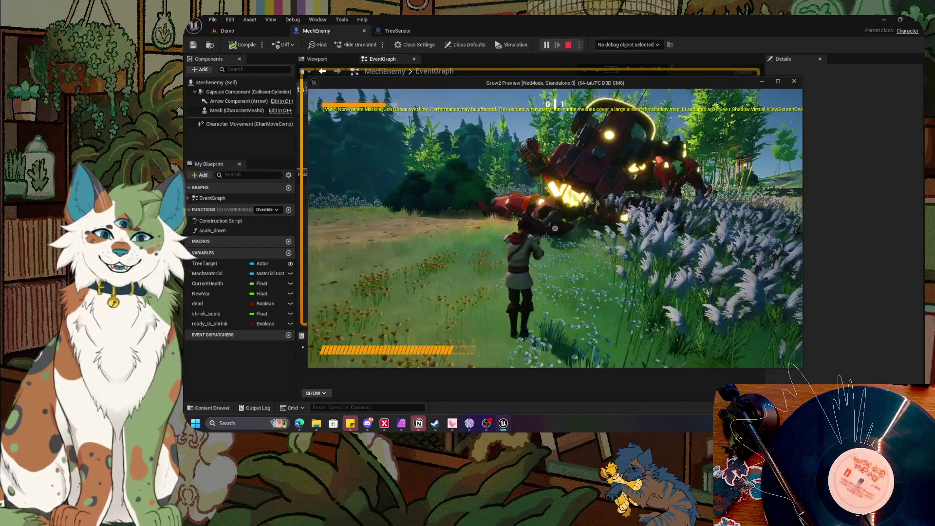
{"action": "key", "text": "w"}
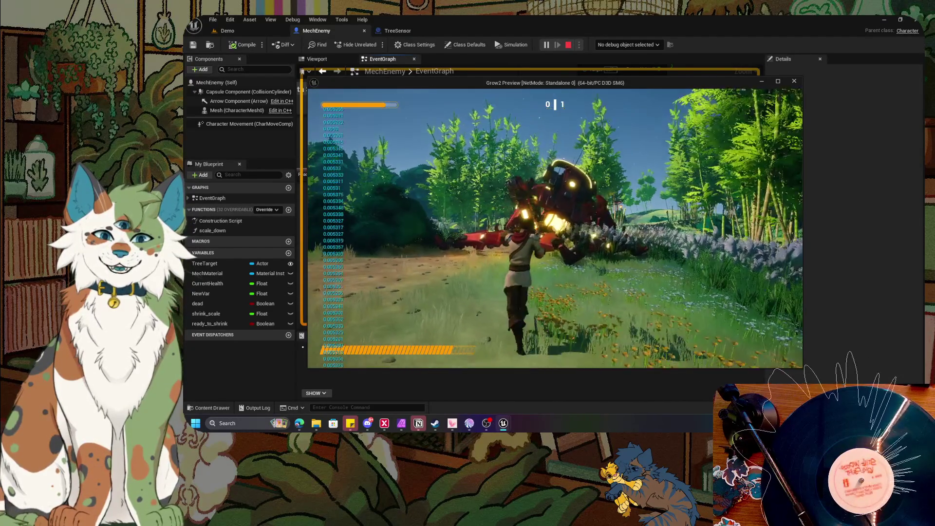
{"action": "key", "text": "w"}
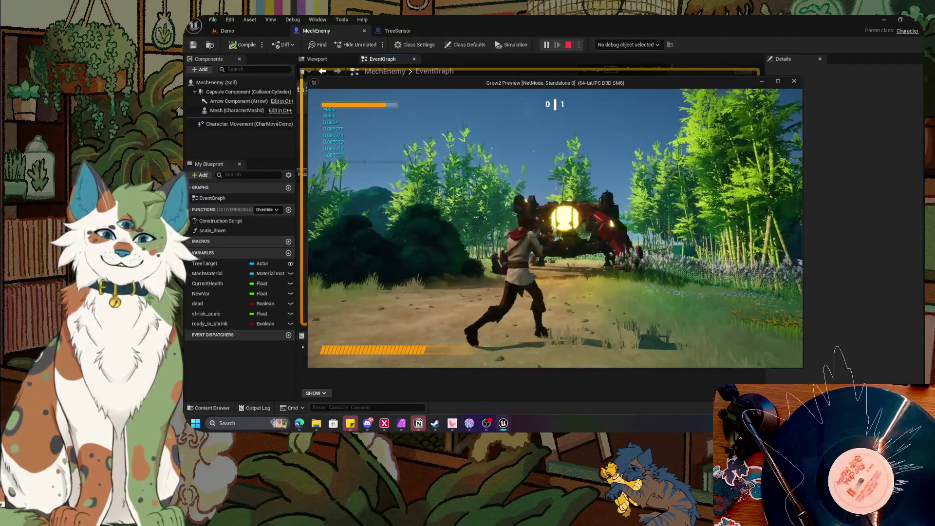
{"action": "key", "text": "w"}
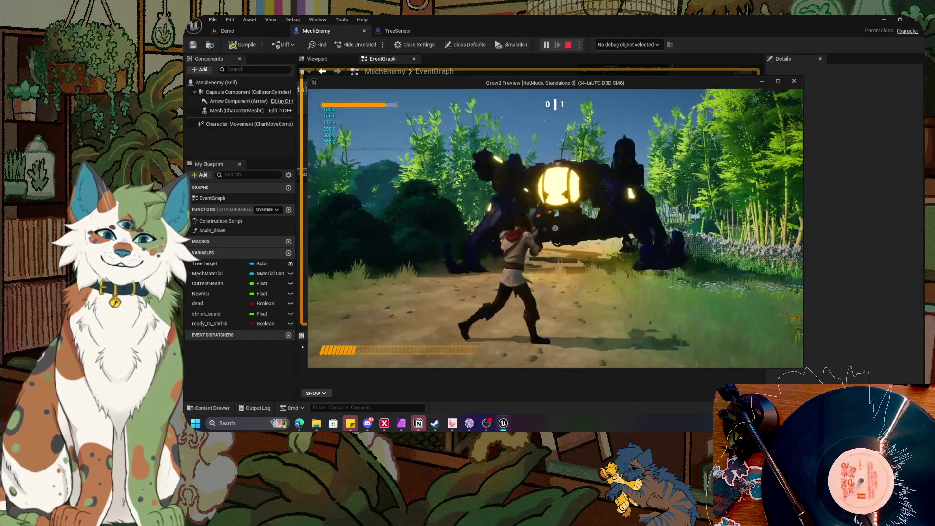
{"action": "key", "text": "w"}
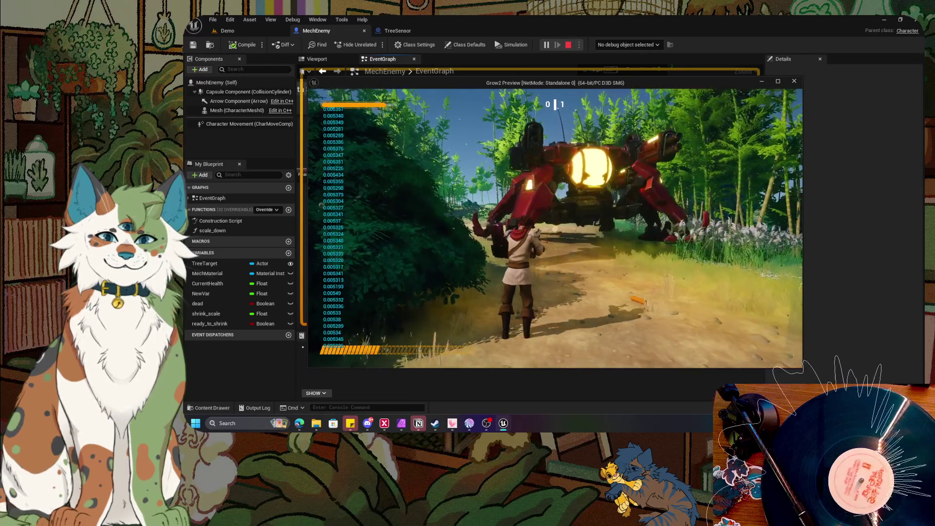
{"action": "key", "text": "Escape"}
{"action": "left_click_drag", "start_coordinate": [535, 256], "coordinate": [585, 270]}
{"action": "left_click", "coordinate": [500, 215]}
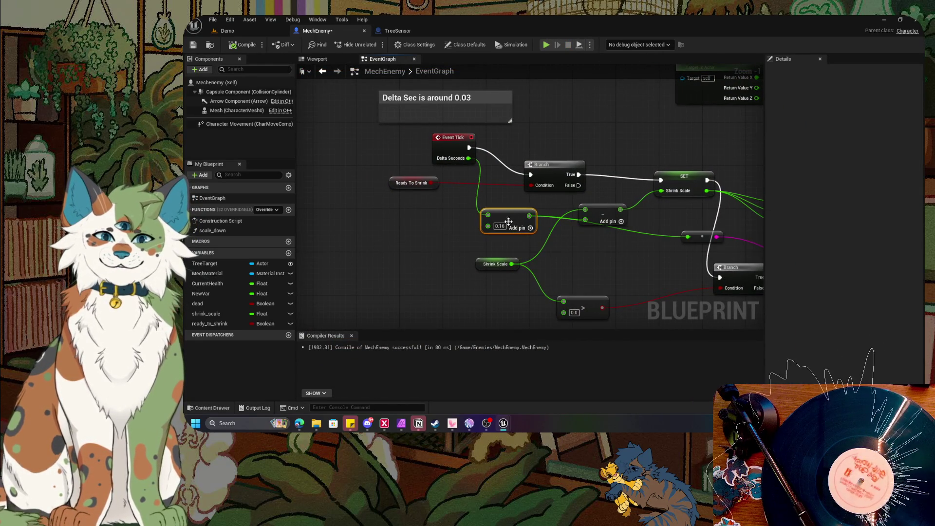
Step: Change the Multiply node's Delta Seconds value from 0.16 to 0.1, save, and play-test the level
{"action": "mouse_move", "coordinate": [510, 219]}
{"action": "left_mouse_down"}
{"action": "mouse_move", "coordinate": [506, 229]}
{"action": "mouse_move", "coordinate": [503, 207]}
{"action": "left_mouse_up"}
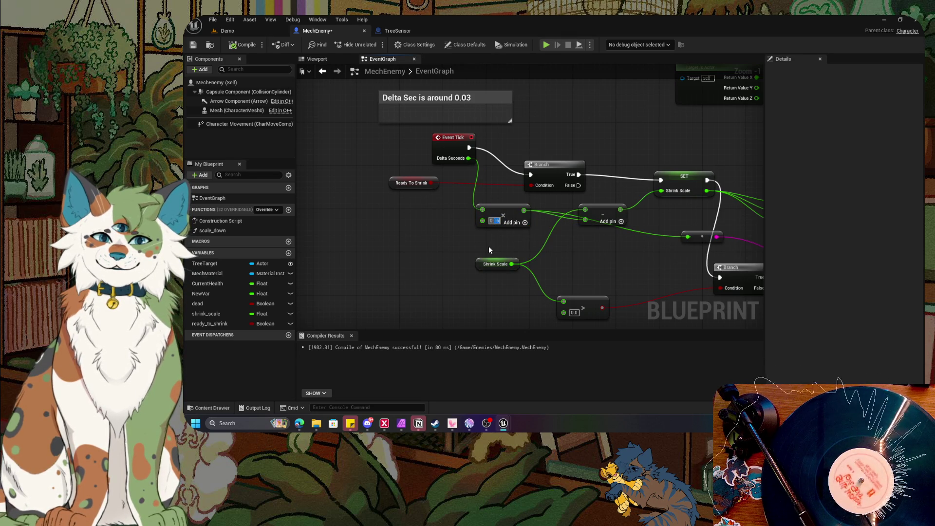
{"action": "type", "text": "0.1"}
{"action": "key", "text": "Return"}
{"action": "key", "text": "ctrl+s"}
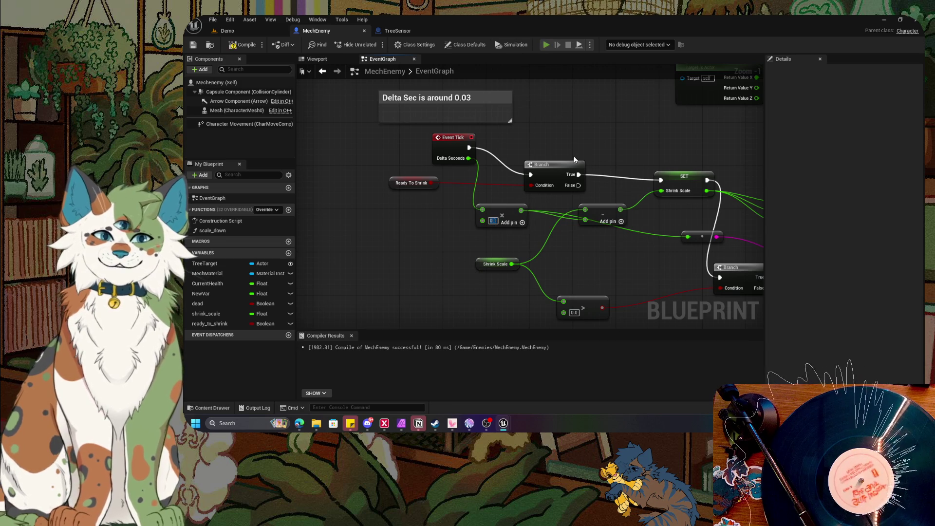
{"action": "key", "text": "alt+p"}
{"action": "key", "text": "w"}
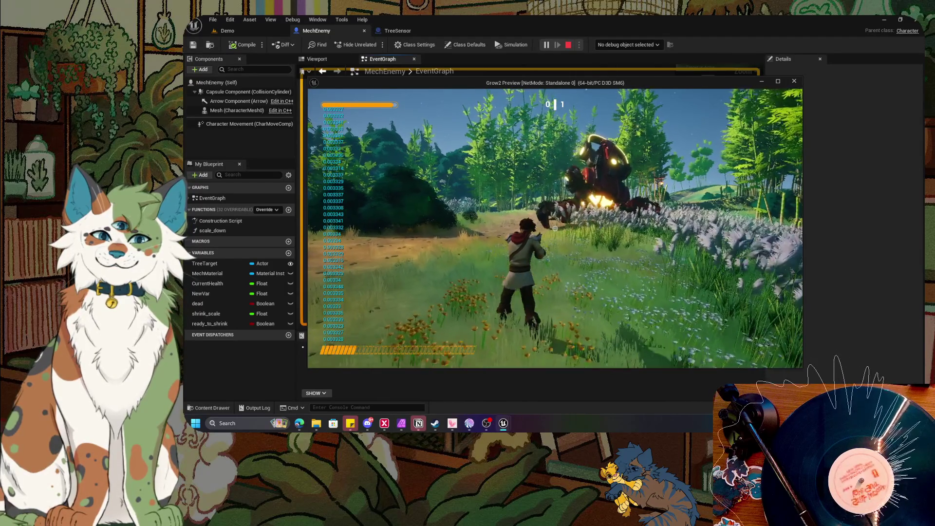
Step: Stop play, set the multiplier to 0.4, then run and stop a brief play test
{"action": "key", "text": "Escape"}
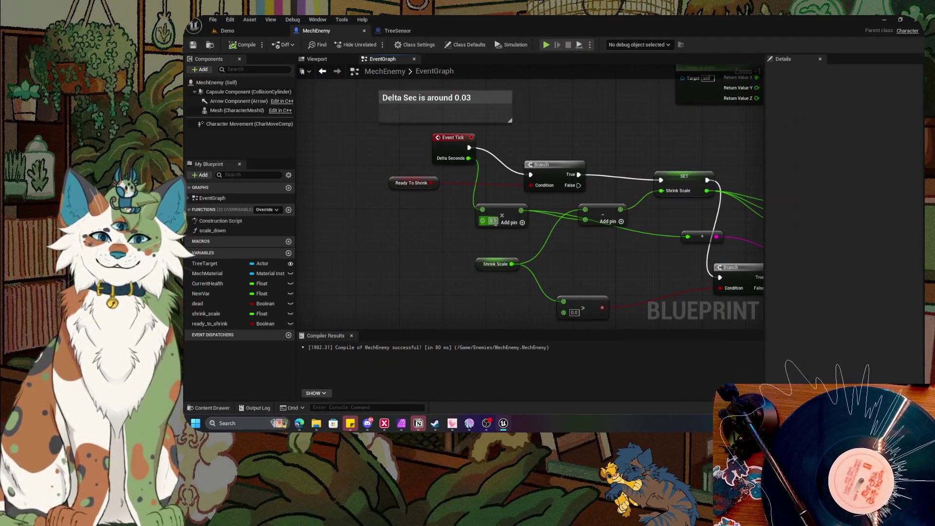
{"action": "key", "text": "BackSpace"}
{"action": "type", "text": "4"}
{"action": "key", "text": "Return"}
{"action": "left_click", "coordinate": [546, 45]}
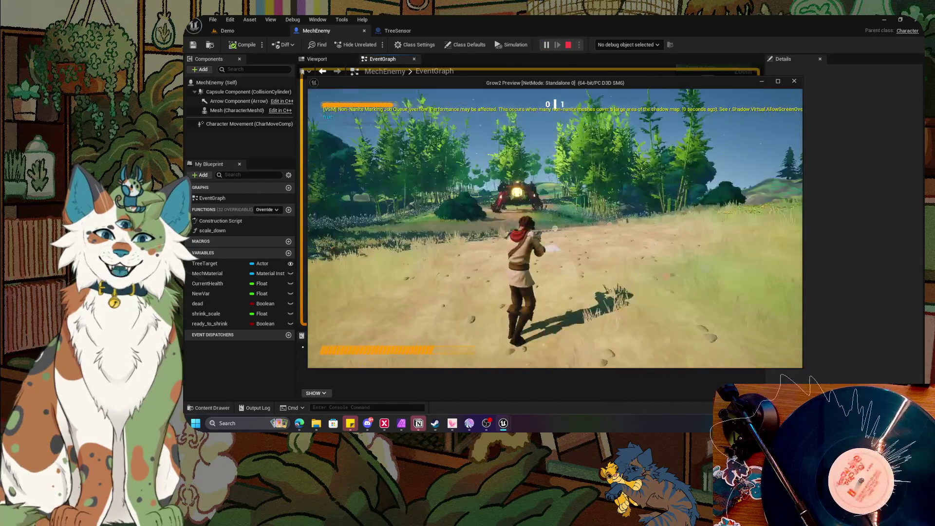
{"action": "key", "text": "Escape"}
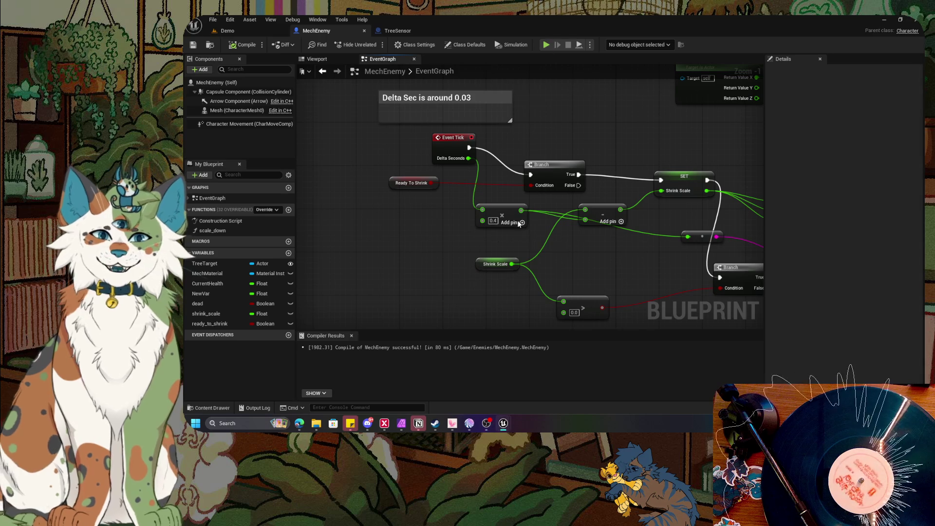
Step: Play-test the level, charging the character at the red mech, then stop the session
{"action": "key", "text": "alt+p"}
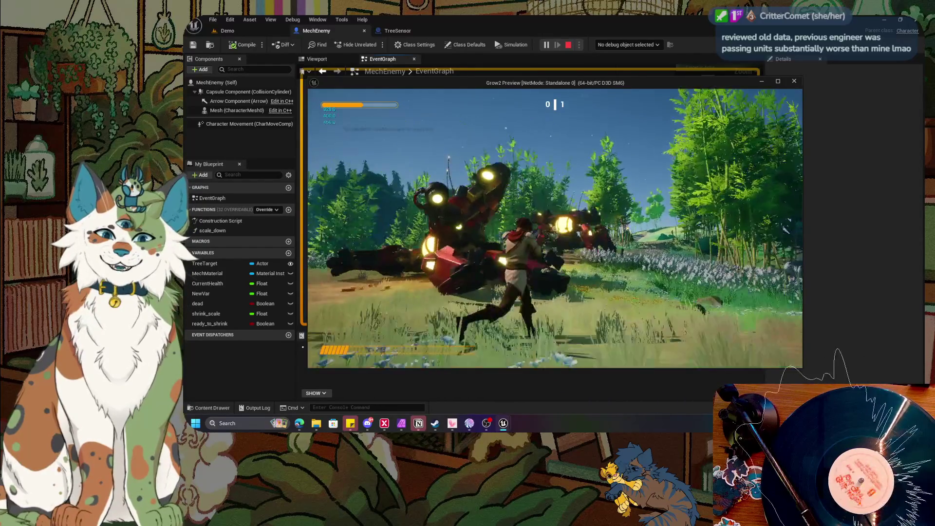
{"action": "key", "text": "w"}
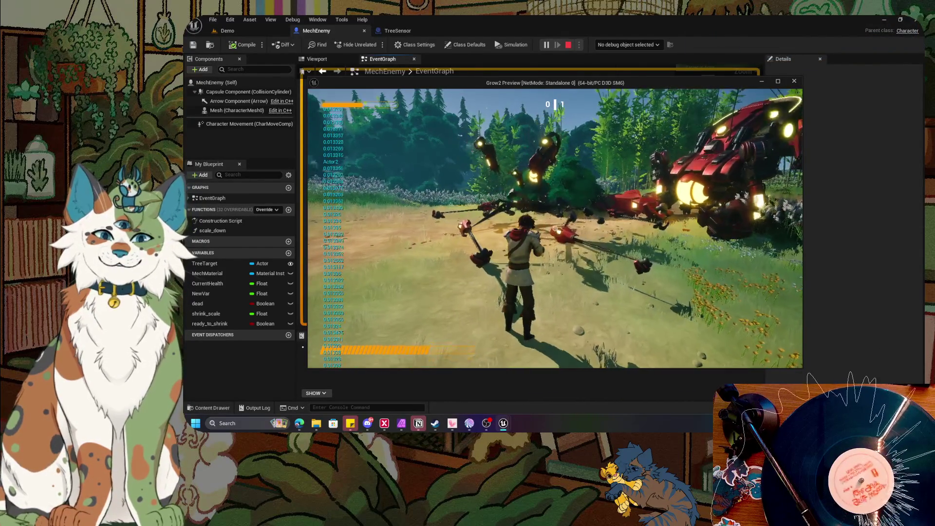
{"action": "mouse_move", "coordinate": [555, 228]}
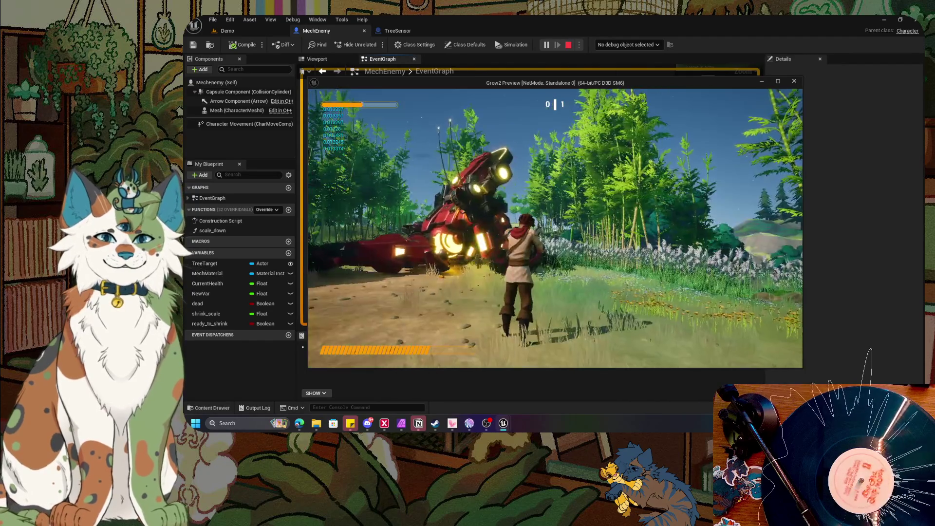
{"action": "key", "text": "w"}
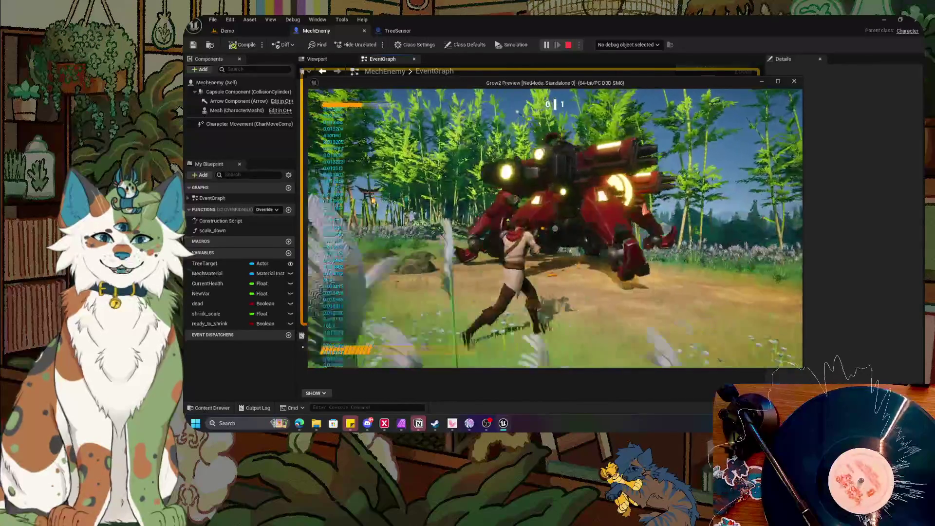
{"action": "key", "text": "Escape"}
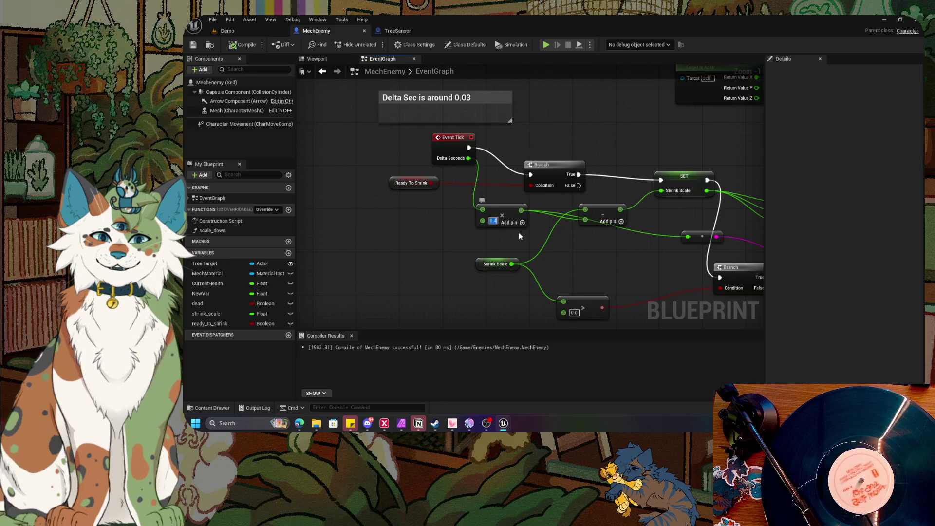
Step: Set the Multiply node's value to 0.45 and bring the Set Actor Scale 3D node into view
{"action": "type", "text": "0.45"}
{"action": "key", "text": "Return"}
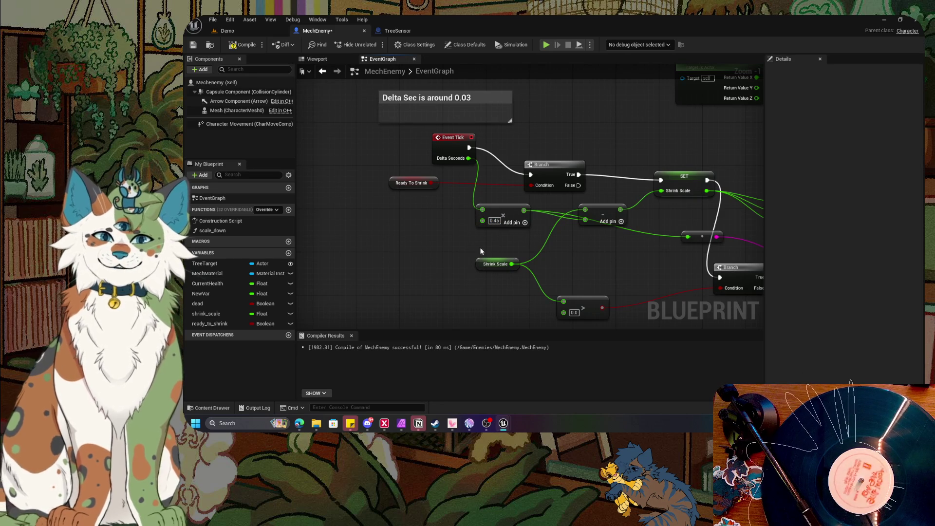
{"action": "left_click_drag", "start_coordinate": [466, 242], "coordinate": [526, 262]}
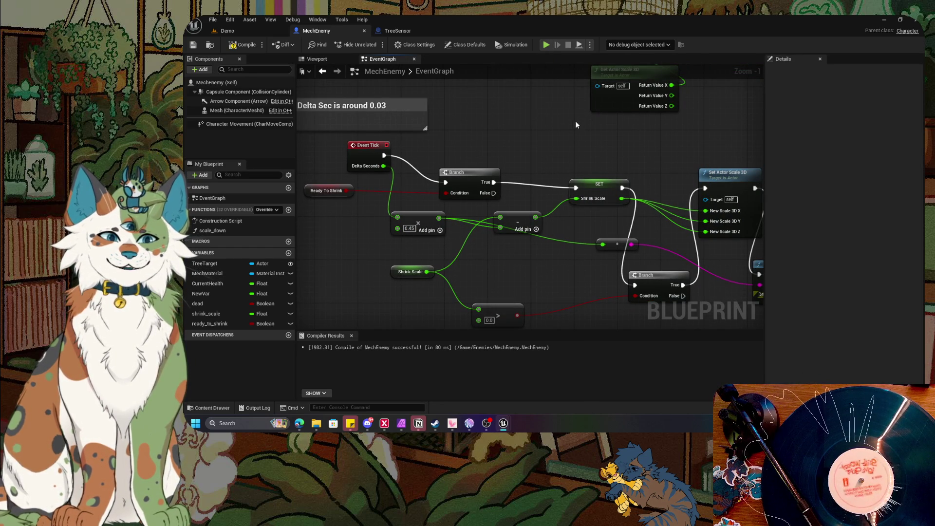
Step: Play-test the 0.45 value by running and strafing toward the mech, then stop play
{"action": "key", "text": "alt+p"}
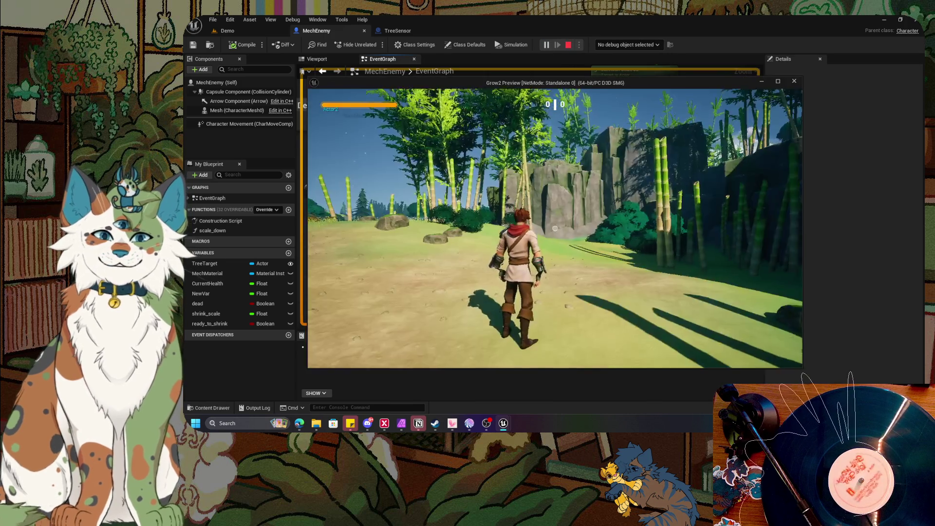
{"action": "key", "text": "w"}
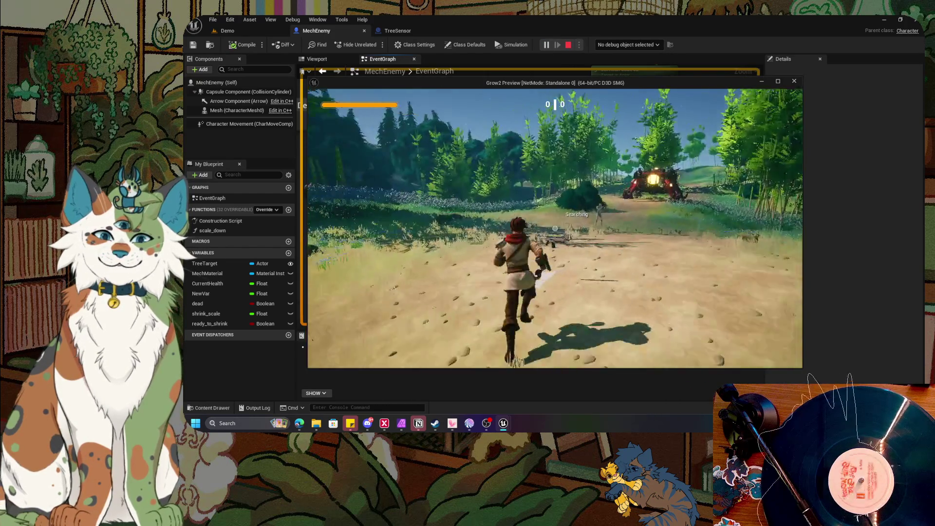
{"action": "key", "text": "a"}
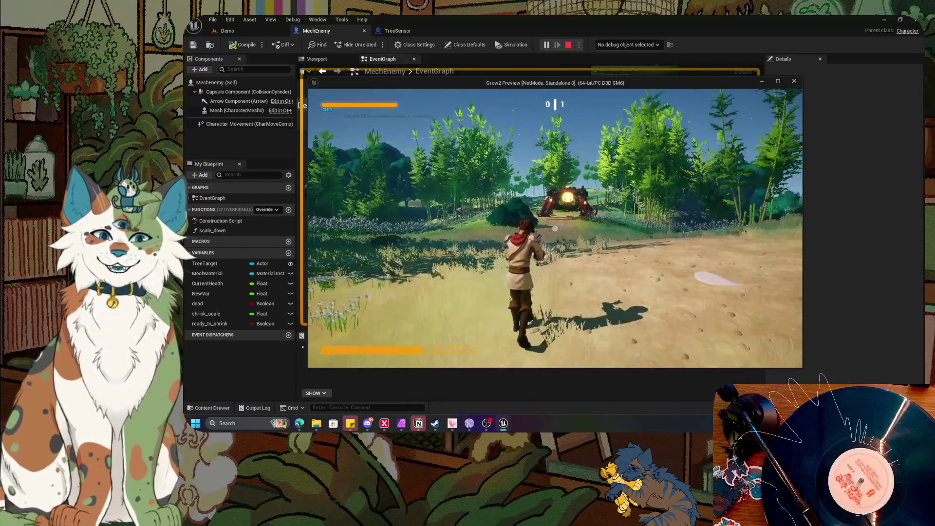
{"action": "key", "text": "w"}
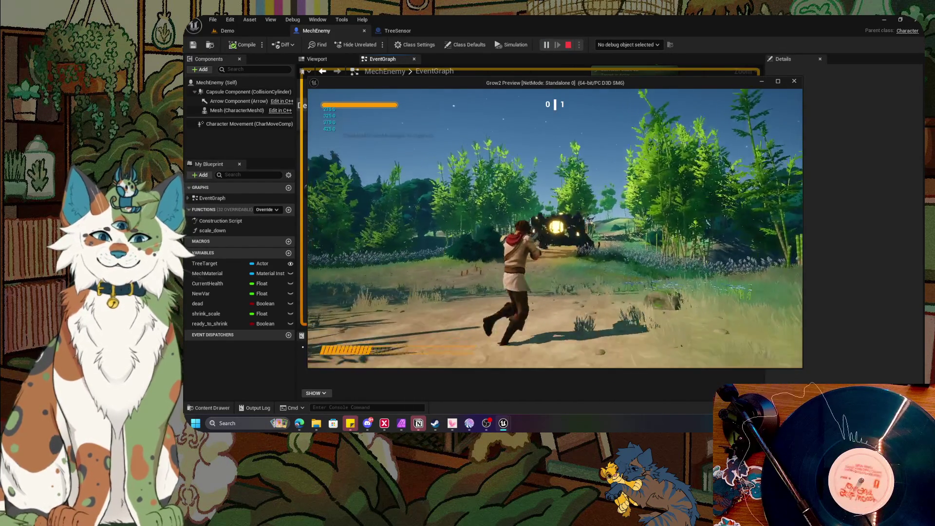
{"action": "key", "text": "w"}
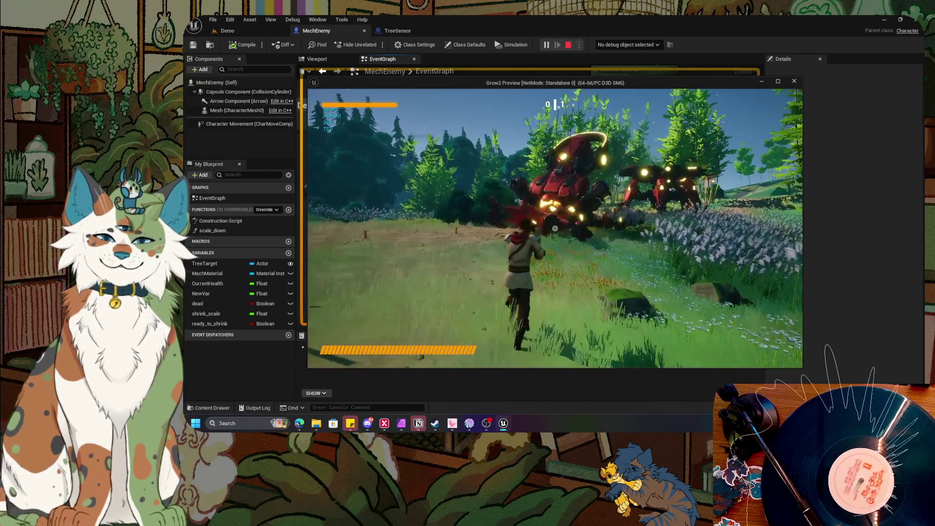
{"action": "key", "text": "w"}
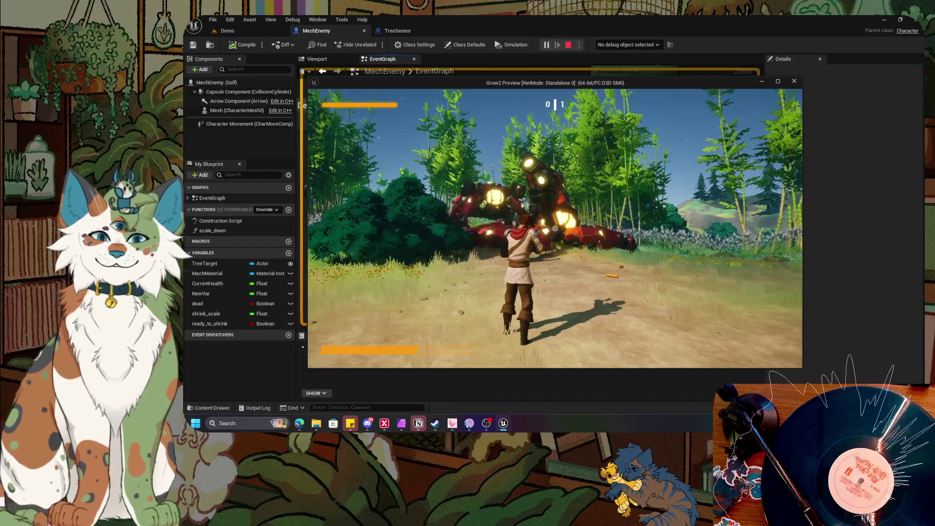
{"action": "key", "text": "Escape"}
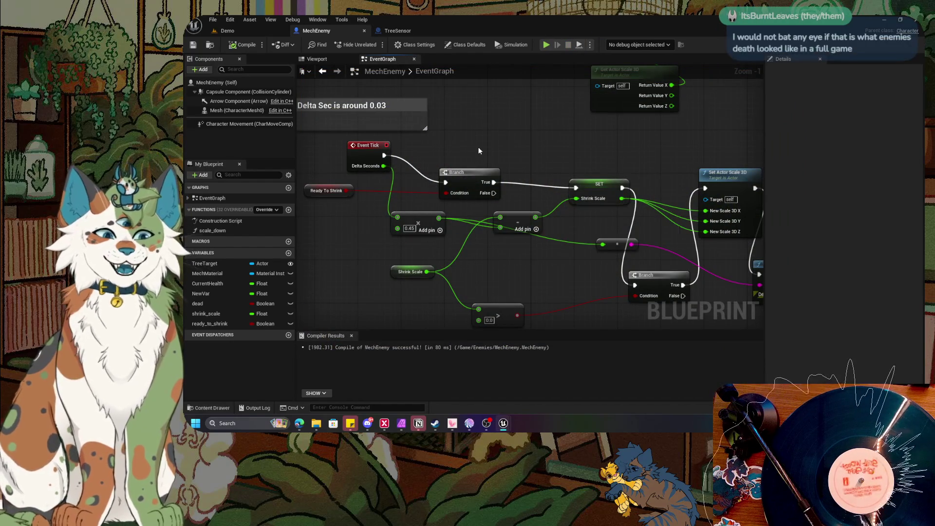
Step: Move the Delta Sec comment box lower and reframe the graph on the scale nodes
{"action": "left_click_drag", "start_coordinate": [492, 165], "coordinate": [554, 190]}
{"action": "mouse_move", "coordinate": [421, 147]}
{"action": "left_mouse_down"}
{"action": "mouse_move", "coordinate": [422, 168]}
{"action": "mouse_move", "coordinate": [438, 172]}
{"action": "left_mouse_up"}
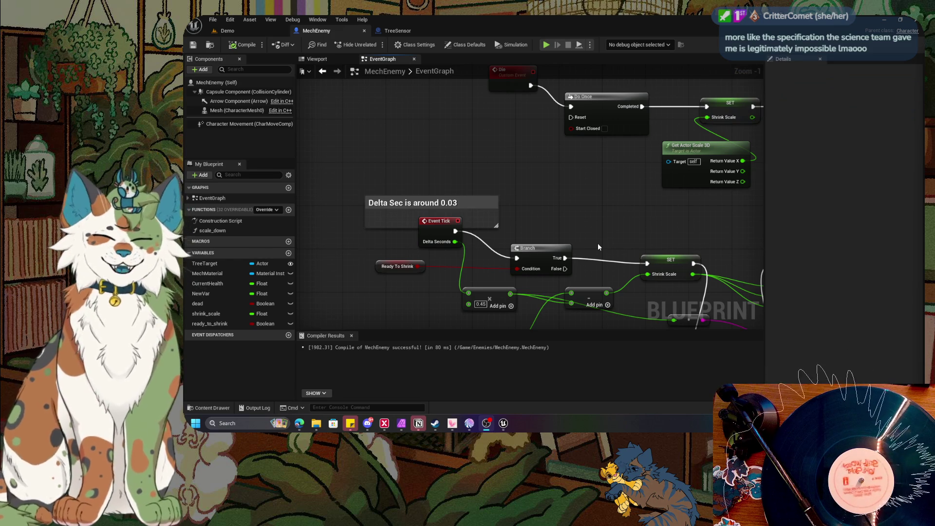
{"action": "mouse_move", "coordinate": [602, 202]}
{"action": "left_mouse_down"}
{"action": "mouse_move", "coordinate": [521, 234]}
{"action": "mouse_move", "coordinate": [495, 230]}
{"action": "mouse_move", "coordinate": [562, 210]}
{"action": "mouse_move", "coordinate": [492, 181]}
{"action": "left_mouse_up"}
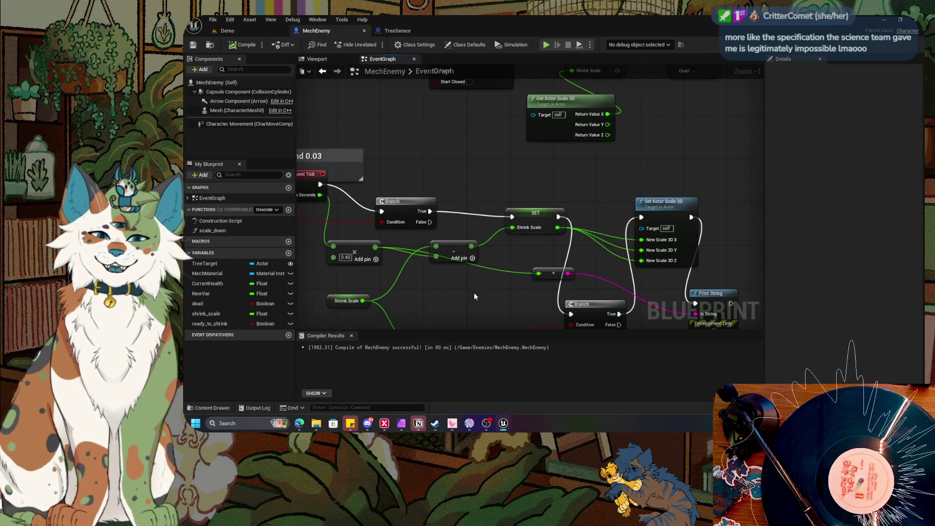
Step: Save the four unsaved assets and close the Retarget Animations window
{"action": "key", "text": "ctrl+shift+s"}
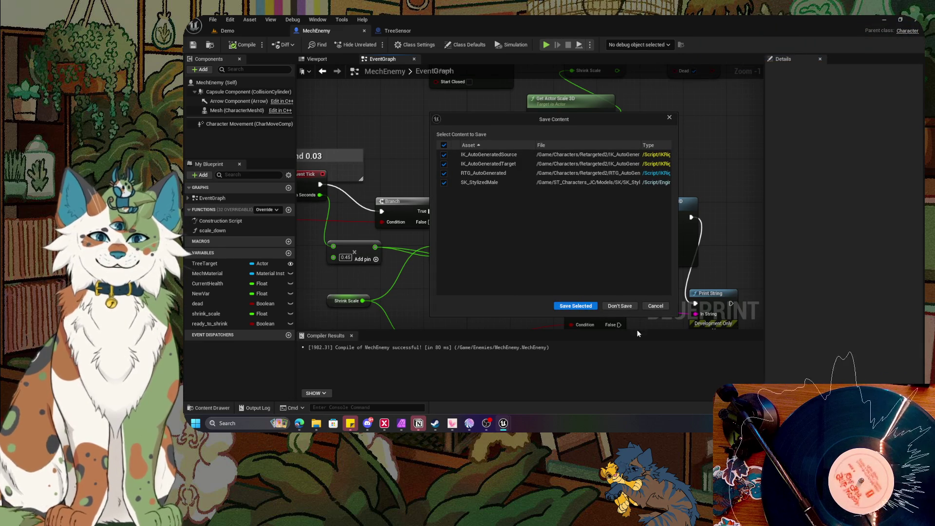
{"action": "left_click", "coordinate": [577, 306]}
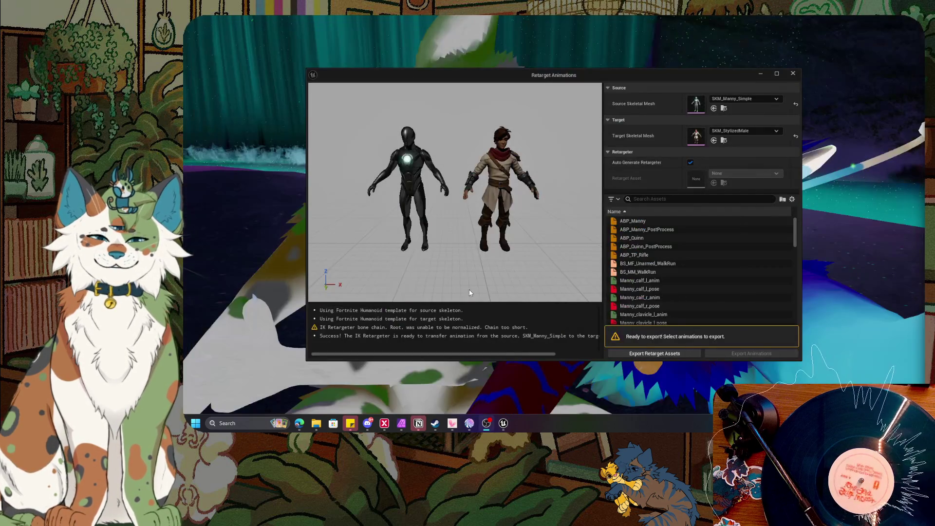
{"action": "left_click", "coordinate": [793, 73]}
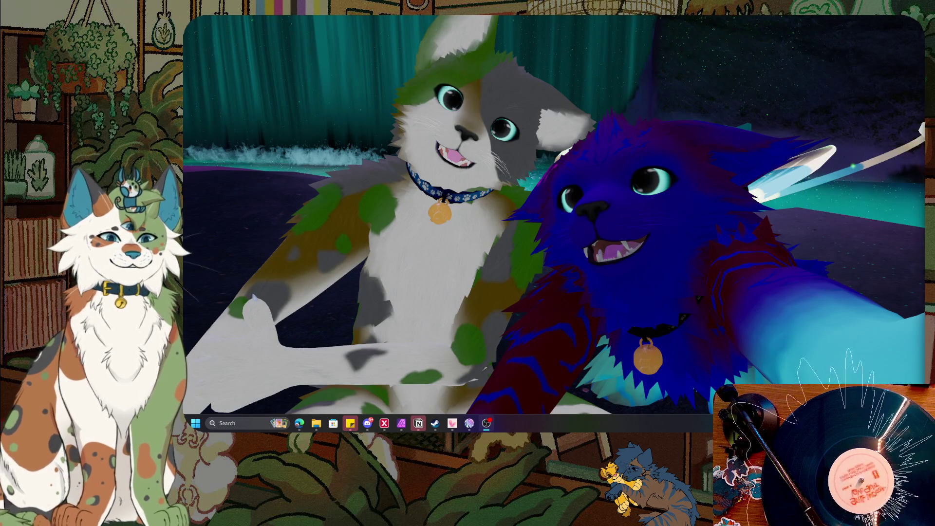
Step: Launch Godot from the system search and open the Dungeon Bodega Simulator project
{"action": "key", "text": "super"}
{"action": "type", "text": "godot"}
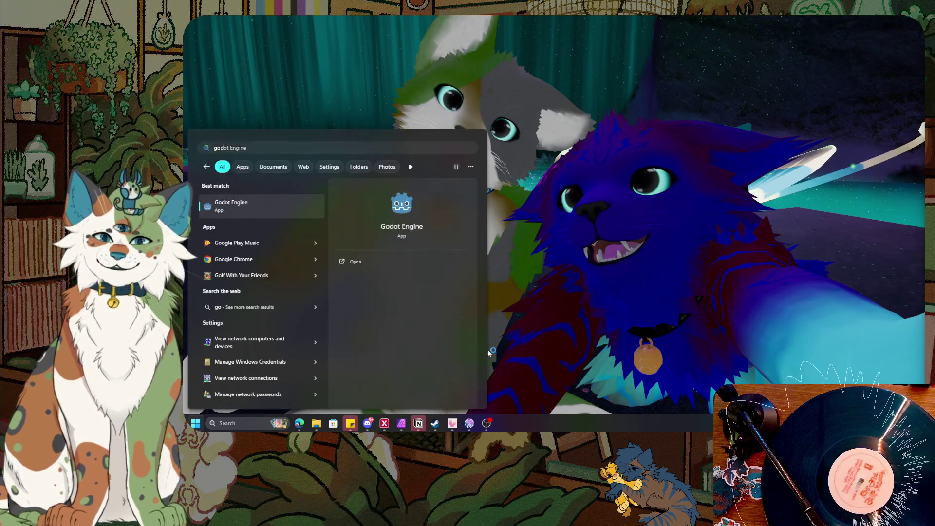
{"action": "key", "text": "Return"}
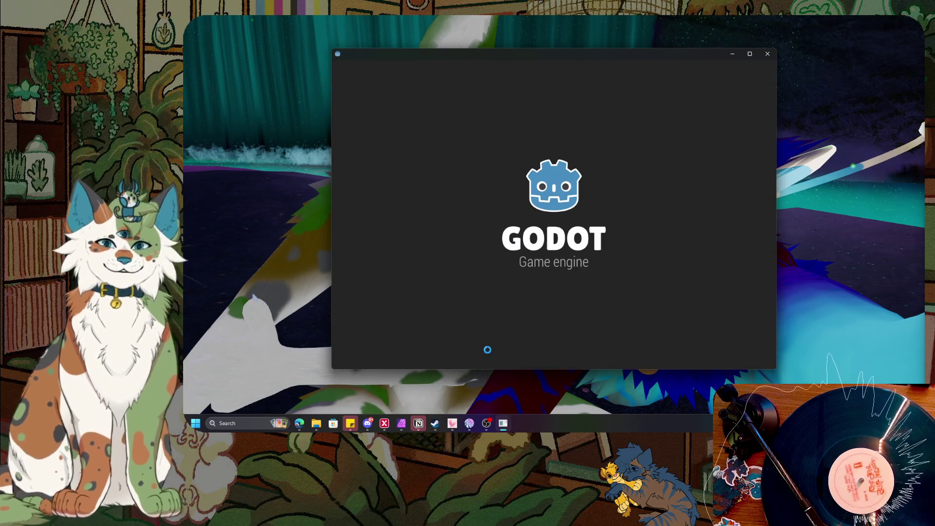
{"action": "double_click", "coordinate": [513, 108]}
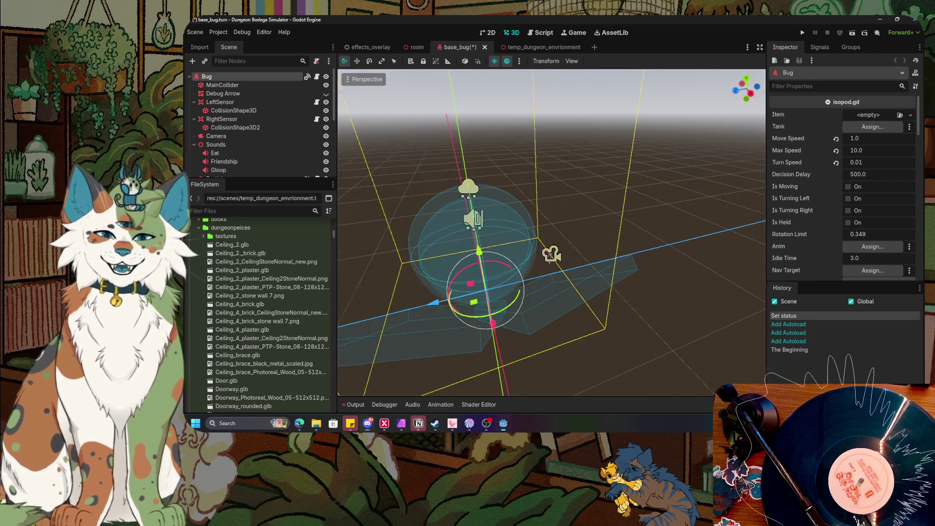
Step: Save the base_bug scene, run the project with F5, and load a save slot
{"action": "key", "text": "ctrl+s"}
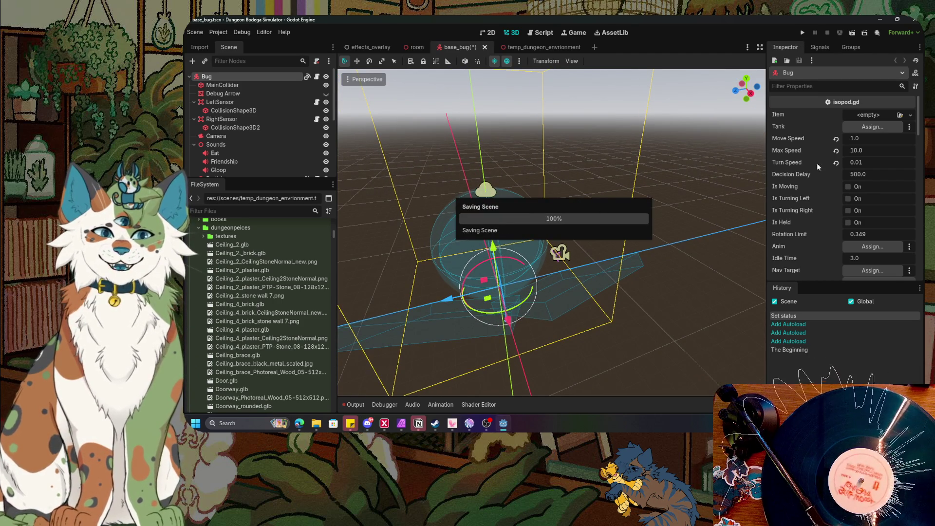
{"action": "key", "text": "F5"}
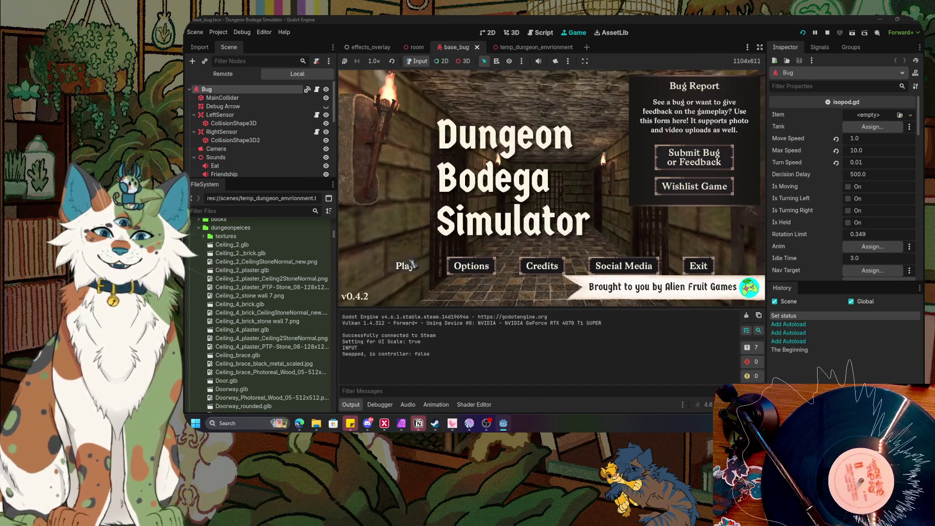
{"action": "left_click", "coordinate": [407, 266]}
{"action": "left_click", "coordinate": [518, 219]}
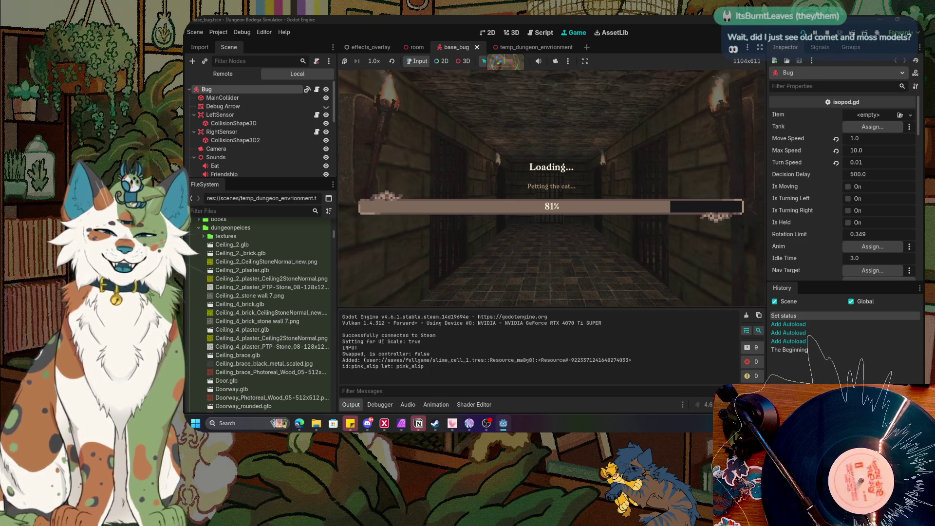
Step: Dismiss the Start menu, bring the Godot editor back to front, and pause the running game
{"action": "key", "text": "super"}
{"action": "key", "text": "Escape"}
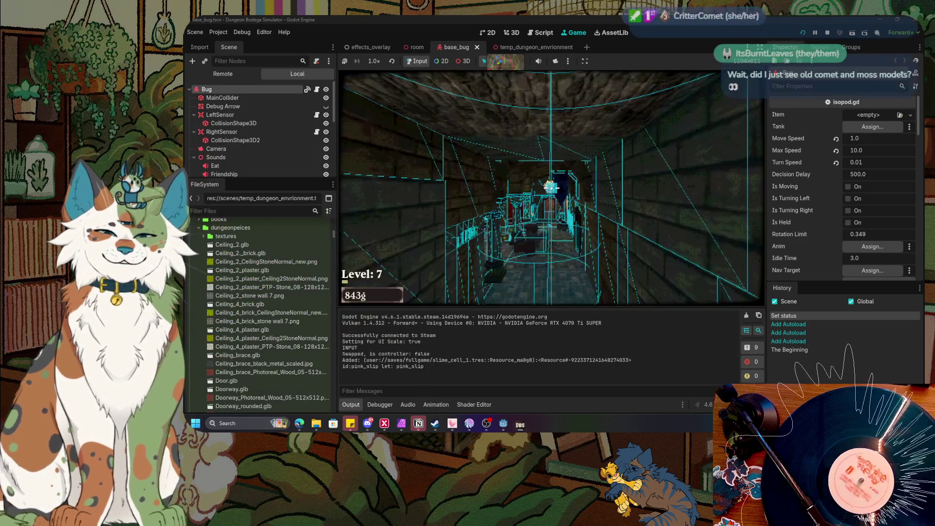
{"action": "key", "text": "Escape"}
{"action": "left_click", "coordinate": [894, 18]}
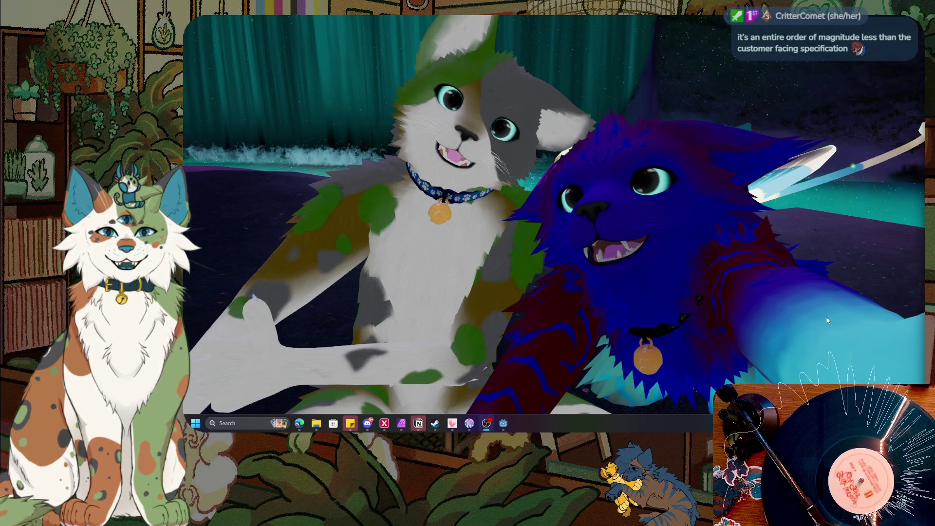
{"action": "left_click", "coordinate": [503, 423]}
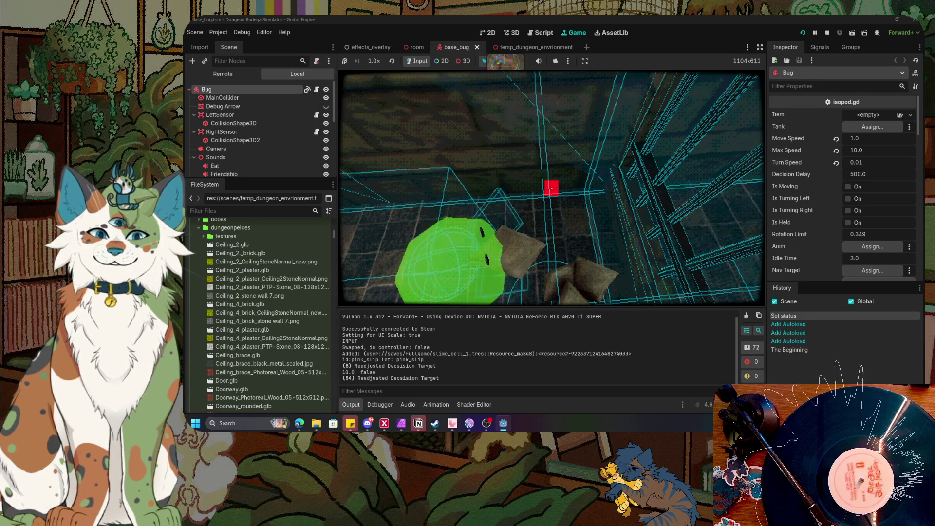
{"action": "key", "text": "Escape"}
Step: Return to the main menu and set the bug's Decision Delay to 20000.0
{"action": "left_click", "coordinate": [555, 213]}
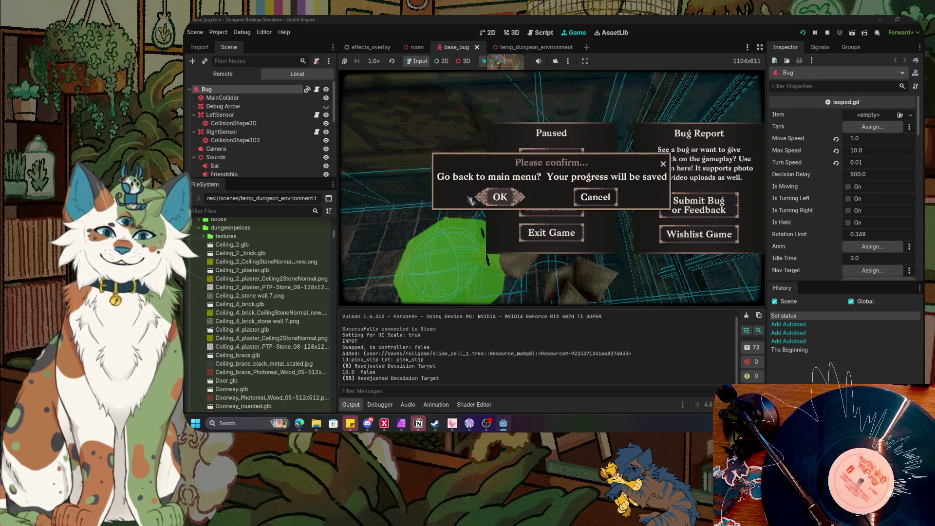
{"action": "left_click", "coordinate": [494, 198]}
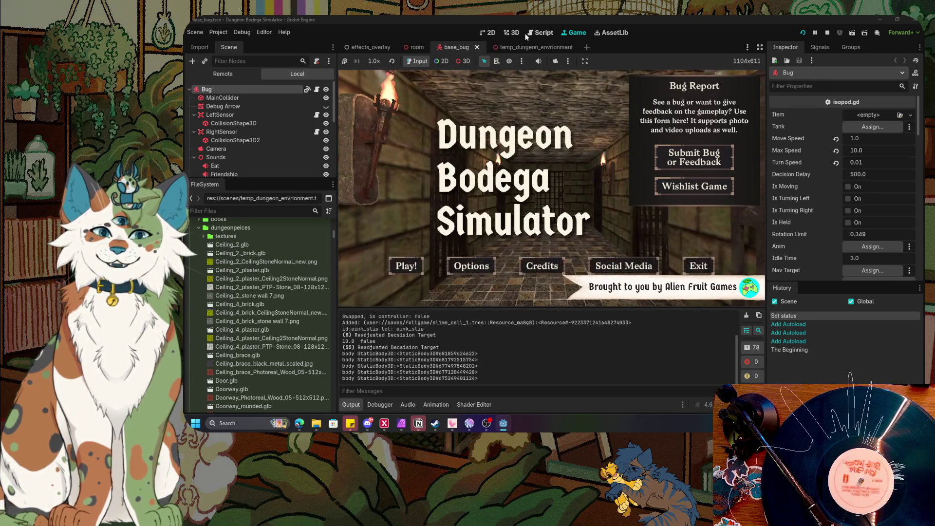
{"action": "left_click", "coordinate": [875, 174]}
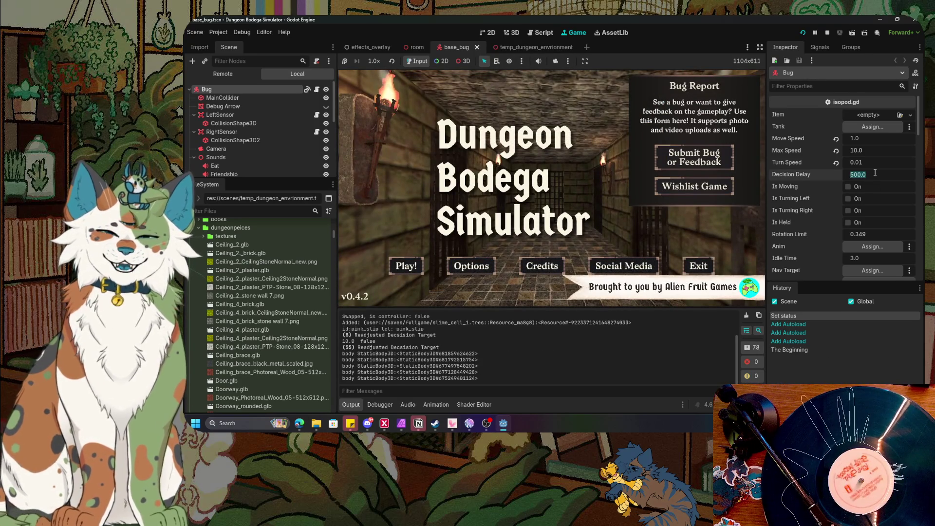
{"action": "type", "text": "2"}
{"action": "key", "text": "Return"}
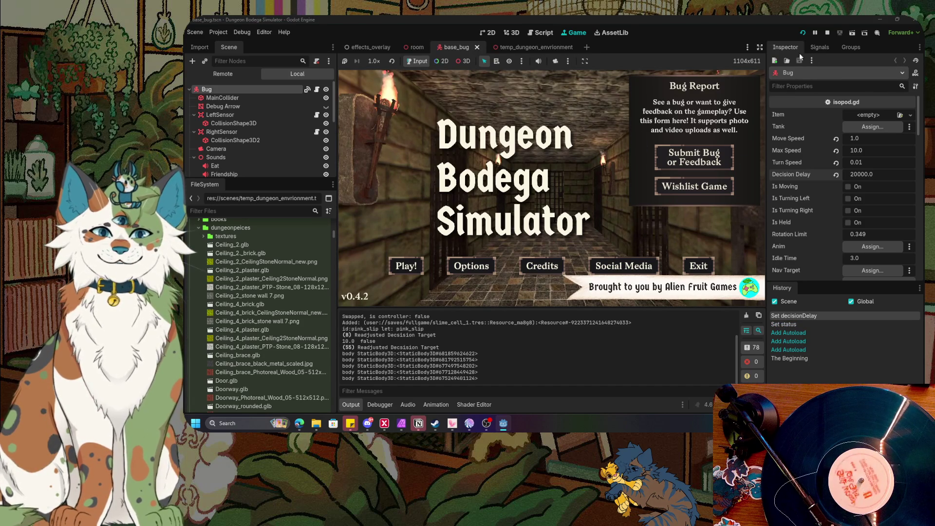
Step: Load the fullgame save, pet the slime, then pause and ask to return to the main menu
{"action": "left_click", "coordinate": [406, 266]}
{"action": "left_click", "coordinate": [471, 219]}
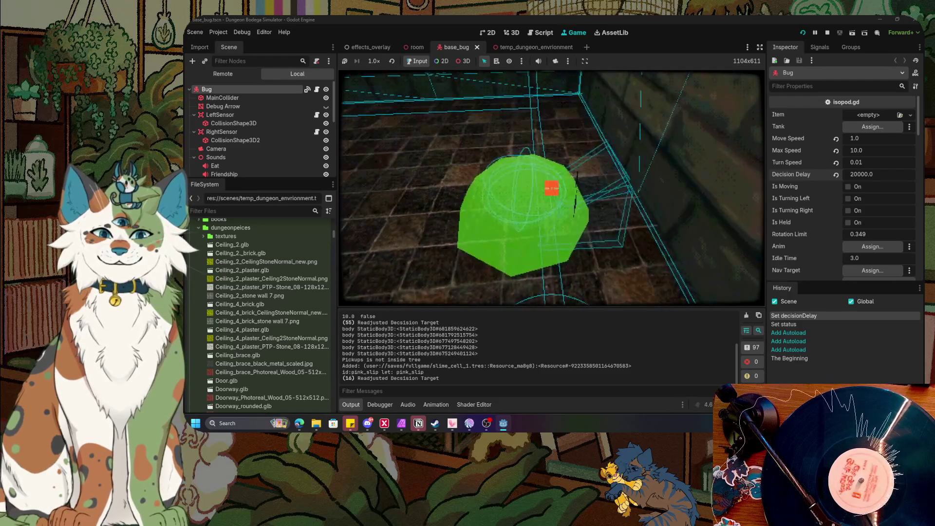
{"action": "left_click", "coordinate": [552, 188]}
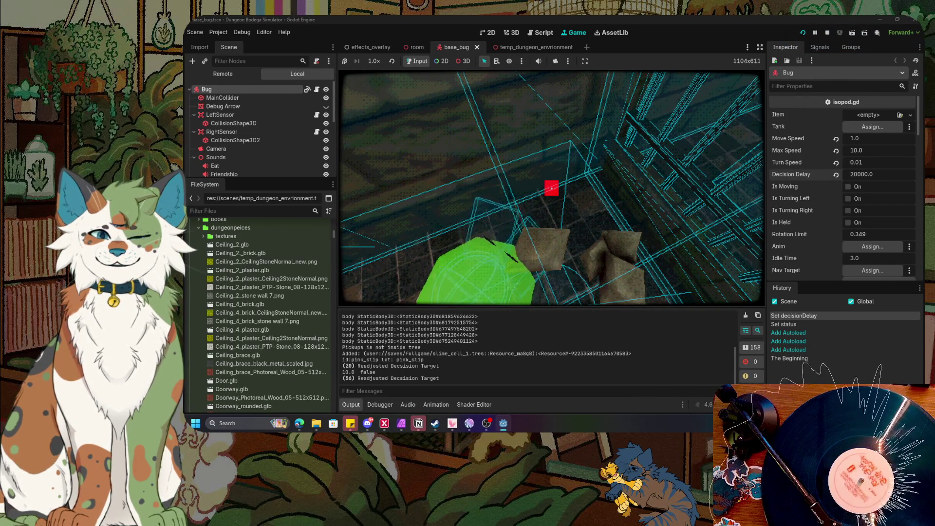
{"action": "key", "text": "Escape"}
{"action": "left_click", "coordinate": [580, 214]}
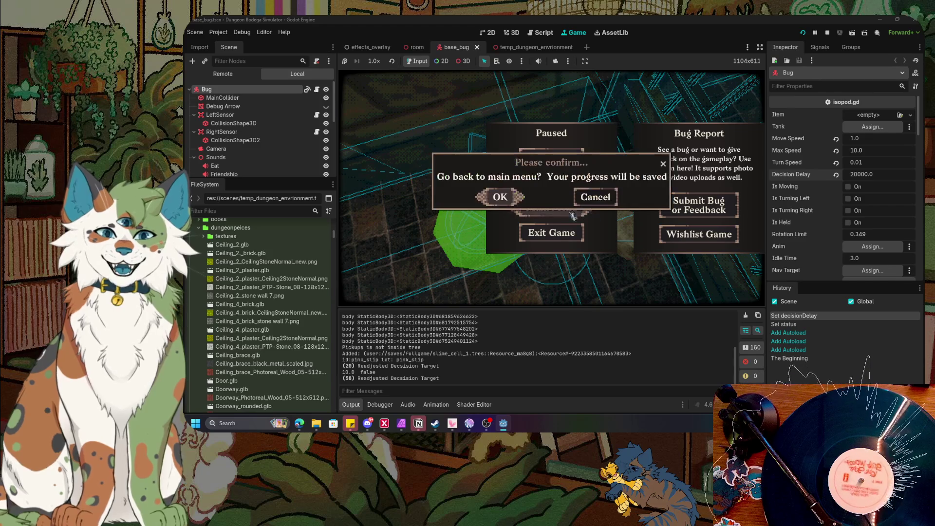
Step: Confirm returning to the main menu, start the save1 game, and pause it
{"action": "left_click", "coordinate": [521, 196]}
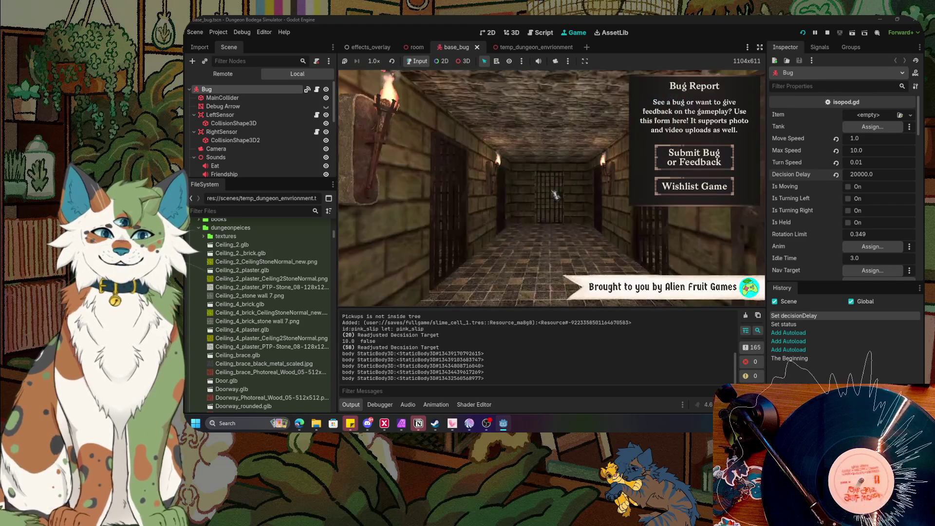
{"action": "left_click", "coordinate": [860, 178]}
{"action": "left_click", "coordinate": [406, 265]}
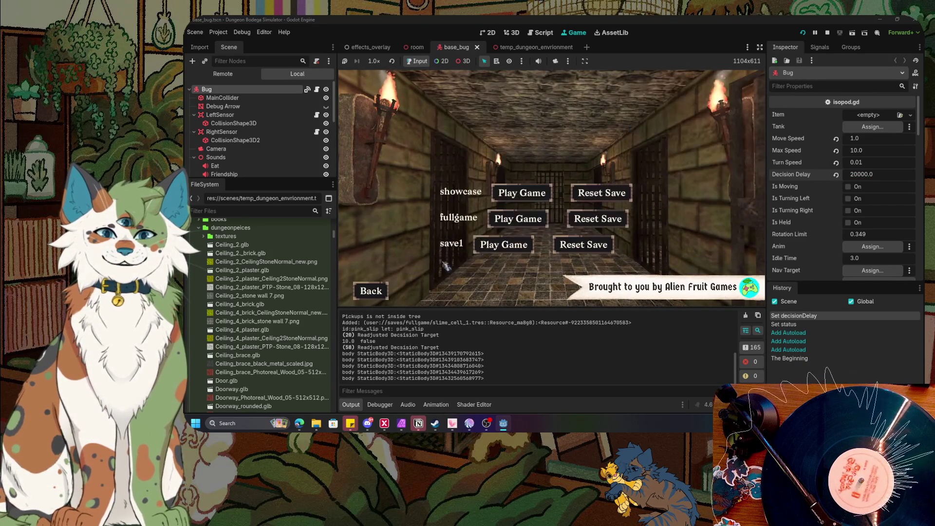
{"action": "left_click", "coordinate": [483, 237]}
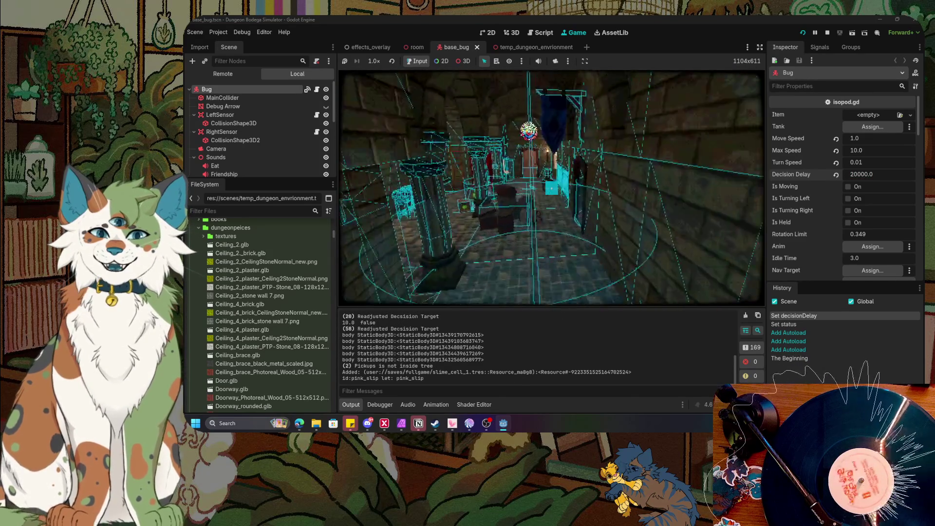
{"action": "key", "text": "Escape"}
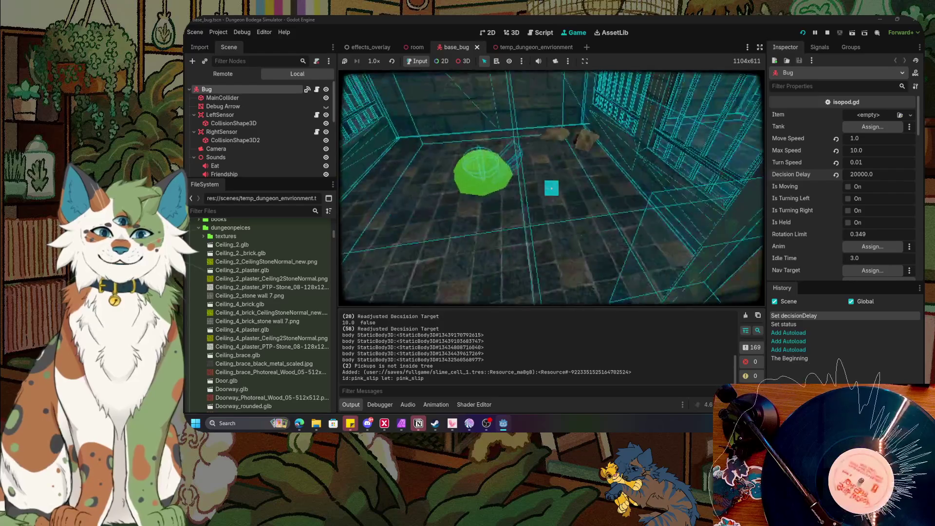
Step: Switch to the room scene and back to the base_bug scene
{"action": "scroll", "coordinate": [254, 152], "scroll_direction": "down", "scroll_amount": 5}
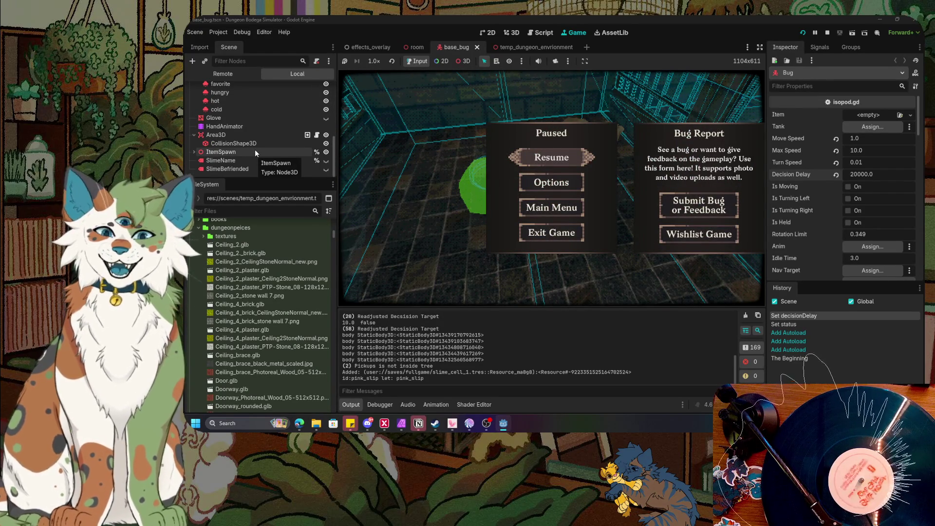
{"action": "scroll", "coordinate": [244, 141], "scroll_direction": "up", "scroll_amount": 3}
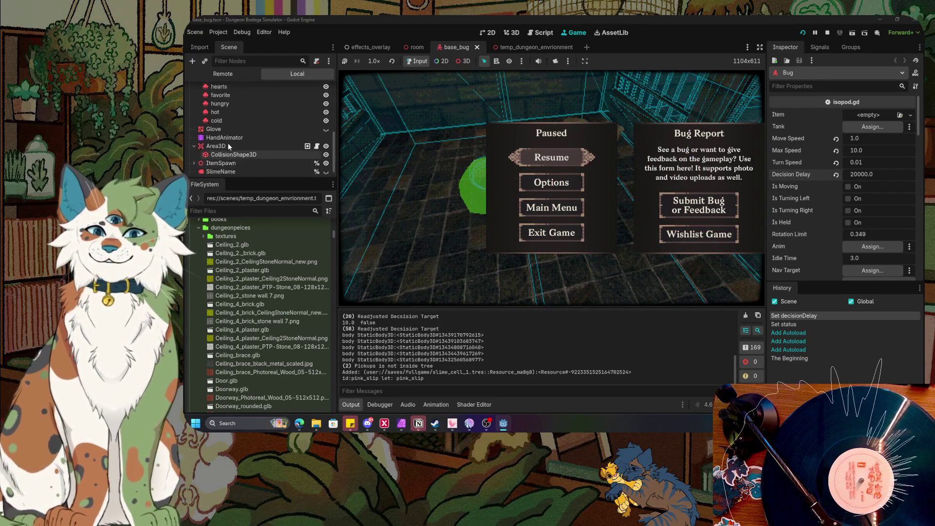
{"action": "scroll", "coordinate": [244, 149], "scroll_direction": "up", "scroll_amount": 5}
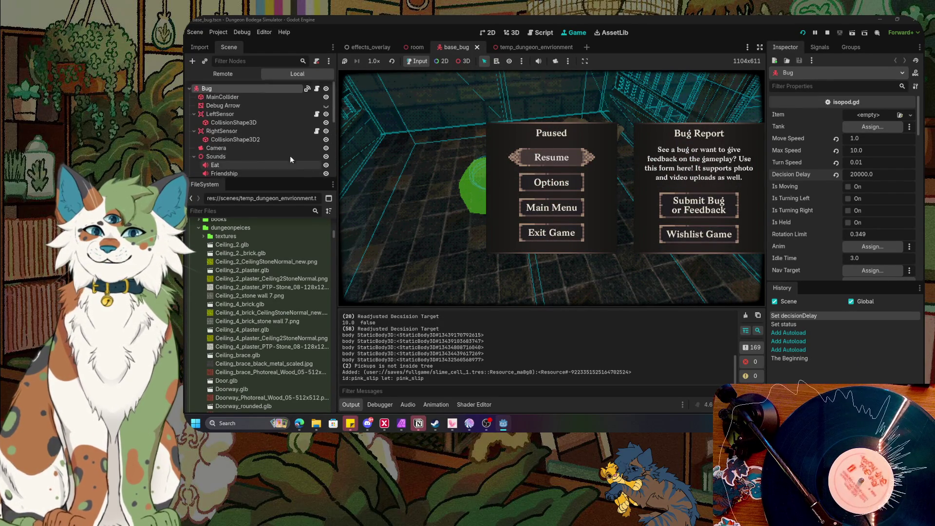
{"action": "scroll", "coordinate": [250, 145], "scroll_direction": "down", "scroll_amount": 1}
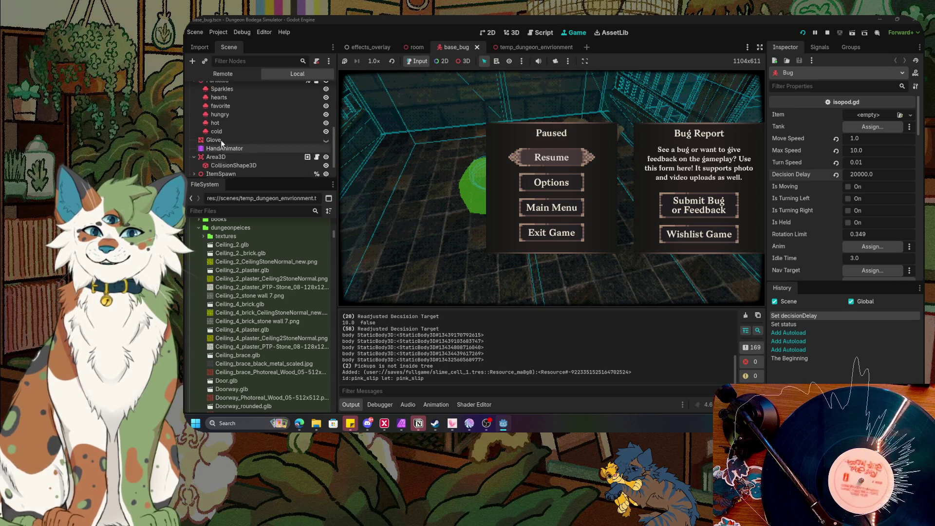
{"action": "left_click", "coordinate": [411, 47]}
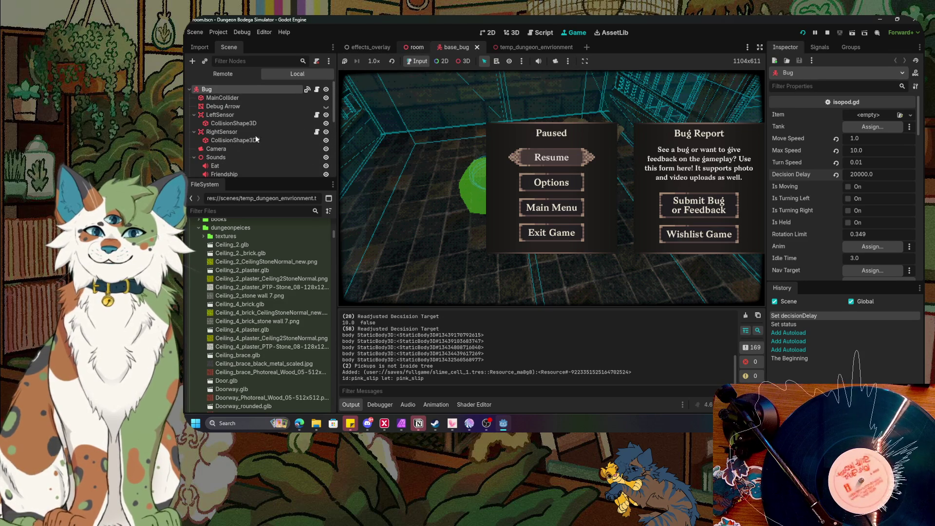
{"action": "left_click", "coordinate": [465, 47]}
Step: In the Remote scene tree, expand SpawnPoint to inspect the live Bug, then resume and pause
{"action": "left_click", "coordinate": [226, 75]}
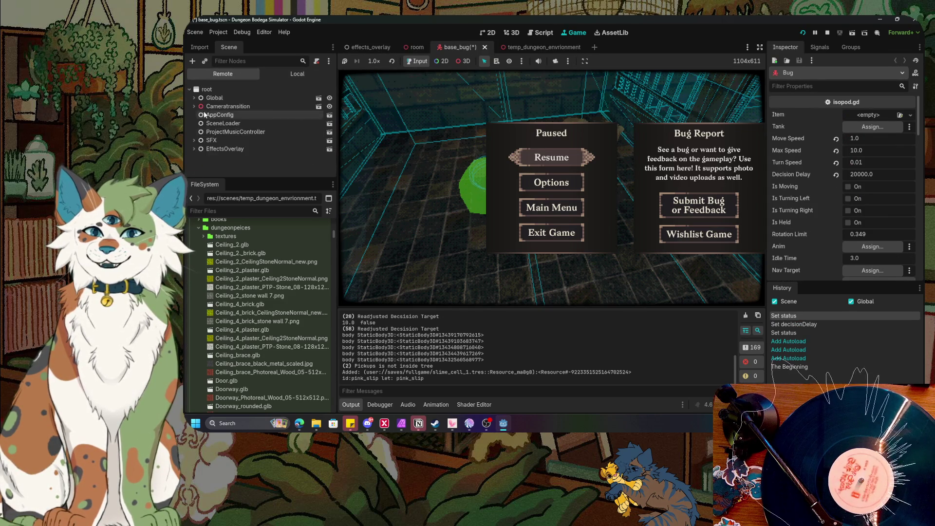
{"action": "left_click", "coordinate": [194, 149]}
{"action": "scroll", "coordinate": [201, 147], "scroll_direction": "down", "scroll_amount": 3}
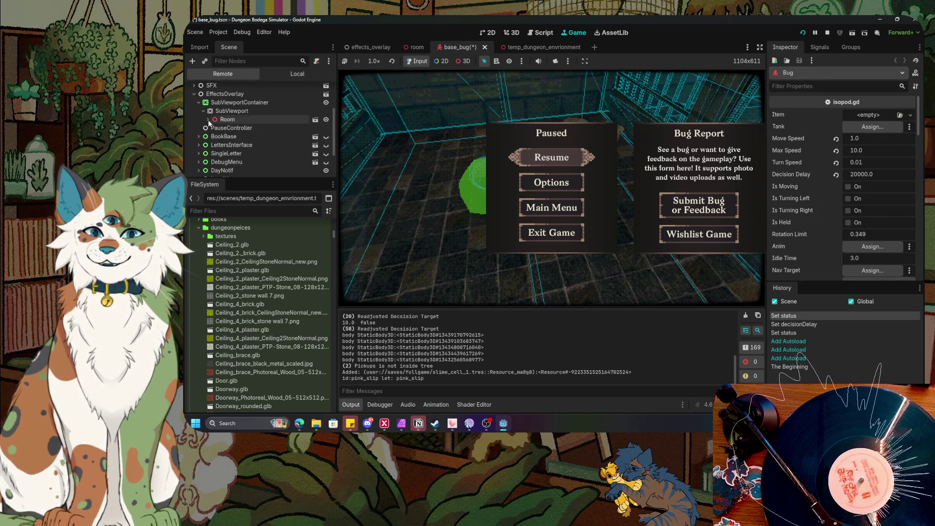
{"action": "scroll", "coordinate": [201, 145], "scroll_direction": "down", "scroll_amount": 8}
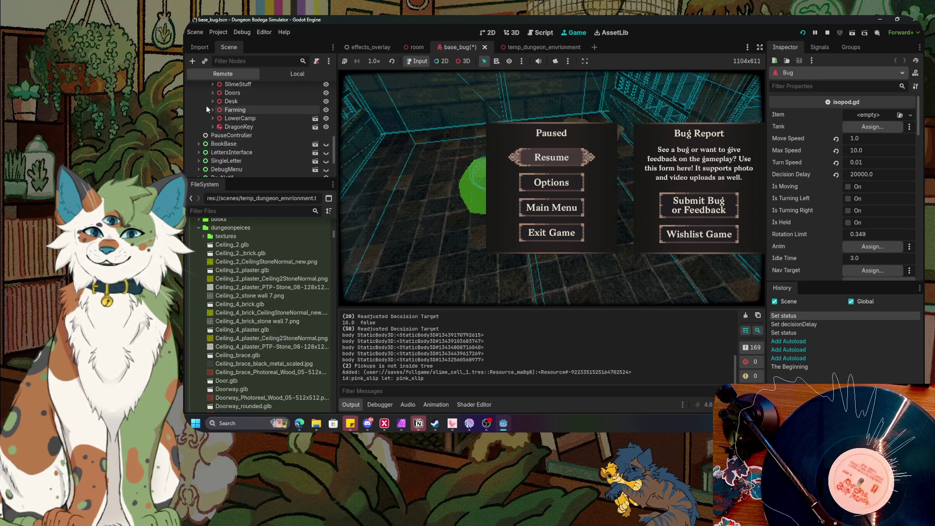
{"action": "scroll", "coordinate": [202, 132], "scroll_direction": "up", "scroll_amount": 3}
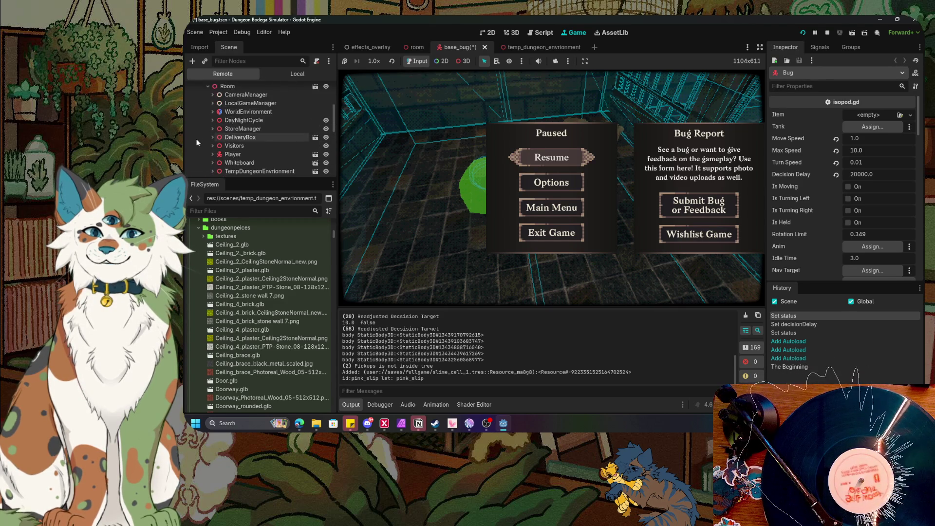
{"action": "scroll", "coordinate": [196, 140], "scroll_direction": "down", "scroll_amount": 5}
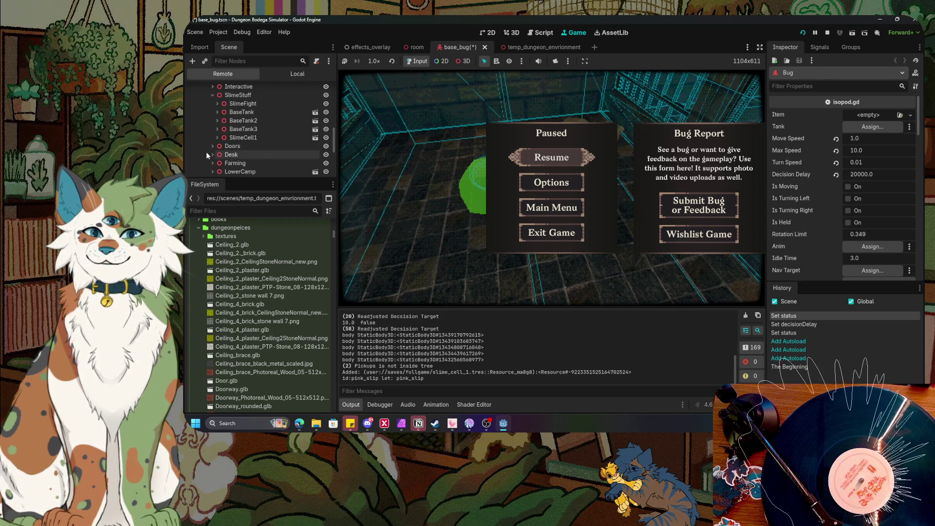
{"action": "left_click", "coordinate": [222, 154]}
{"action": "left_click", "coordinate": [243, 152]}
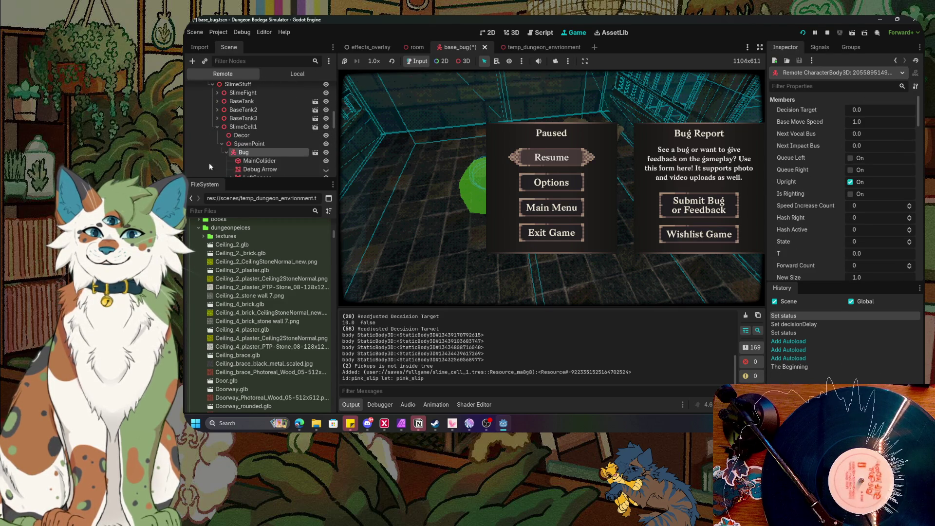
{"action": "scroll", "coordinate": [811, 171], "scroll_direction": "down", "scroll_amount": 5}
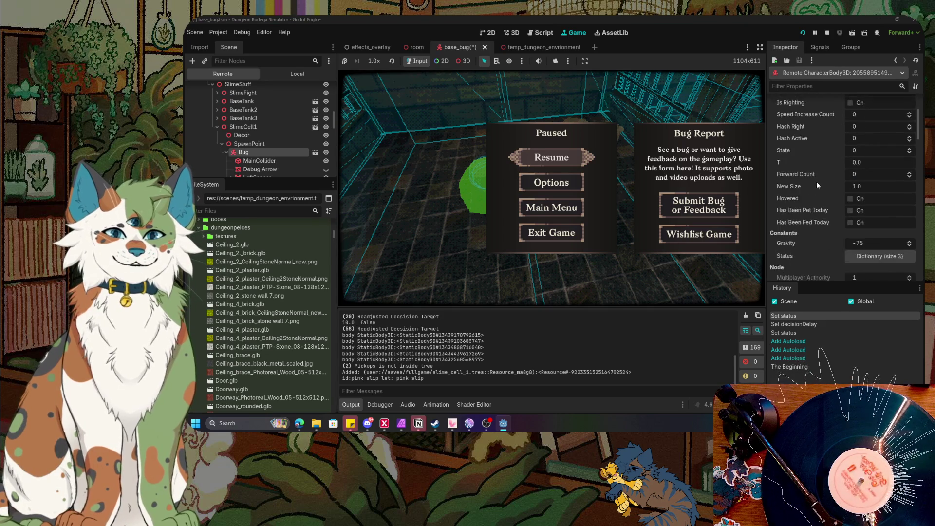
{"action": "scroll", "coordinate": [815, 183], "scroll_direction": "down", "scroll_amount": 3}
{"action": "scroll", "coordinate": [796, 205], "scroll_direction": "up", "scroll_amount": 10}
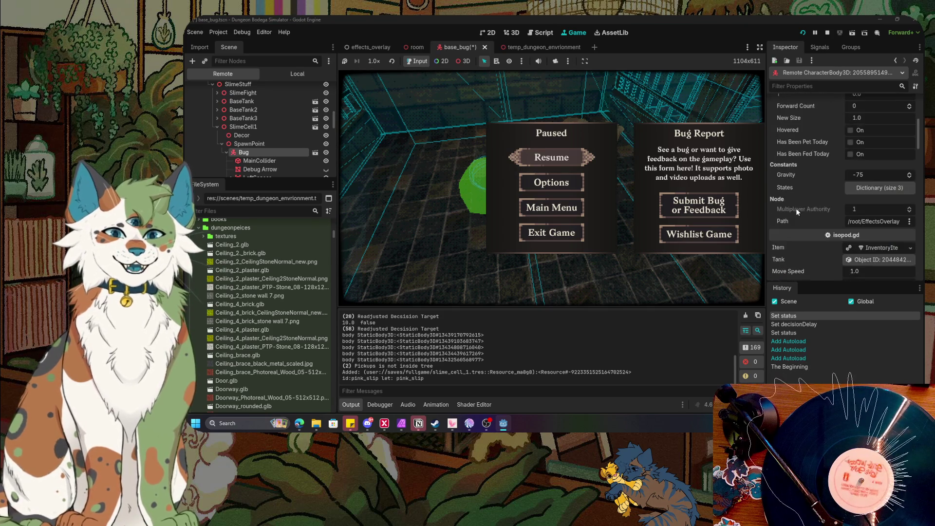
{"action": "left_click", "coordinate": [556, 158]}
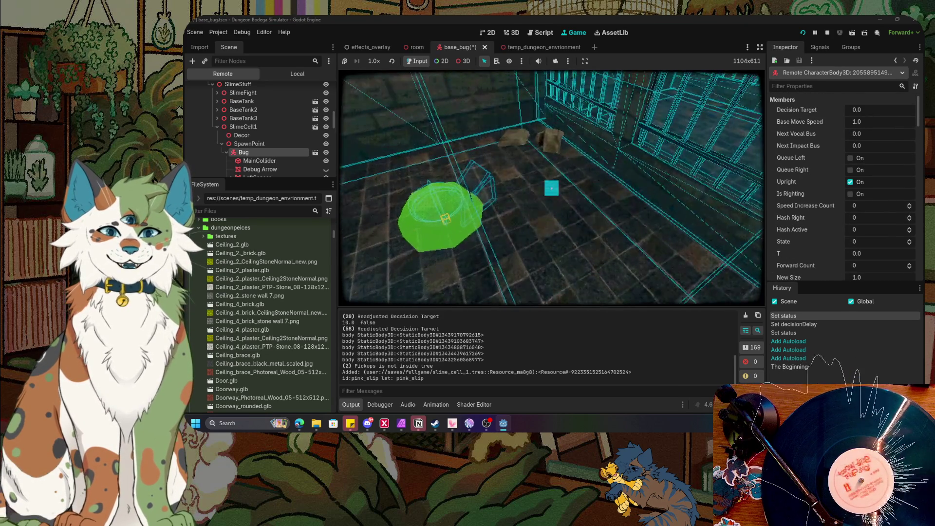
{"action": "key", "text": "Escape"}
Step: Exit the game, then save base_bug, relaunch the project, and choose Play! on the title screen
{"action": "left_click", "coordinate": [549, 234]}
{"action": "left_click", "coordinate": [512, 195]}
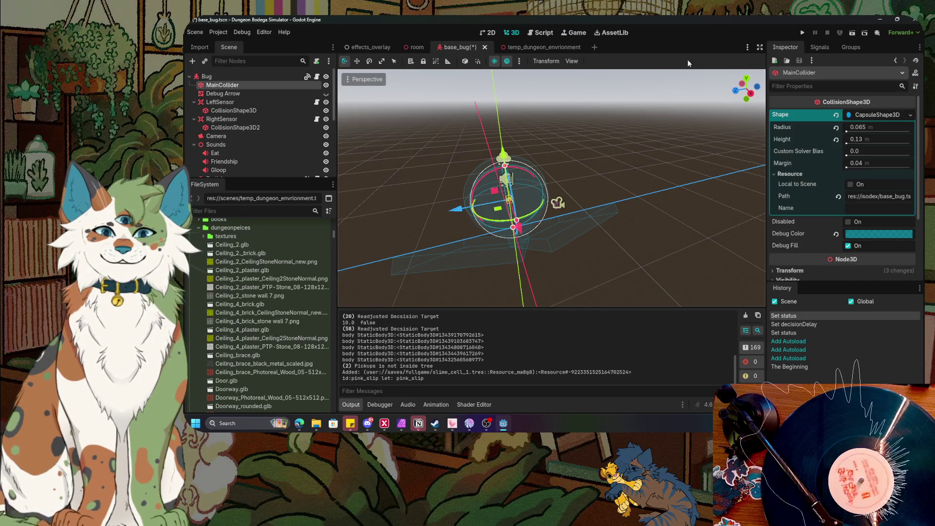
{"action": "left_click", "coordinate": [806, 35]}
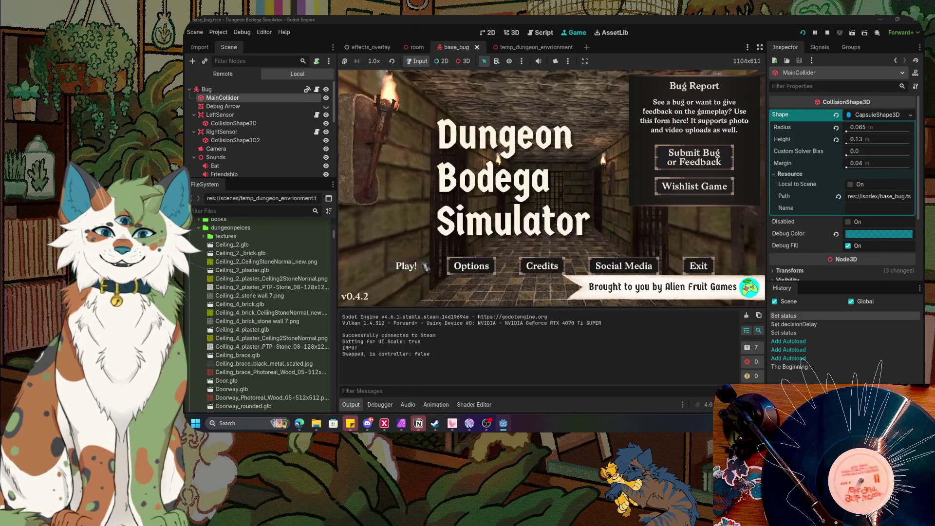
{"action": "left_click", "coordinate": [412, 265]}
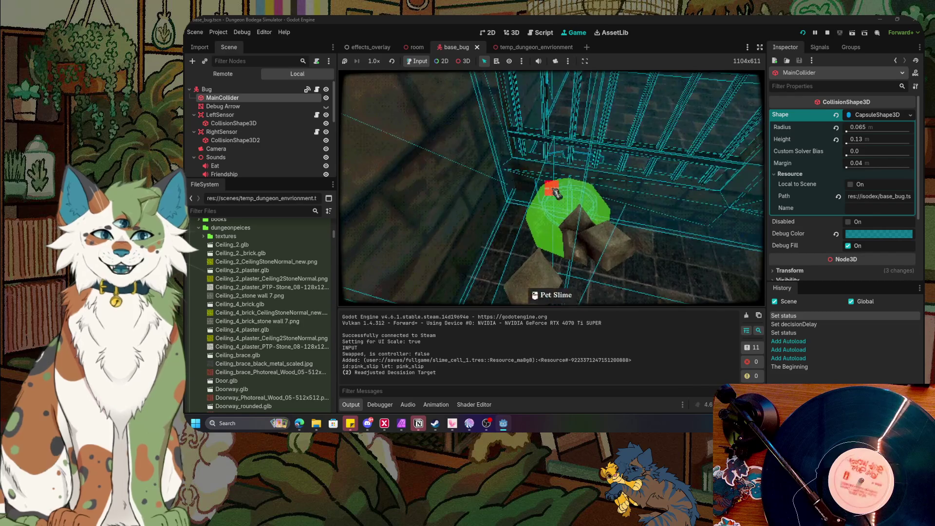
Step: Pause the running game and return to its main menu
{"action": "key", "text": "Escape"}
{"action": "left_click", "coordinate": [549, 205]}
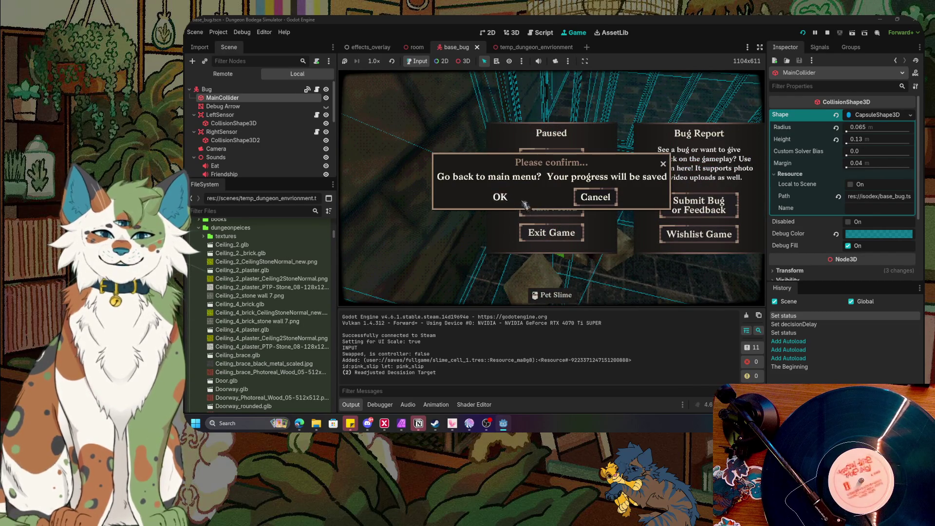
{"action": "left_click", "coordinate": [501, 197]}
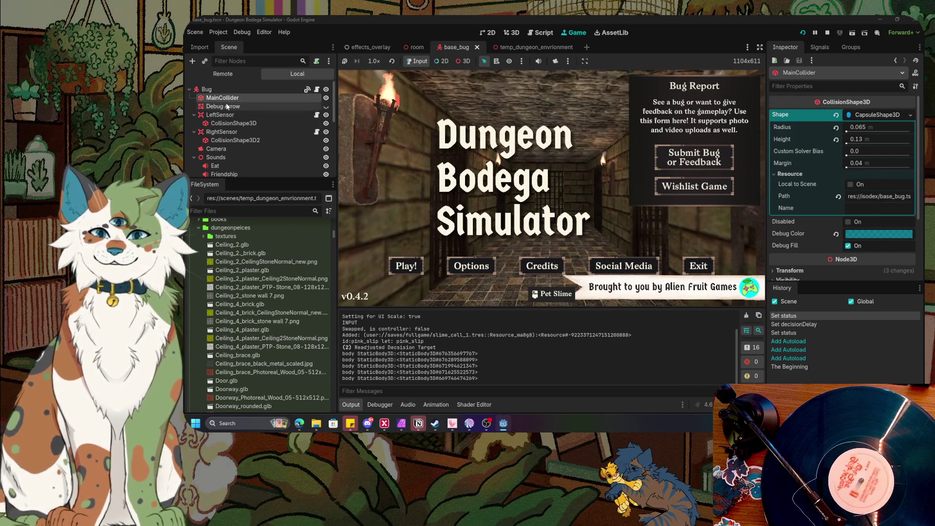
Step: Set the Bug's Decision Delay to 1000 and advance the game to save selection
{"action": "left_click", "coordinate": [235, 89]}
{"action": "left_click", "coordinate": [893, 178]}
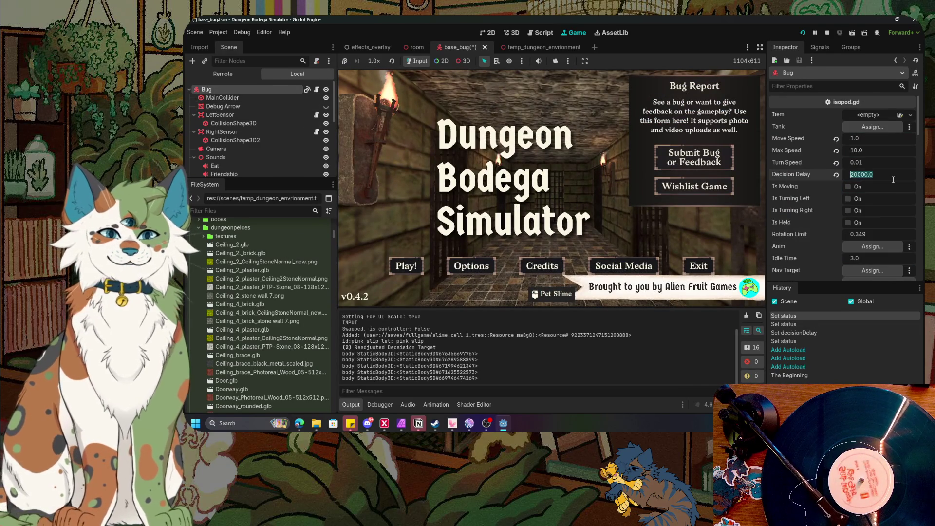
{"action": "type", "text": "1000"}
{"action": "key", "text": "Return"}
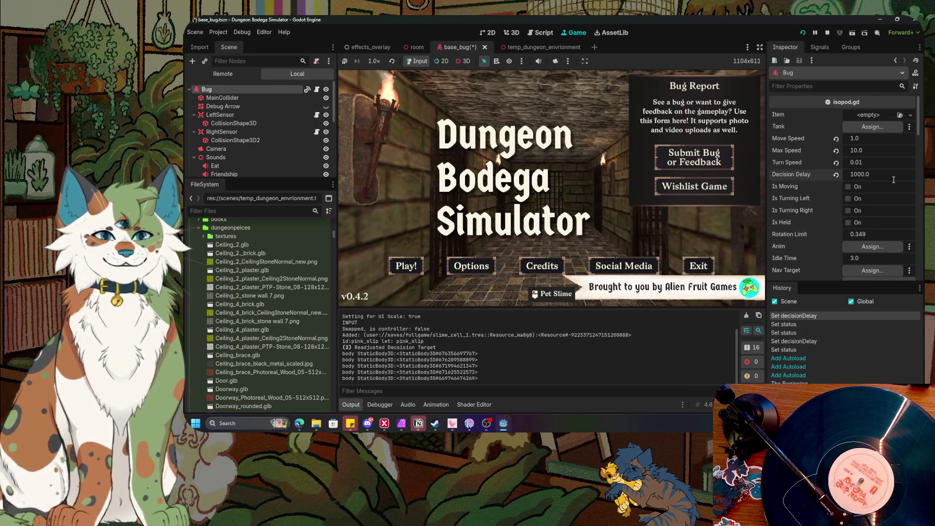
{"action": "left_click", "coordinate": [406, 266]}
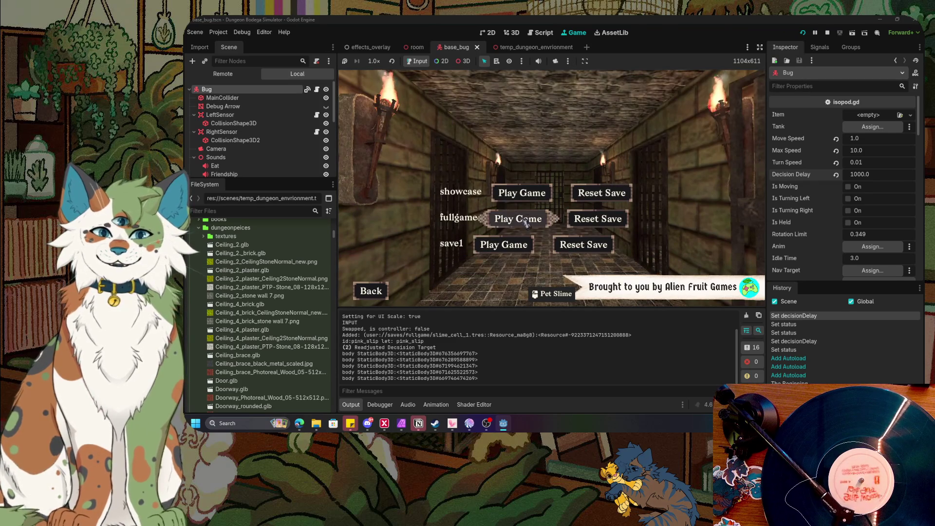
Step: Load the fullgame save, pause it, and expand EffectsOverlay in the Remote scene tree
{"action": "left_click", "coordinate": [539, 222]}
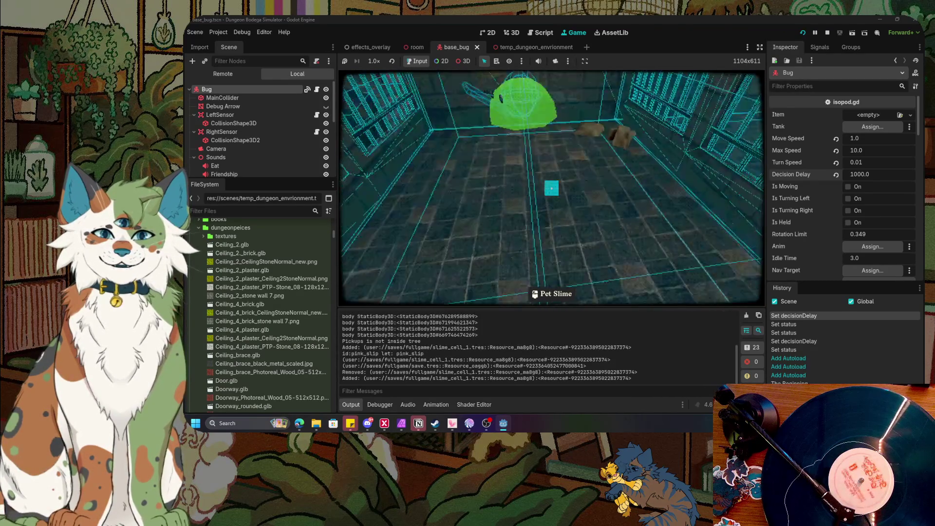
{"action": "key", "text": "Escape"}
{"action": "left_click", "coordinate": [200, 72]}
{"action": "left_click", "coordinate": [193, 148]}
{"action": "scroll", "coordinate": [200, 131], "scroll_direction": "down", "scroll_amount": 5}
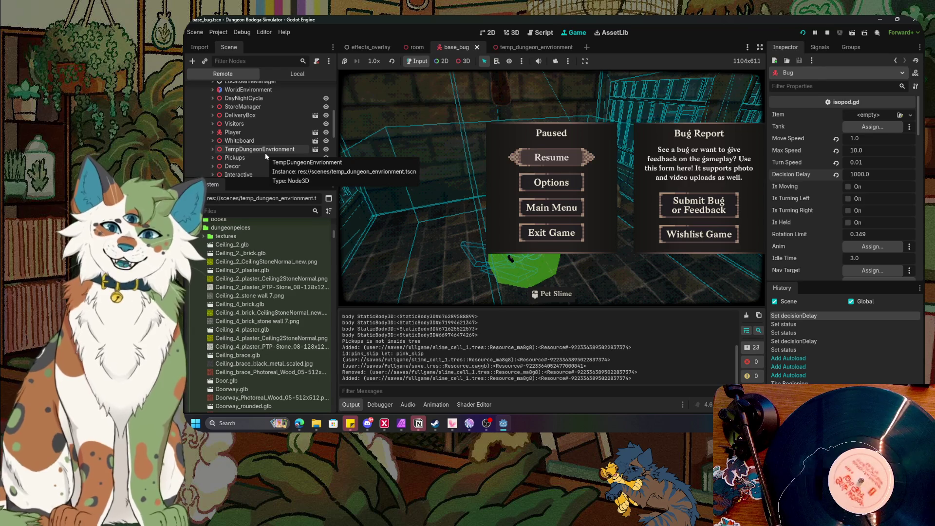
Step: Expand SlimeStuff and SlimeCell1 in the Remote tree and select the live Bug
{"action": "left_click", "coordinate": [212, 132]}
{"action": "left_click", "coordinate": [213, 133]}
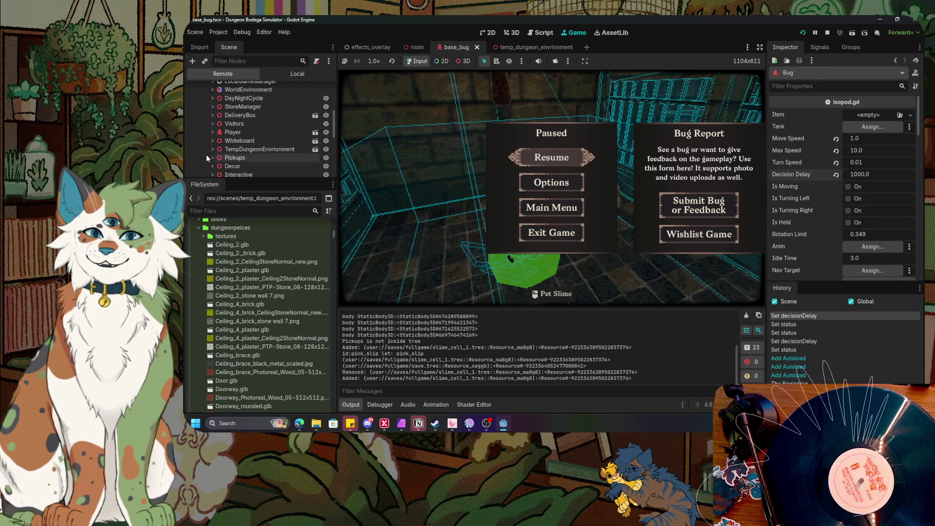
{"action": "scroll", "coordinate": [206, 154], "scroll_direction": "down", "scroll_amount": 2}
{"action": "left_click", "coordinate": [211, 148]}
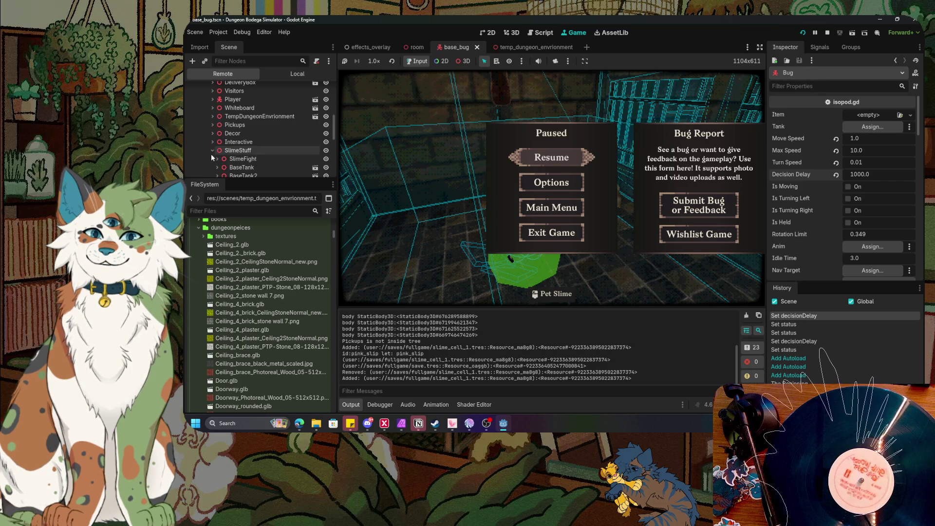
{"action": "scroll", "coordinate": [206, 151], "scroll_direction": "down", "scroll_amount": 2}
{"action": "left_click", "coordinate": [218, 148]}
{"action": "scroll", "coordinate": [213, 143], "scroll_direction": "down", "scroll_amount": 2}
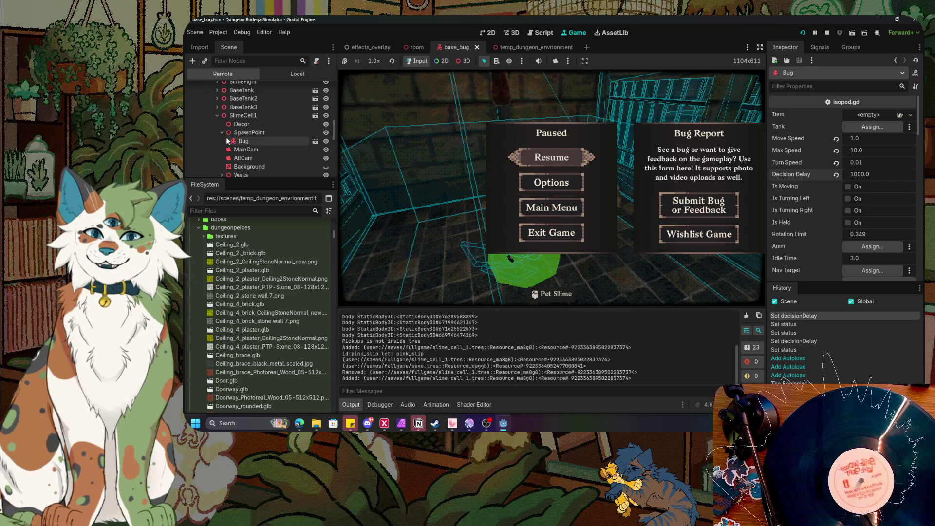
{"action": "left_click", "coordinate": [229, 141]}
{"action": "scroll", "coordinate": [790, 229], "scroll_direction": "down", "scroll_amount": 10}
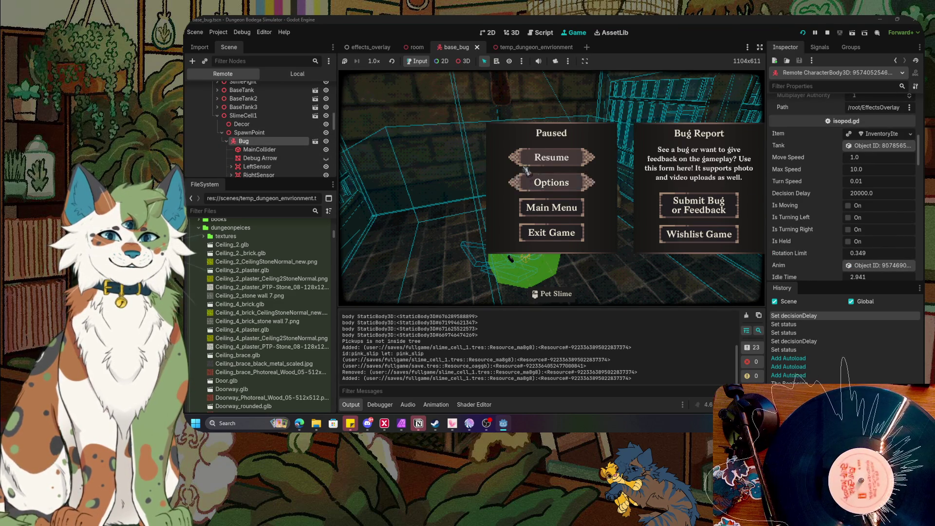
Step: Lower the live Bug's Decision Delay from 20000.0 to 1000.0 and resume play
{"action": "left_click", "coordinate": [551, 156]}
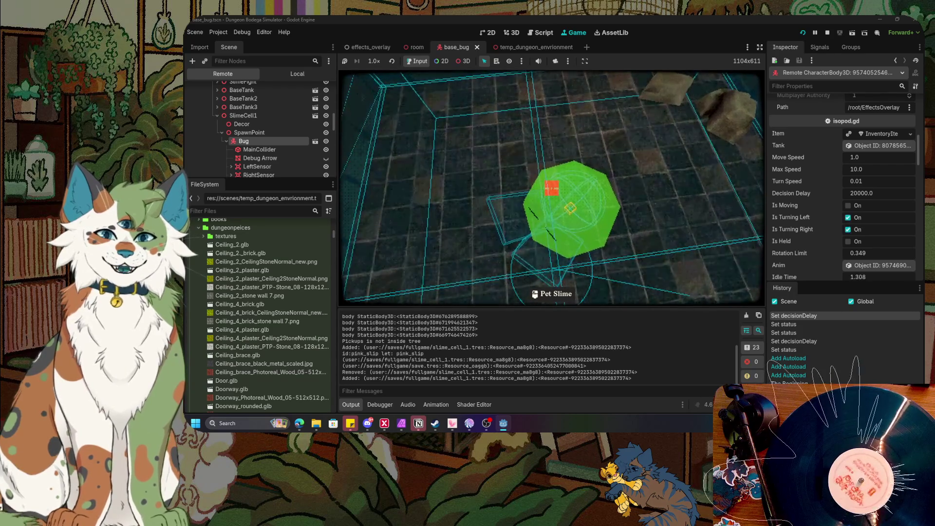
{"action": "key", "text": "Escape"}
{"action": "left_click", "coordinate": [891, 196]}
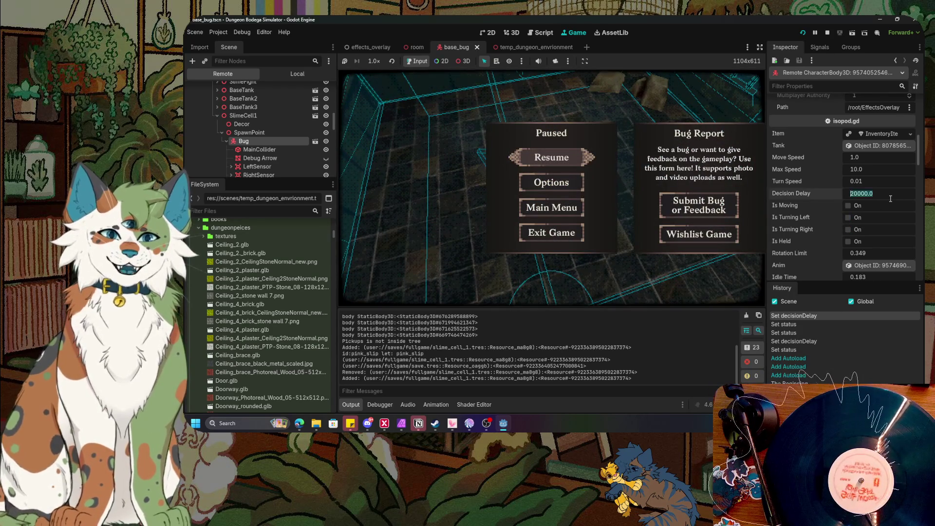
{"action": "type", "text": "10"}
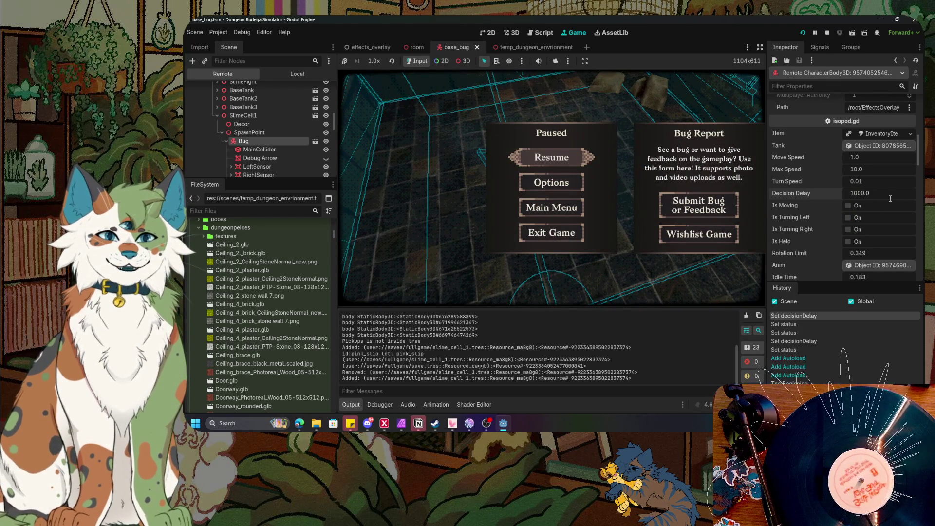
{"action": "key", "text": "Escape"}
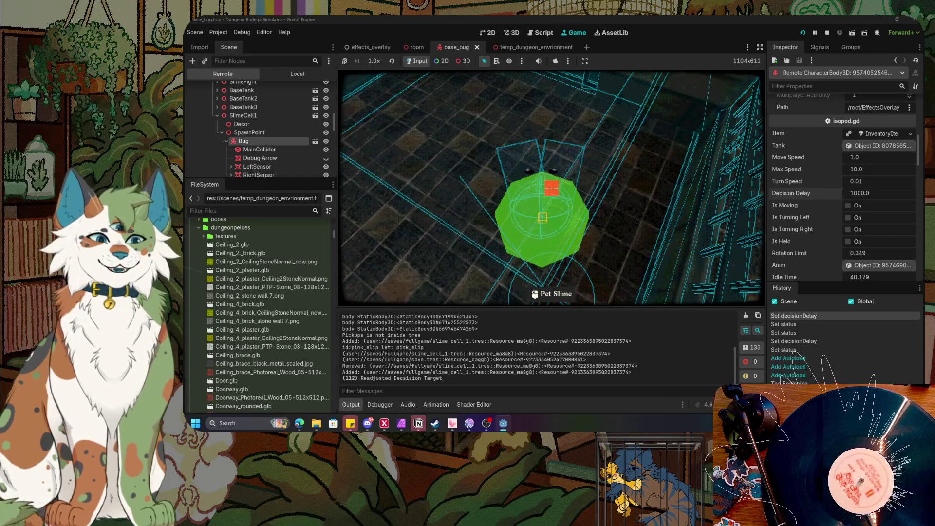
{"action": "key", "text": "Escape"}
{"action": "key", "text": "Escape"}
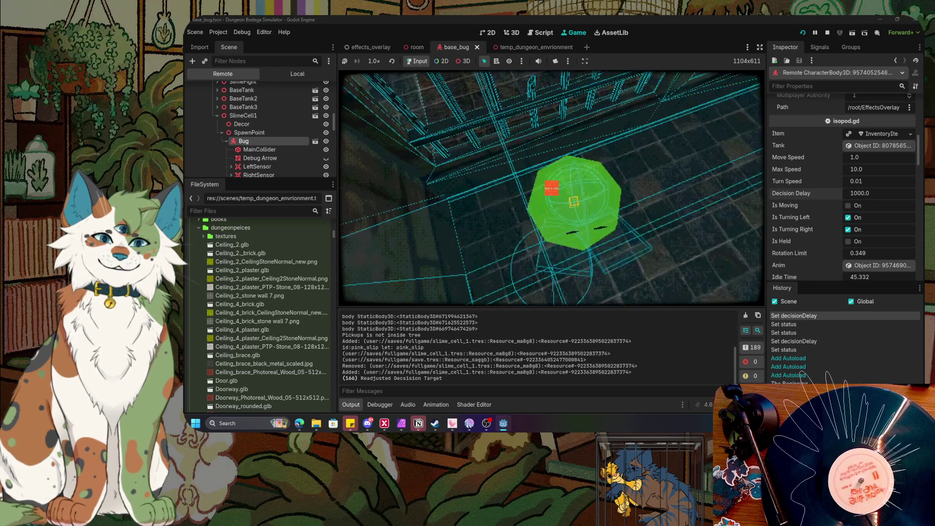
{"action": "key", "text": "Escape"}
Step: Return the game to its main menu and stop the running project
{"action": "left_click", "coordinate": [549, 209]}
{"action": "left_click", "coordinate": [501, 198]}
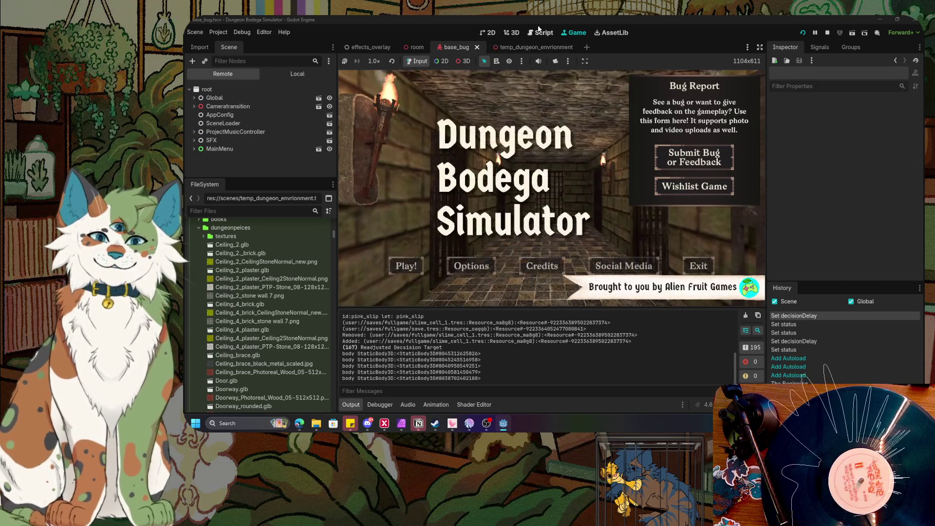
{"action": "left_click", "coordinate": [828, 32]}
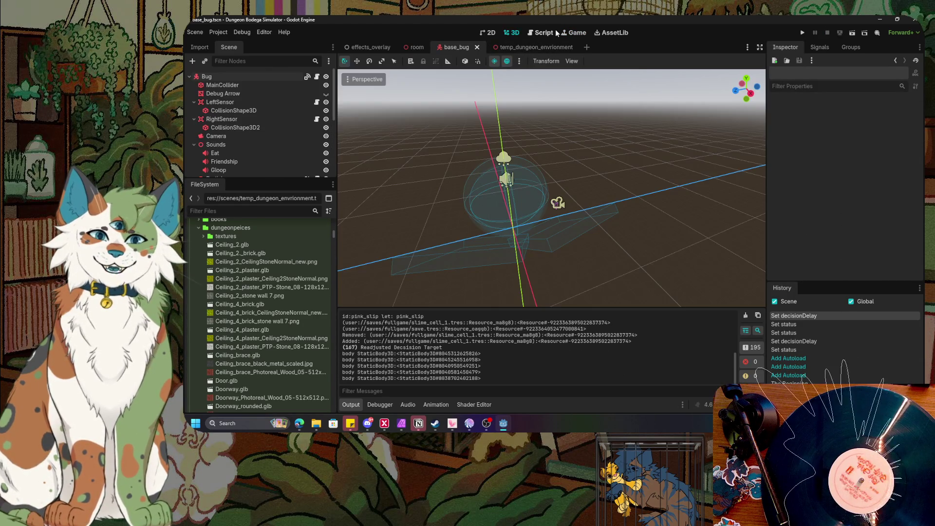
Step: Open isopod.gd in the Script workspace, then select the Bug and LeftSensor nodes
{"action": "left_click", "coordinate": [550, 33]}
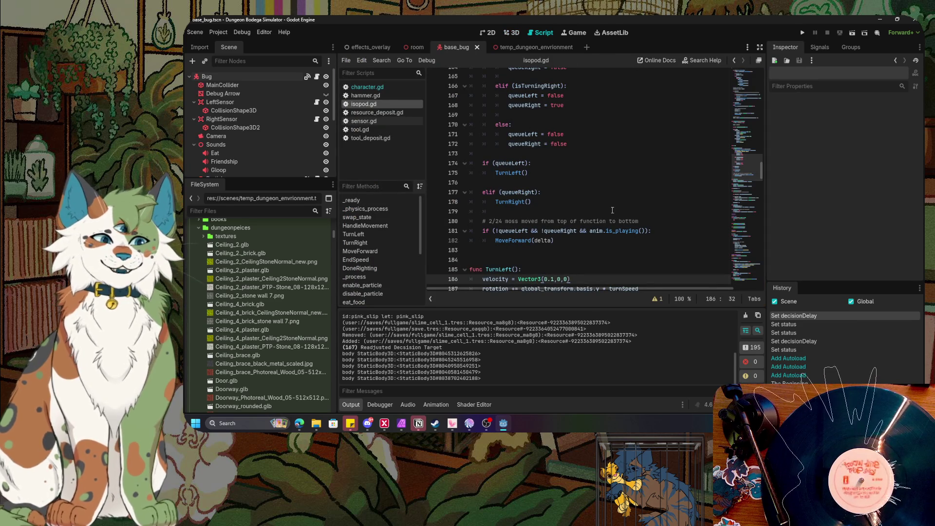
{"action": "scroll", "coordinate": [613, 211], "scroll_direction": "down", "scroll_amount": 3}
{"action": "scroll", "coordinate": [614, 229], "scroll_direction": "up", "scroll_amount": 8}
{"action": "scroll", "coordinate": [616, 246], "scroll_direction": "up", "scroll_amount": 5}
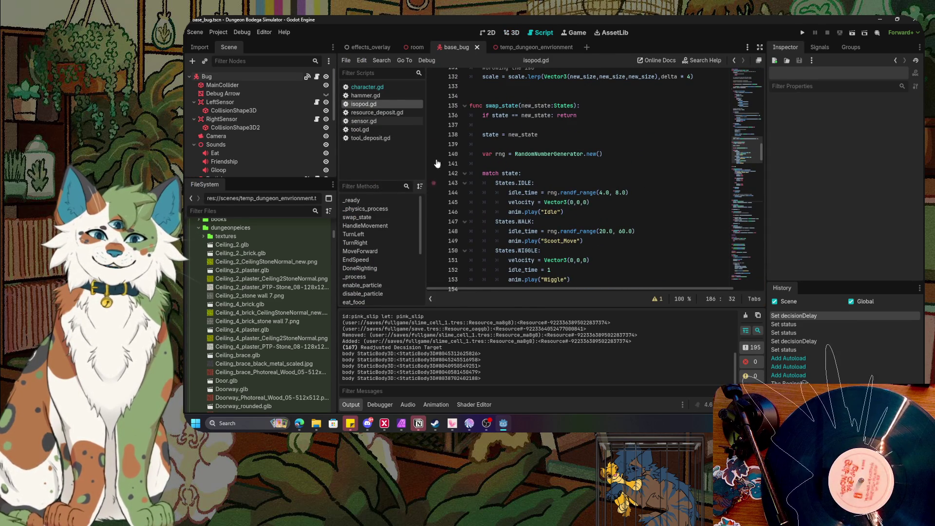
{"action": "scroll", "coordinate": [527, 233], "scroll_direction": "up", "scroll_amount": 2}
{"action": "scroll", "coordinate": [526, 233], "scroll_direction": "up", "scroll_amount": 6}
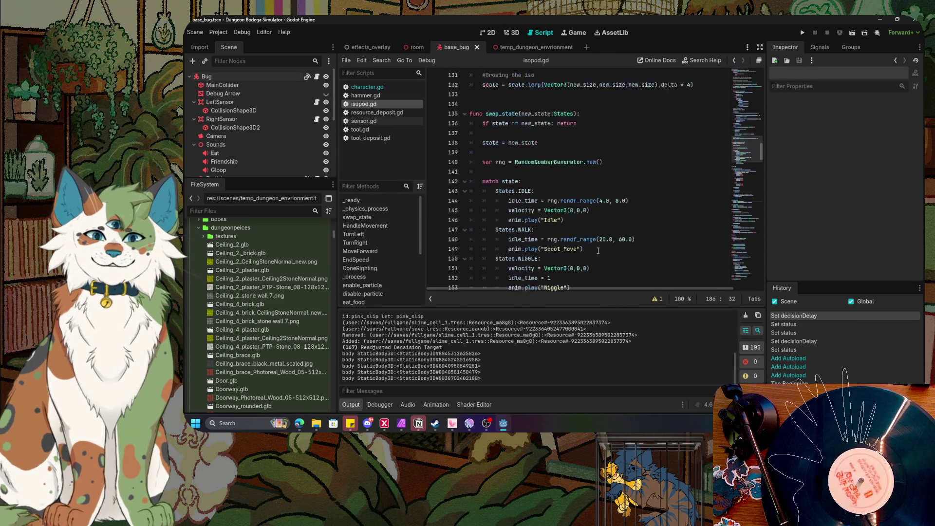
{"action": "scroll", "coordinate": [460, 133], "scroll_direction": "up", "scroll_amount": 10}
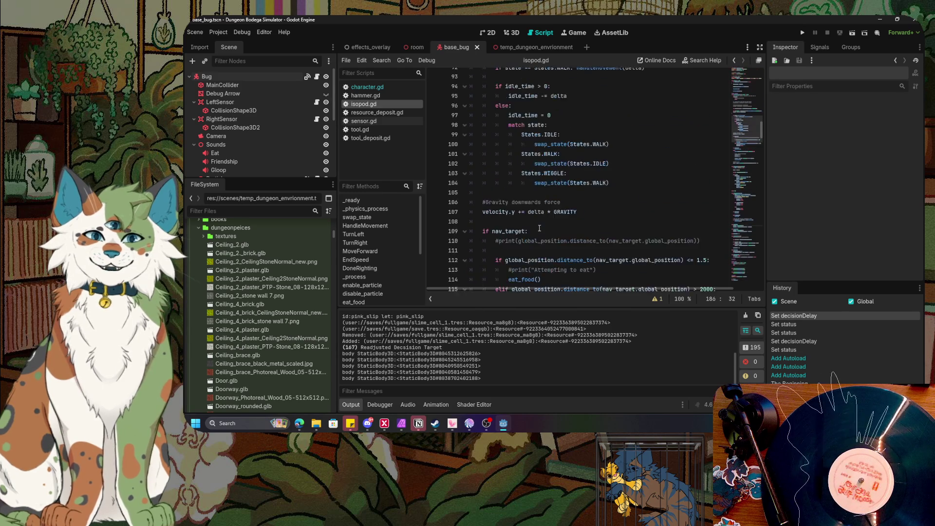
{"action": "left_click", "coordinate": [245, 78]}
{"action": "left_click", "coordinate": [258, 103]}
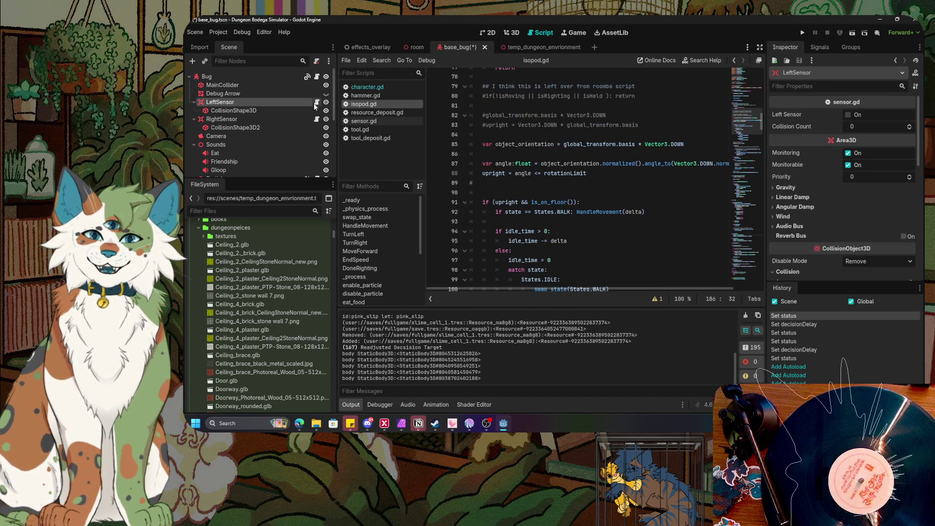
Step: Review TurningCheck's leftSensor checks and the isTurningLeft = true assignment in sensor.gd
{"action": "mouse_move", "coordinate": [629, 219]}
{"action": "left_mouse_down"}
{"action": "mouse_move", "coordinate": [643, 170]}
{"action": "mouse_move", "coordinate": [657, 210]}
{"action": "left_mouse_up"}
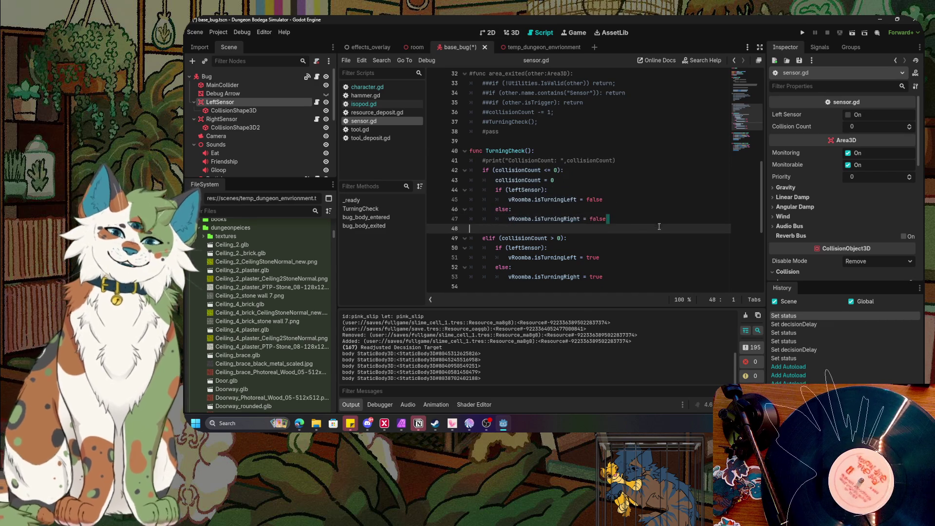
{"action": "left_click", "coordinate": [661, 249]}
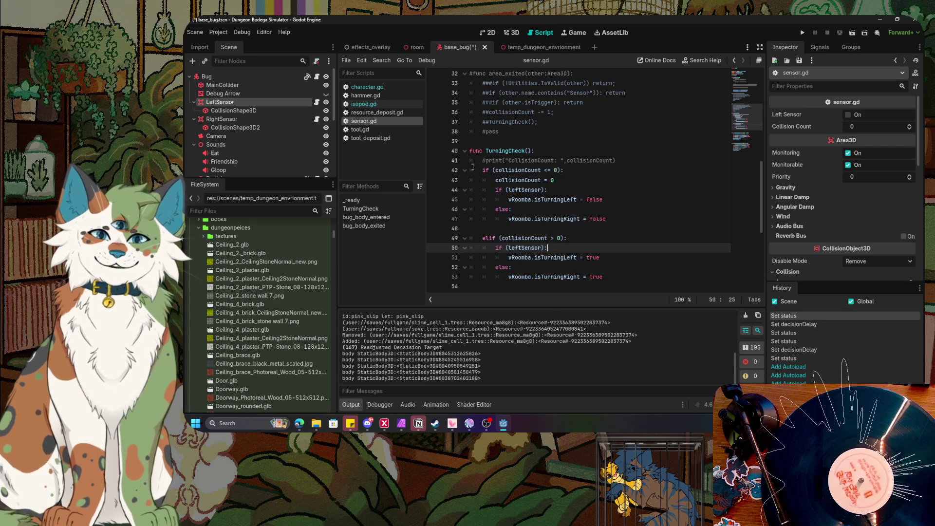
{"action": "left_click", "coordinate": [502, 171]}
{"action": "left_click", "coordinate": [575, 190]}
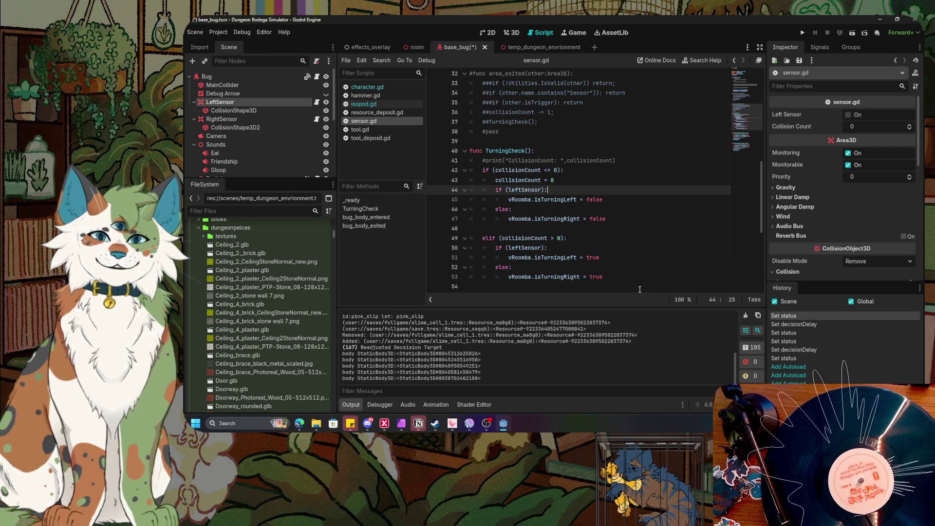
{"action": "left_click", "coordinate": [500, 238]}
{"action": "left_click", "coordinate": [585, 257]}
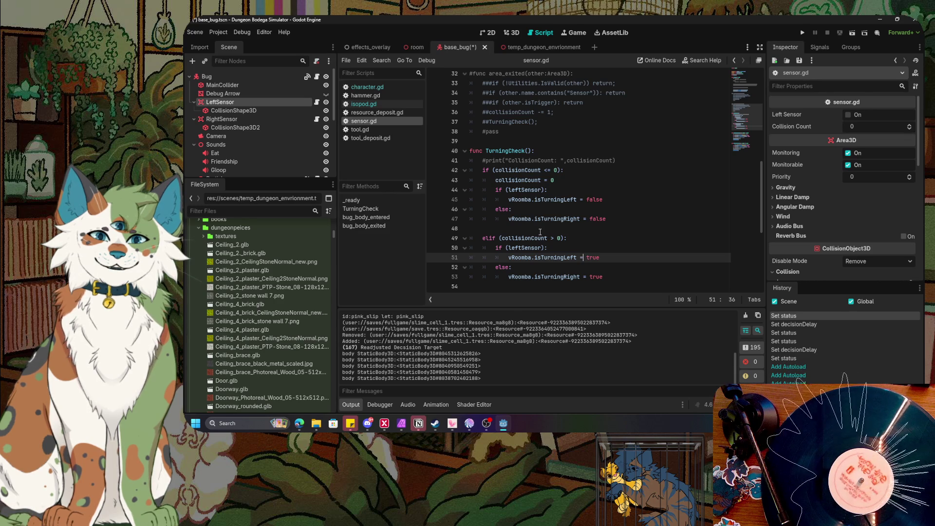
Step: Scroll through TurningCheck and select the collisionCount reset line
{"action": "scroll", "coordinate": [596, 267], "scroll_direction": "up", "scroll_amount": 8}
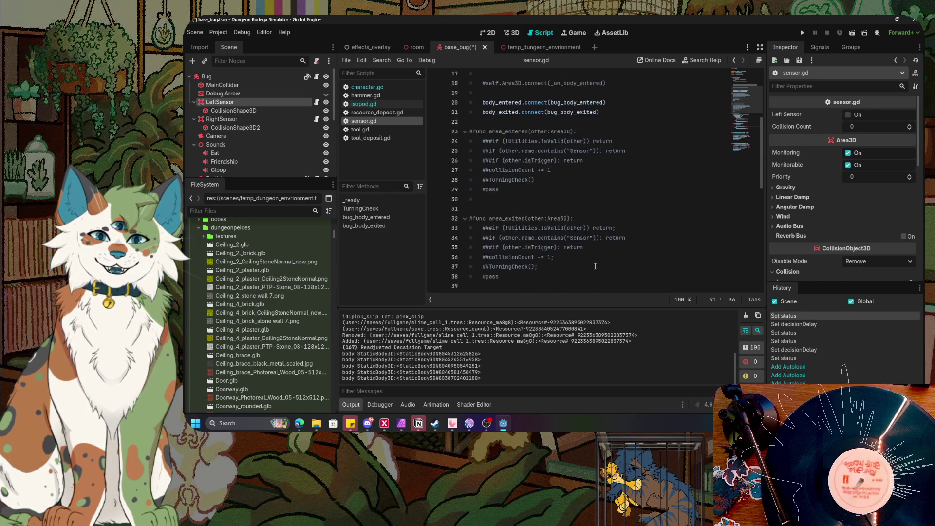
{"action": "scroll", "coordinate": [591, 267], "scroll_direction": "down", "scroll_amount": 4}
{"action": "scroll", "coordinate": [591, 267], "scroll_direction": "down", "scroll_amount": 10}
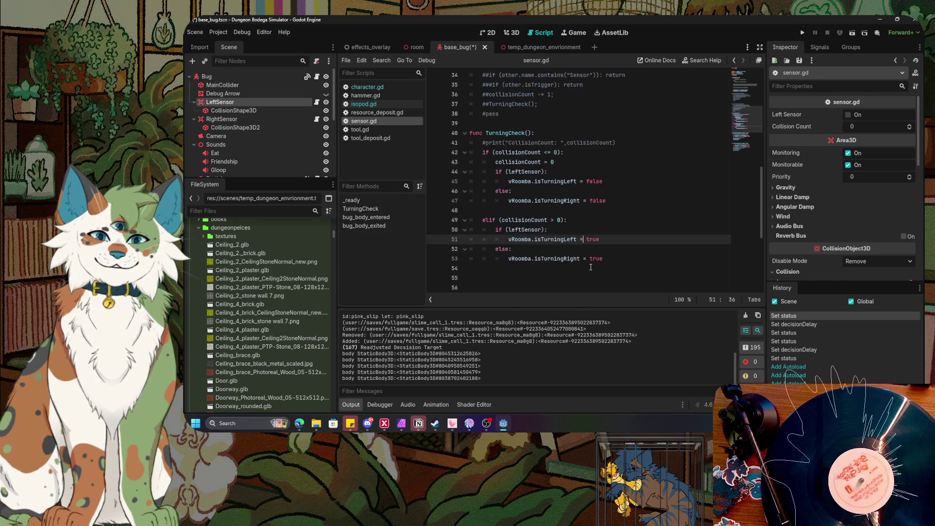
{"action": "scroll", "coordinate": [591, 267], "scroll_direction": "down", "scroll_amount": 1}
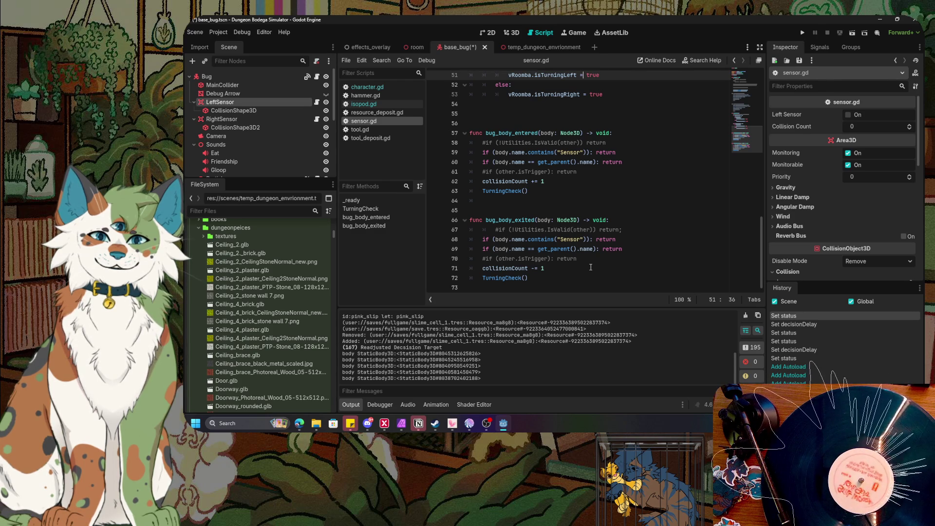
{"action": "scroll", "coordinate": [590, 268], "scroll_direction": "up", "scroll_amount": 4}
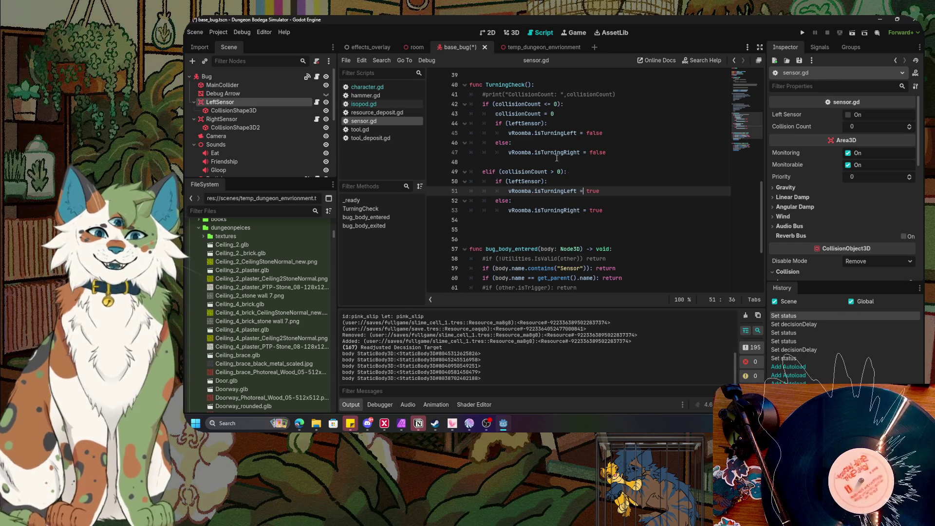
{"action": "left_click_drag", "start_coordinate": [554, 114], "coordinate": [469, 114]}
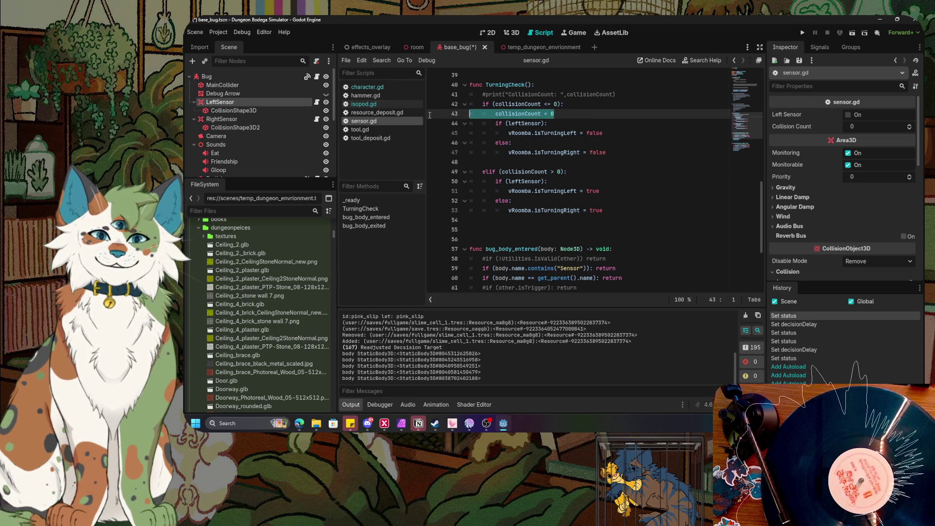
Step: Inspect the reset branch's isTurningLeft = false and isTurningRight = false lines
{"action": "left_click", "coordinate": [604, 137]}
{"action": "left_click_drag", "start_coordinate": [567, 146], "coordinate": [470, 123]}
{"action": "left_click", "coordinate": [633, 151]}
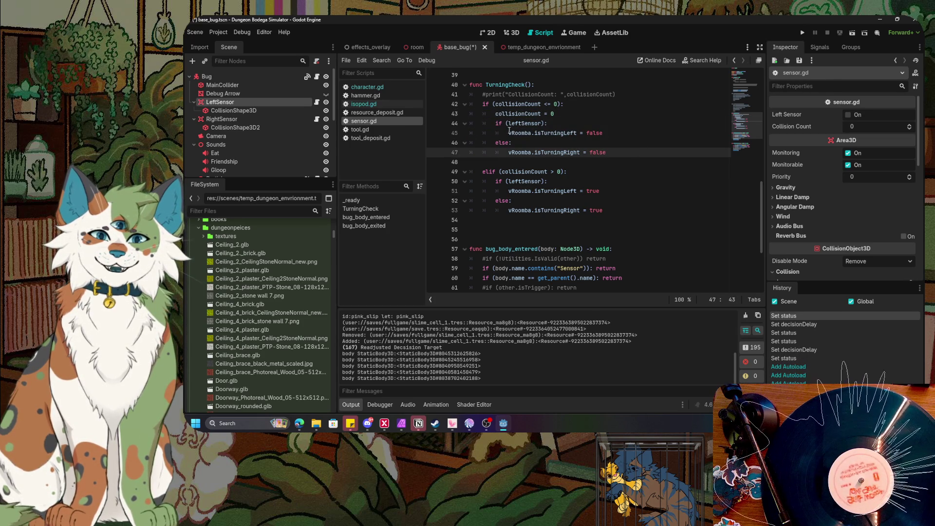
{"action": "left_click_drag", "start_coordinate": [657, 132], "coordinate": [487, 123]}
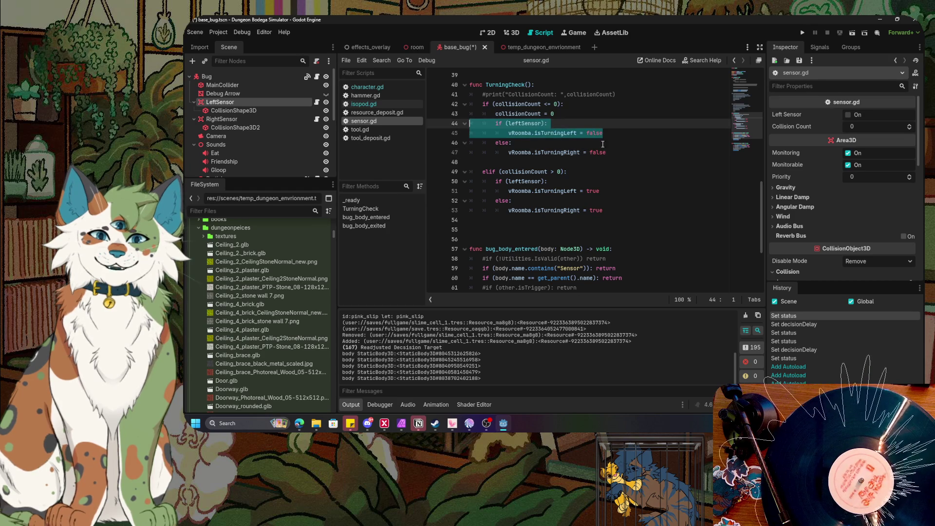
{"action": "left_click", "coordinate": [614, 143]}
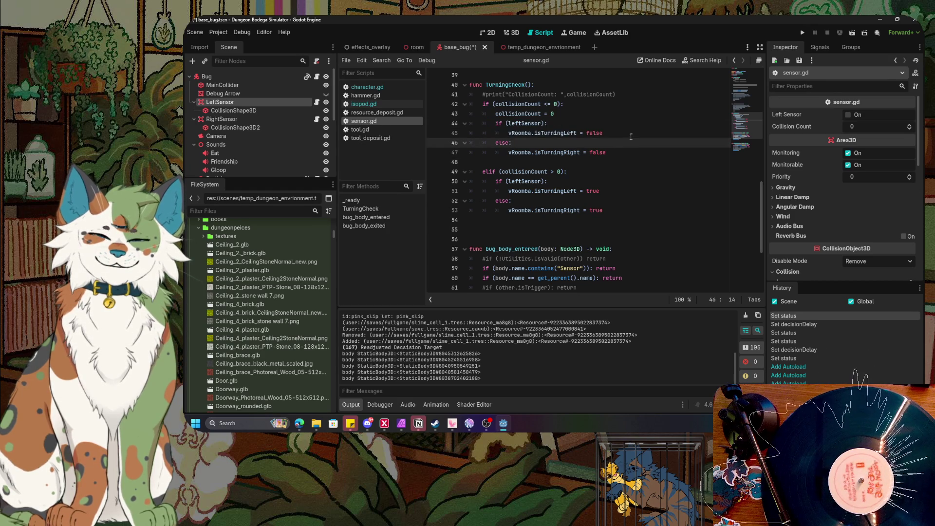
{"action": "left_click_drag", "start_coordinate": [605, 133], "coordinate": [431, 135]}
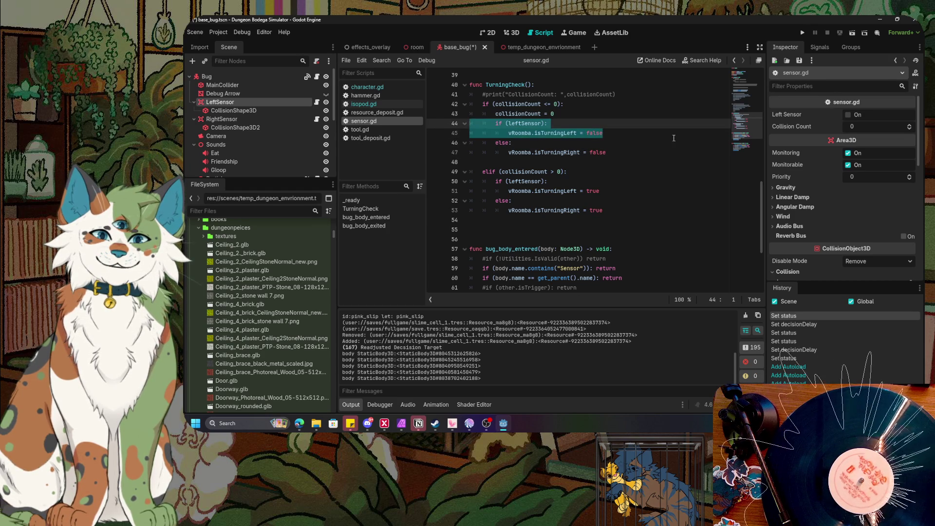
{"action": "left_click", "coordinate": [672, 133]}
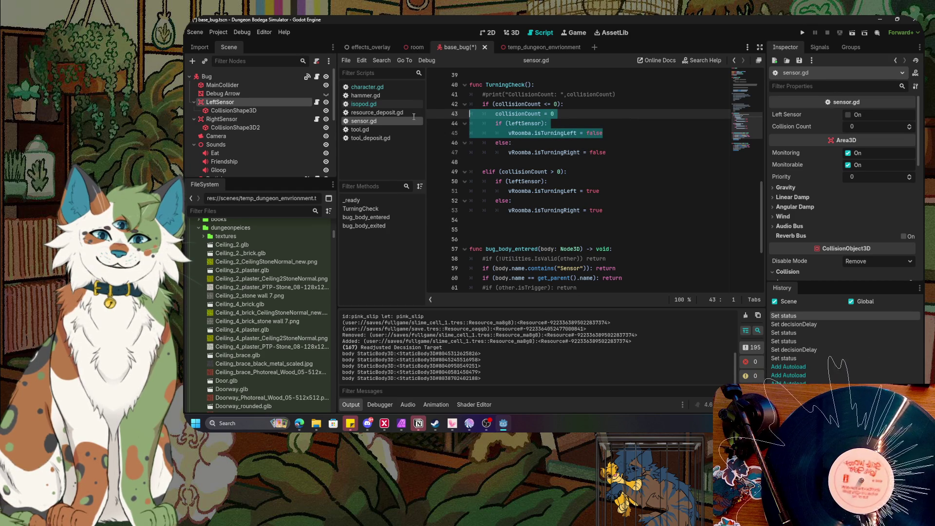
{"action": "left_click", "coordinate": [674, 151]}
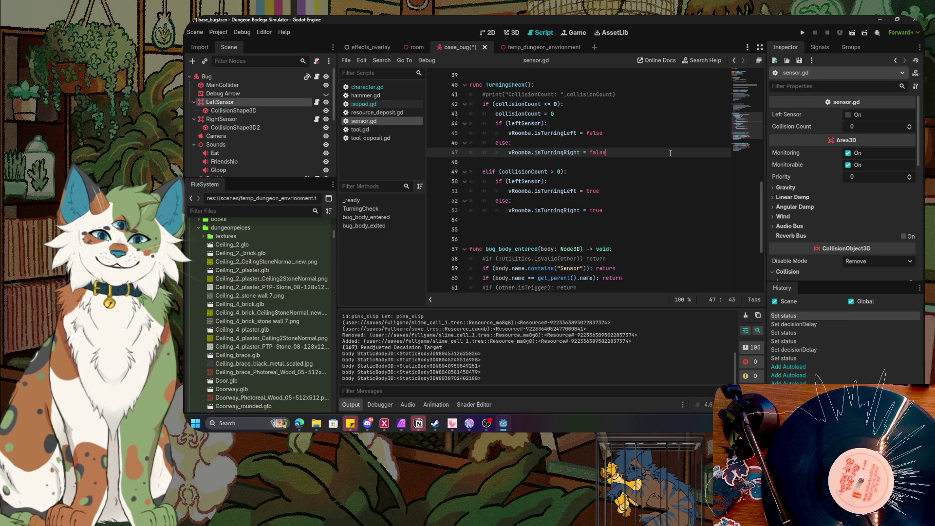
Step: Examine the collisionCount > 0 branch, then switch to isopod.gd and character.gd
{"action": "left_click", "coordinate": [660, 191]}
{"action": "left_click", "coordinate": [653, 210]}
{"action": "key", "text": "Up"}
{"action": "key", "text": "Up"}
{"action": "left_click", "coordinate": [650, 208]}
{"action": "left_click_drag", "start_coordinate": [632, 200], "coordinate": [404, 170]}
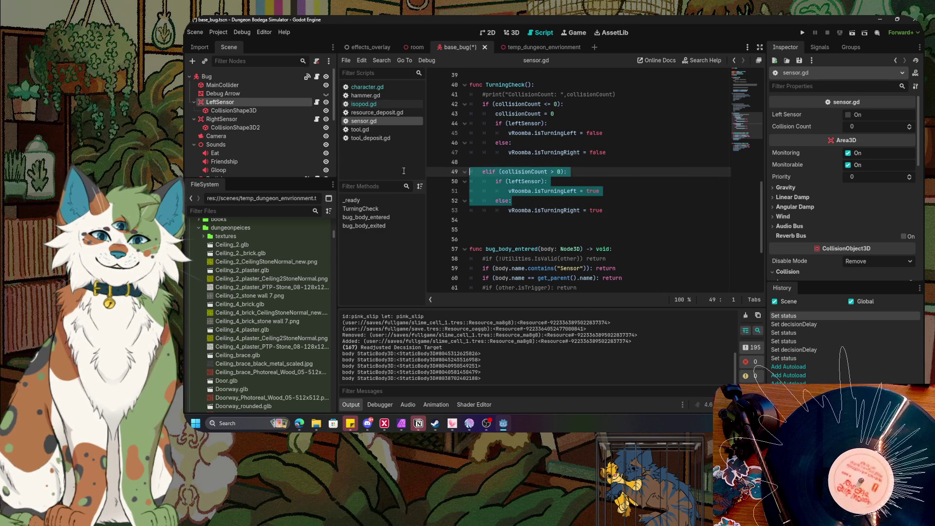
{"action": "left_click", "coordinate": [651, 202]}
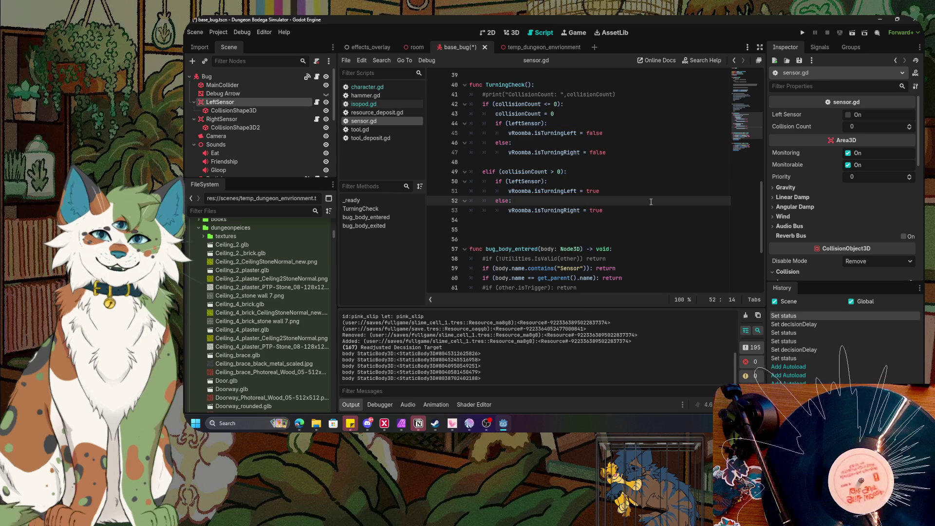
{"action": "left_click", "coordinate": [620, 184]}
{"action": "key", "text": "Up"}
{"action": "key", "text": "Up"}
{"action": "left_click", "coordinate": [620, 184]}
{"action": "left_click", "coordinate": [630, 202]}
{"action": "left_click", "coordinate": [615, 174]}
{"action": "left_click", "coordinate": [617, 191]}
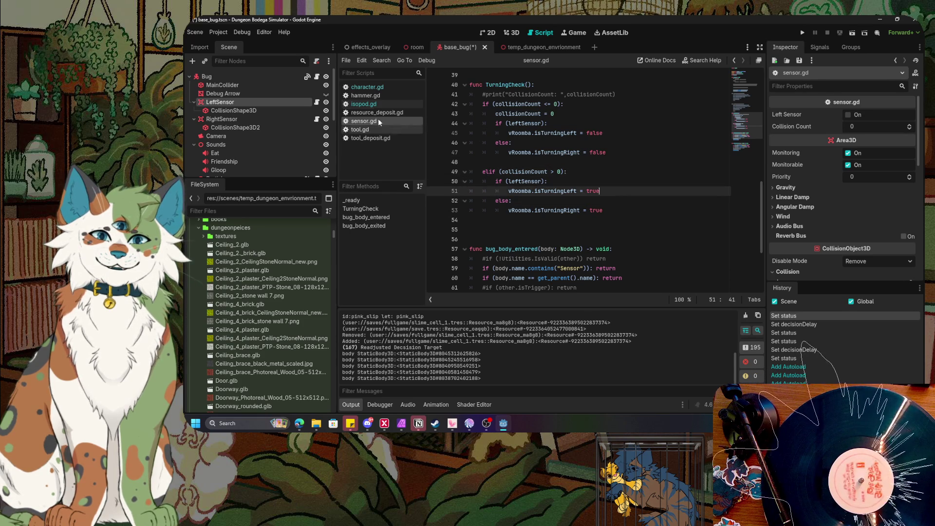
{"action": "left_click", "coordinate": [371, 104]}
{"action": "left_click", "coordinate": [368, 87]}
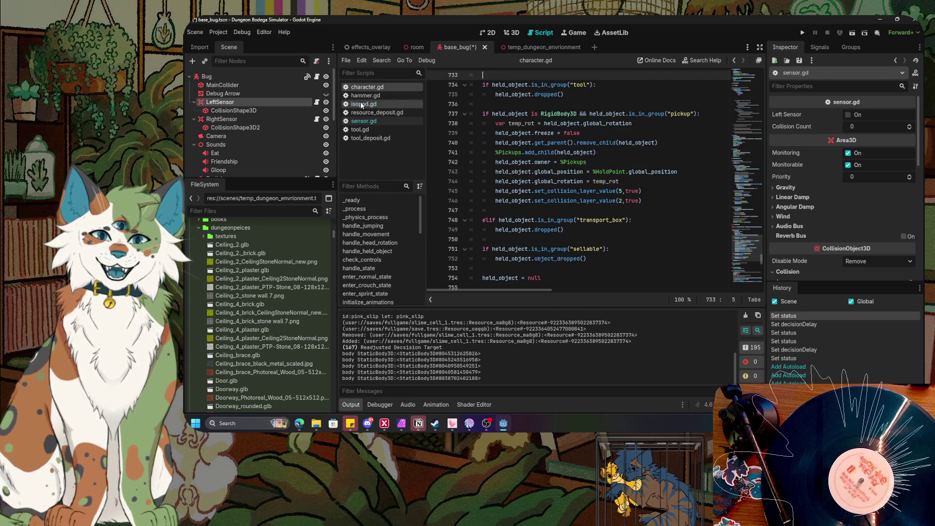
Step: Open isopod.gd and locate the decision-target timer line in HandleMovement
{"action": "left_click", "coordinate": [364, 103]}
{"action": "scroll", "coordinate": [582, 196], "scroll_direction": "up", "scroll_amount": 10}
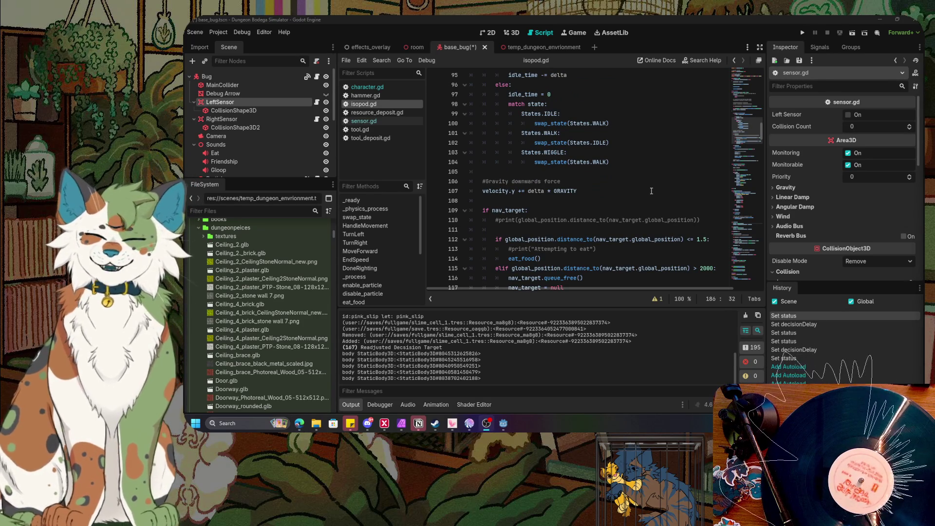
{"action": "scroll", "coordinate": [645, 183], "scroll_direction": "up", "scroll_amount": 5}
{"action": "scroll", "coordinate": [628, 168], "scroll_direction": "down", "scroll_amount": 10}
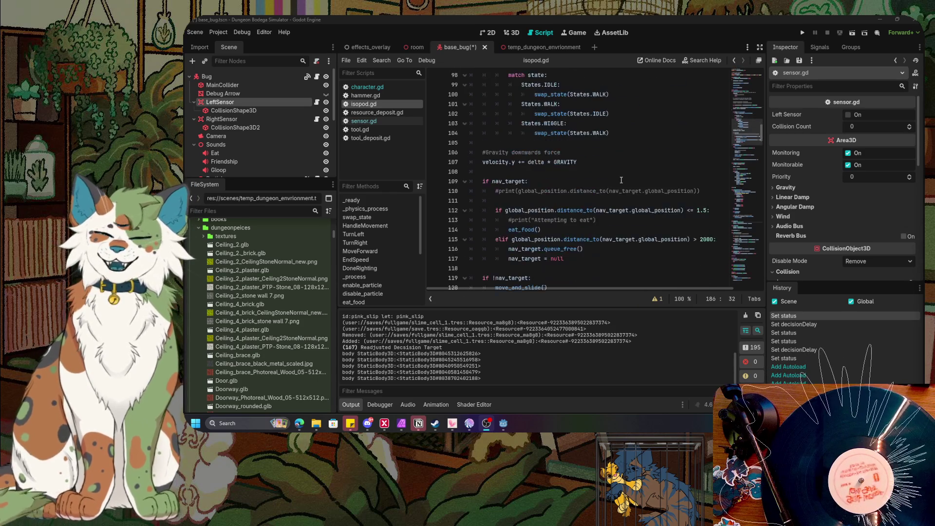
{"action": "scroll", "coordinate": [594, 168], "scroll_direction": "down", "scroll_amount": 14}
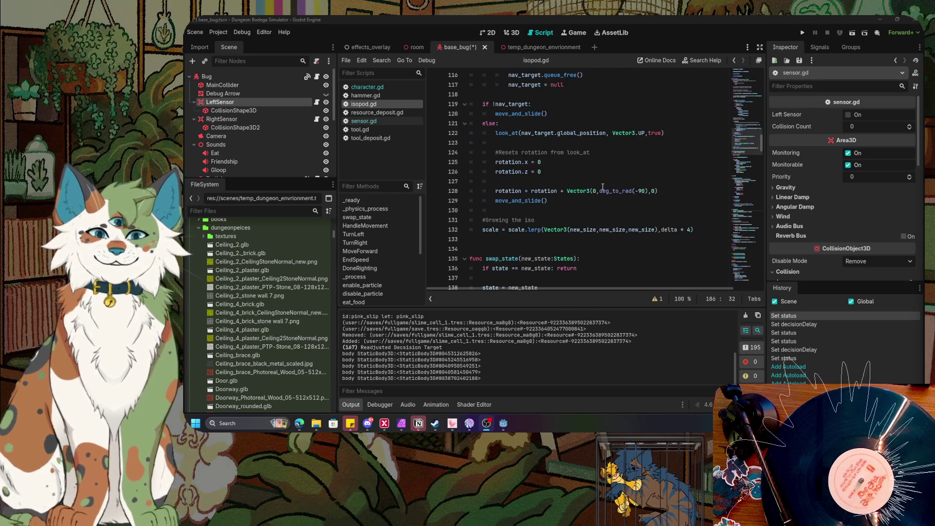
{"action": "scroll", "coordinate": [602, 181], "scroll_direction": "down", "scroll_amount": 2}
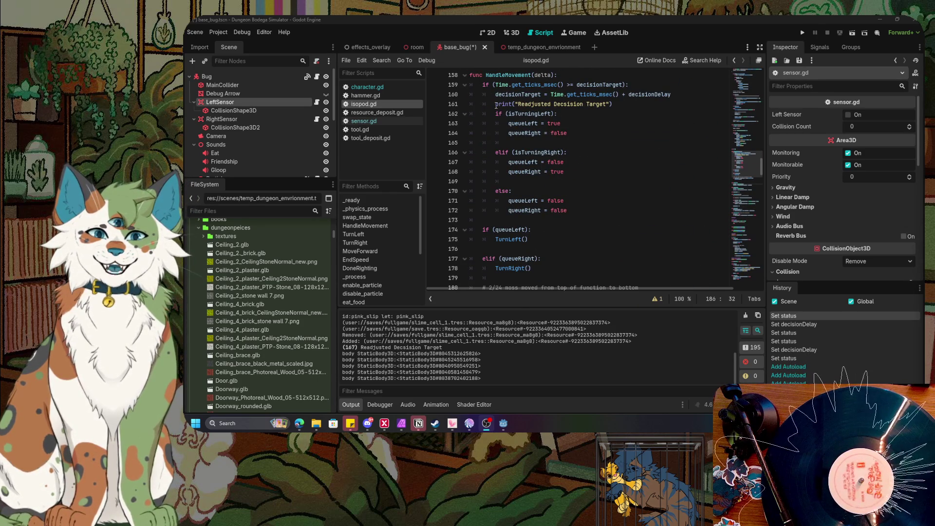
{"action": "left_click", "coordinate": [485, 85]}
{"action": "scroll", "coordinate": [485, 126], "scroll_direction": "up", "scroll_amount": 3}
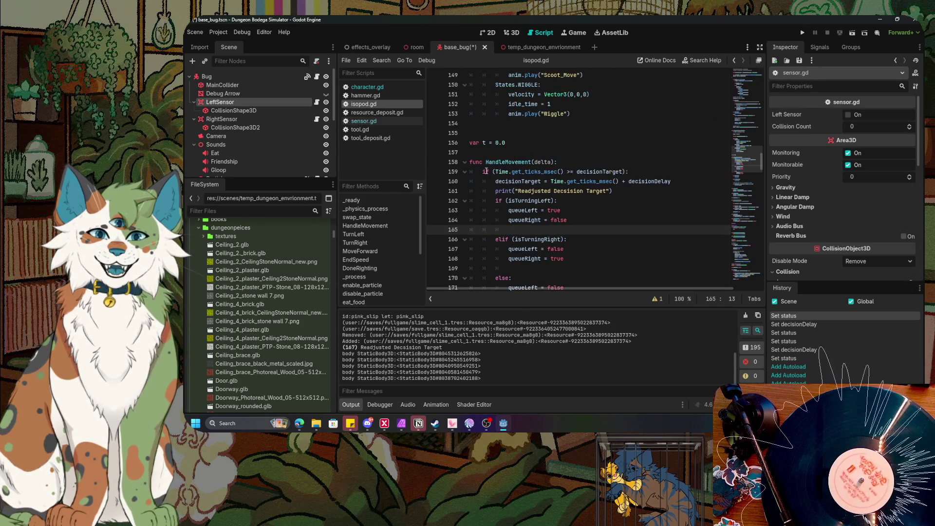
{"action": "key", "text": "Down"}
{"action": "key", "text": "Down"}
{"action": "key", "text": "Down"}
{"action": "key", "text": "End"}
{"action": "mouse_move", "coordinate": [496, 181]}
{"action": "left_mouse_down"}
{"action": "mouse_move", "coordinate": [696, 178]}
{"action": "mouse_move", "coordinate": [633, 194]}
{"action": "mouse_move", "coordinate": [591, 181]}
{"action": "left_mouse_up"}
Step: Review the isTurningLeft/queueLeft and isTurningRight/queueRight branches of HandleMovement
{"action": "key", "text": "Down"}
{"action": "key", "text": "Down"}
{"action": "key", "text": "Down"}
{"action": "scroll", "coordinate": [475, 200], "scroll_direction": "down", "scroll_amount": 2}
{"action": "left_click_drag", "start_coordinate": [493, 145], "coordinate": [621, 139]}
{"action": "left_click_drag", "start_coordinate": [561, 153], "coordinate": [469, 153]}
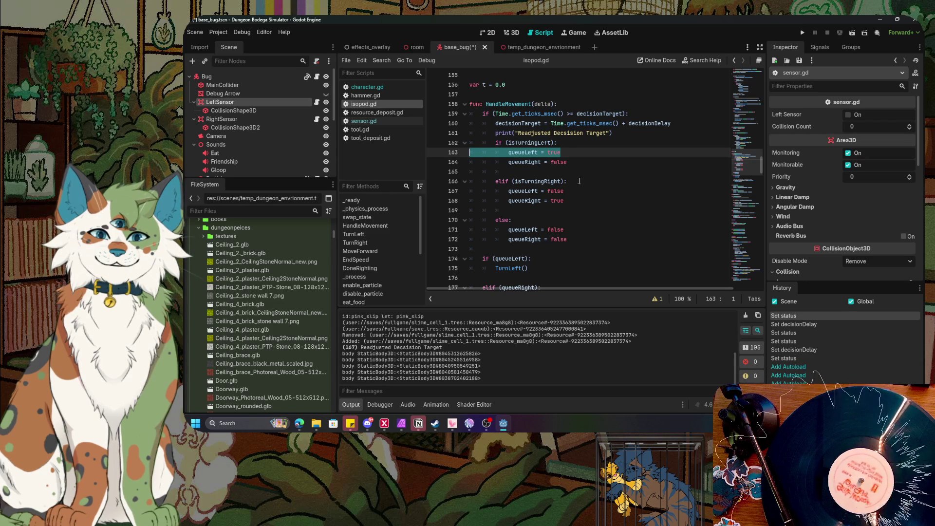
{"action": "left_click", "coordinate": [578, 181]}
{"action": "left_click", "coordinate": [597, 191]}
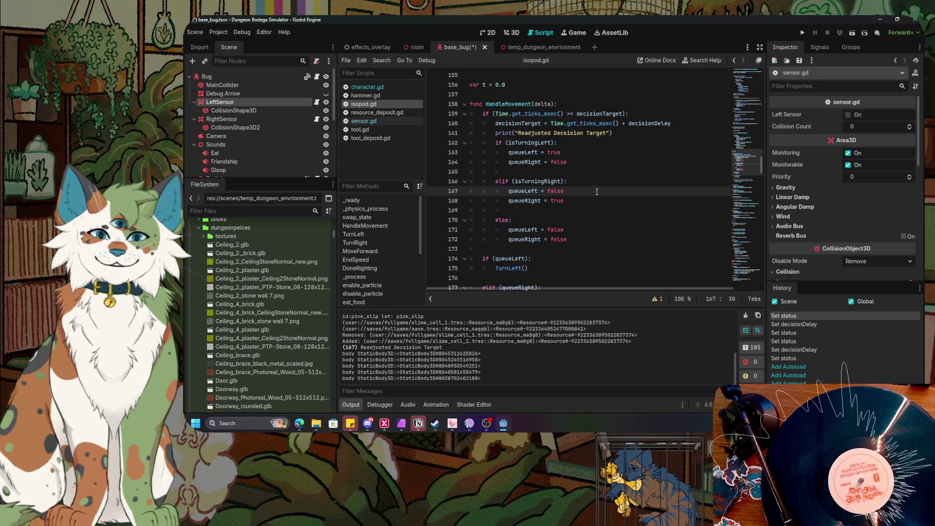
{"action": "left_click_drag", "start_coordinate": [565, 200], "coordinate": [410, 199]}
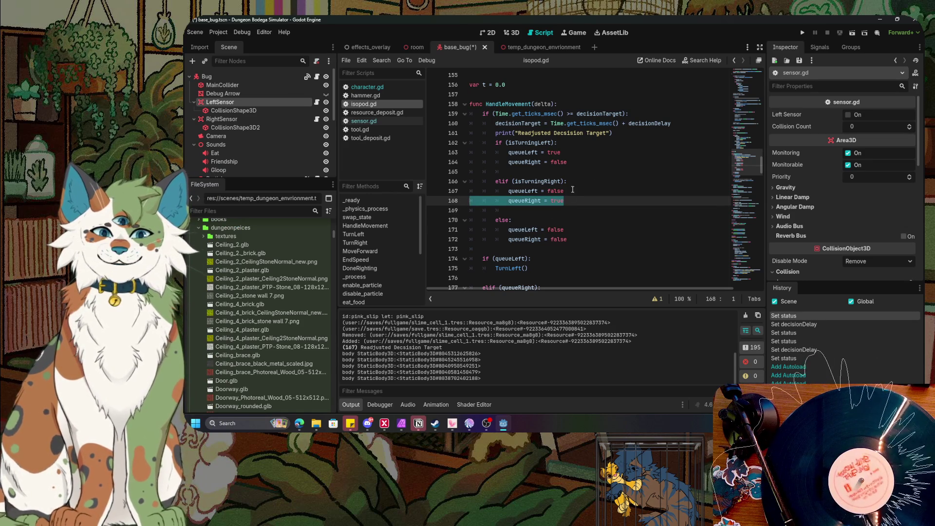
{"action": "left_click", "coordinate": [567, 181]}
{"action": "scroll", "coordinate": [536, 239], "scroll_direction": "down", "scroll_amount": 3}
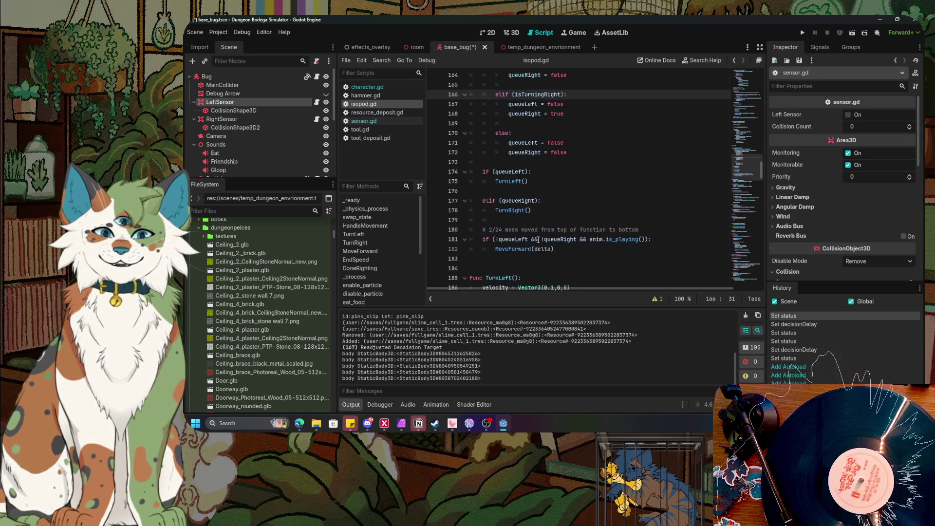
Step: Cut the trailing MoveForward check from the end of HandleMovement
{"action": "mouse_move", "coordinate": [578, 249]}
{"action": "left_mouse_down"}
{"action": "mouse_move", "coordinate": [474, 240]}
{"action": "mouse_move", "coordinate": [470, 229]}
{"action": "mouse_move", "coordinate": [463, 240]}
{"action": "left_mouse_up"}
{"action": "key", "text": "shift+Down"}
{"action": "key", "text": "Delete"}
{"action": "key", "text": "Delete"}
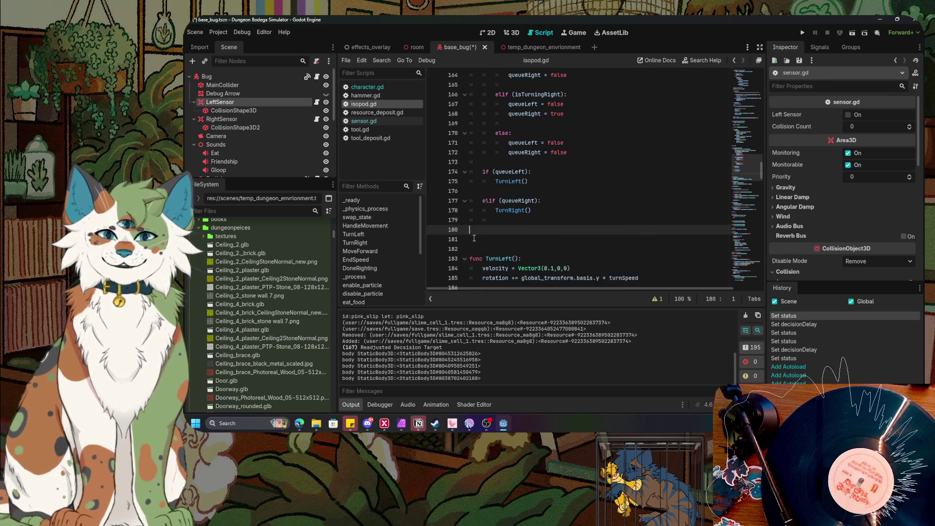
{"action": "scroll", "coordinate": [463, 240], "scroll_direction": "up", "scroll_amount": 3}
{"action": "left_click", "coordinate": [581, 104]}
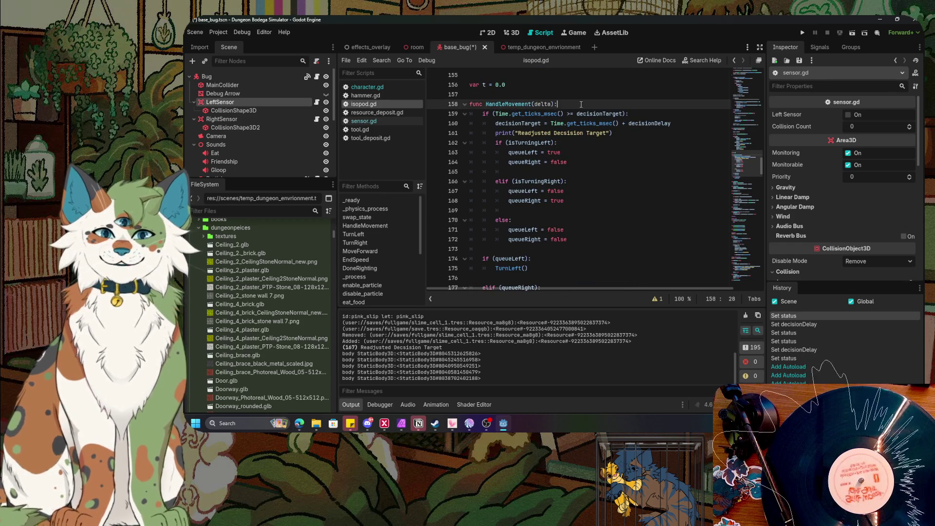
Step: Paste the MoveForward check under func HandleMovement(delta): and save with Ctrl+S
{"action": "key", "text": "Return"}
{"action": "key", "text": "ctrl+v"}
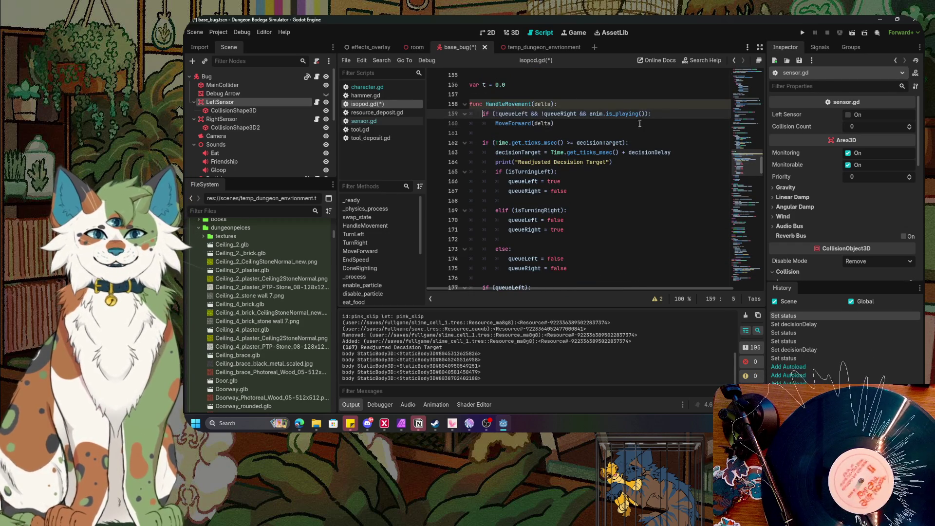
{"action": "scroll", "coordinate": [609, 228], "scroll_direction": "down", "scroll_amount": 3}
{"action": "key", "text": "ctrl+s"}
Step: Try moving the else-branch lines down, then undo the change
{"action": "scroll", "coordinate": [609, 227], "scroll_direction": "up", "scroll_amount": 2}
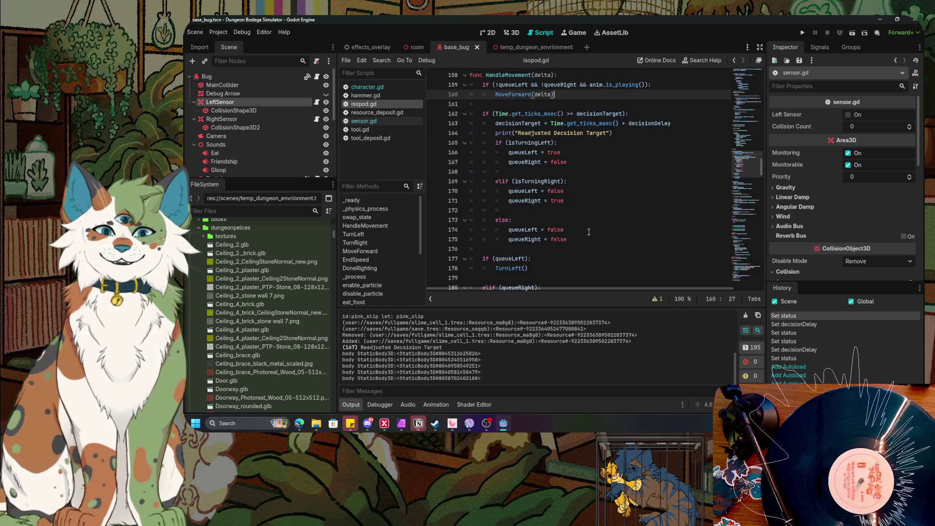
{"action": "left_click_drag", "start_coordinate": [583, 210], "coordinate": [580, 142]}
{"action": "left_click", "coordinate": [595, 224]}
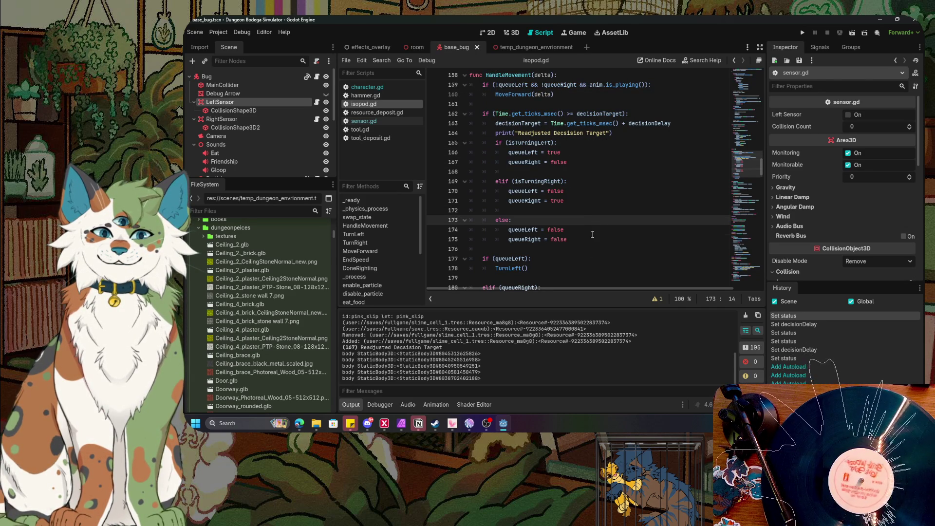
{"action": "left_click_drag", "start_coordinate": [593, 239], "coordinate": [470, 230]}
{"action": "scroll", "coordinate": [557, 204], "scroll_direction": "down", "scroll_amount": 3}
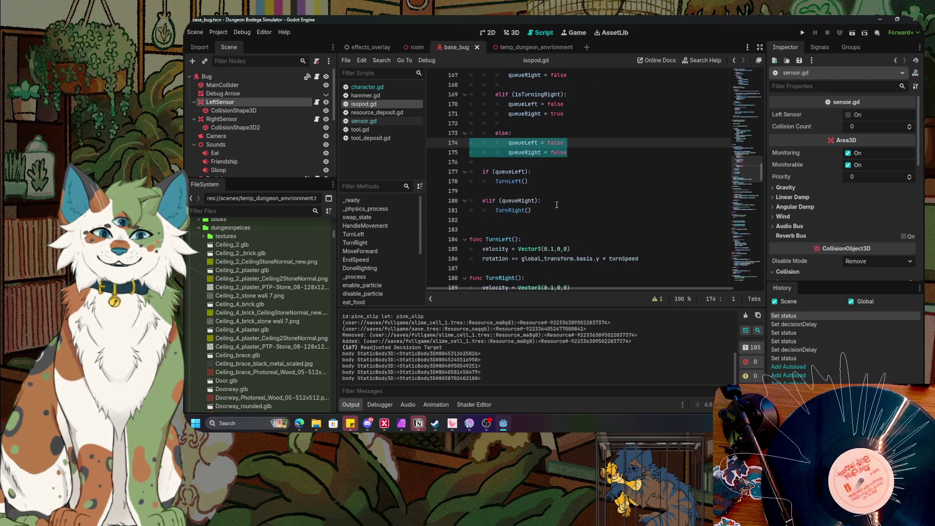
{"action": "key", "text": "alt+Down"}
{"action": "key", "text": "alt+Down"}
{"action": "key", "text": "ctrl+z"}
{"action": "scroll", "coordinate": [586, 213], "scroll_direction": "up", "scroll_amount": 2}
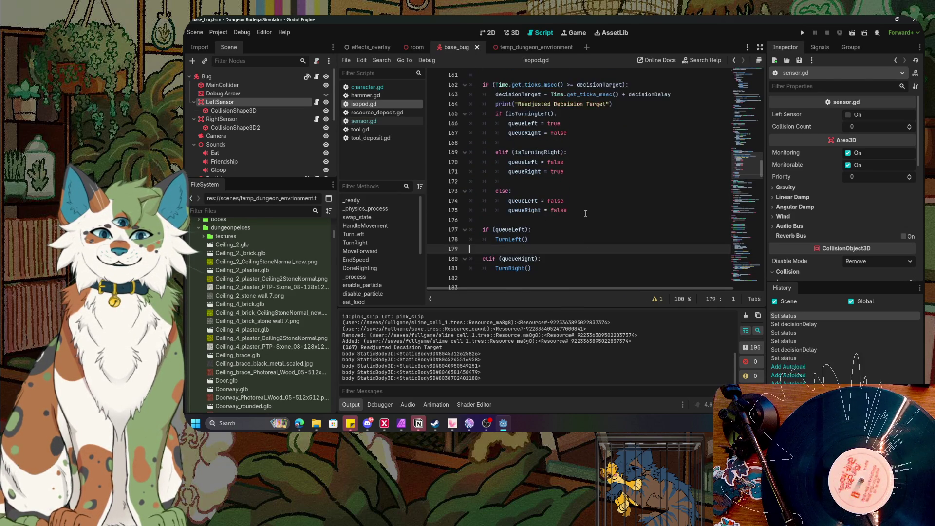
{"action": "scroll", "coordinate": [592, 193], "scroll_direction": "up", "scroll_amount": 1}
Step: Review the isTurningLeft and isTurningRight checks and run the game with F5
{"action": "left_click", "coordinate": [559, 142]}
{"action": "left_click_drag", "start_coordinate": [559, 142], "coordinate": [424, 145]}
{"action": "left_click", "coordinate": [580, 153]}
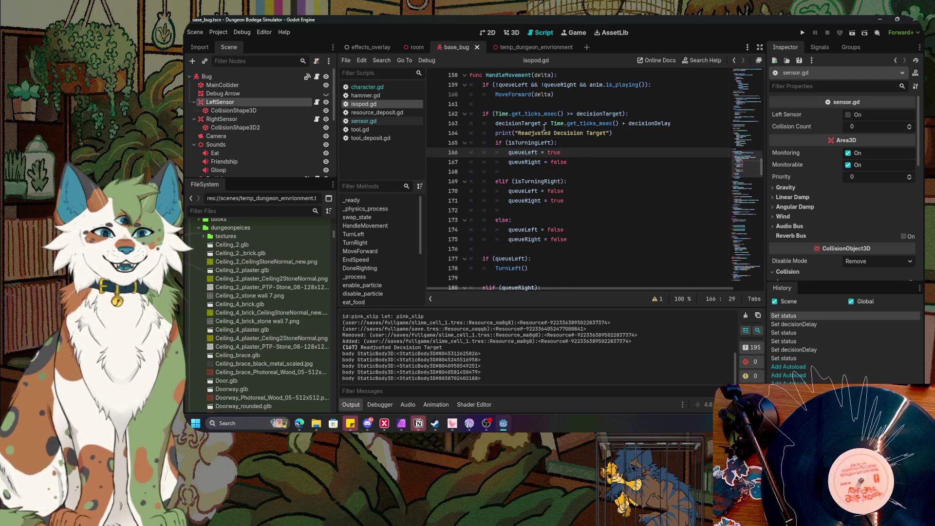
{"action": "left_click_drag", "start_coordinate": [497, 143], "coordinate": [649, 147]}
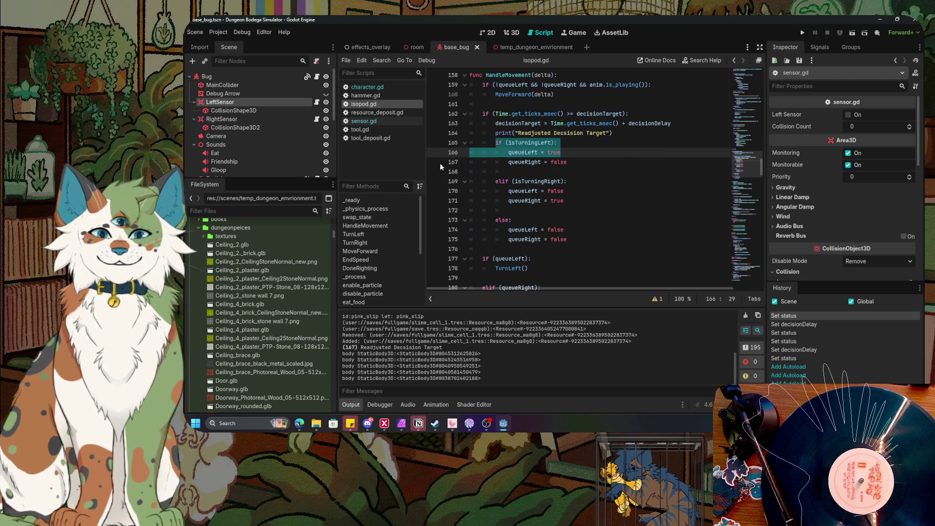
{"action": "left_click_drag", "start_coordinate": [495, 182], "coordinate": [640, 184]}
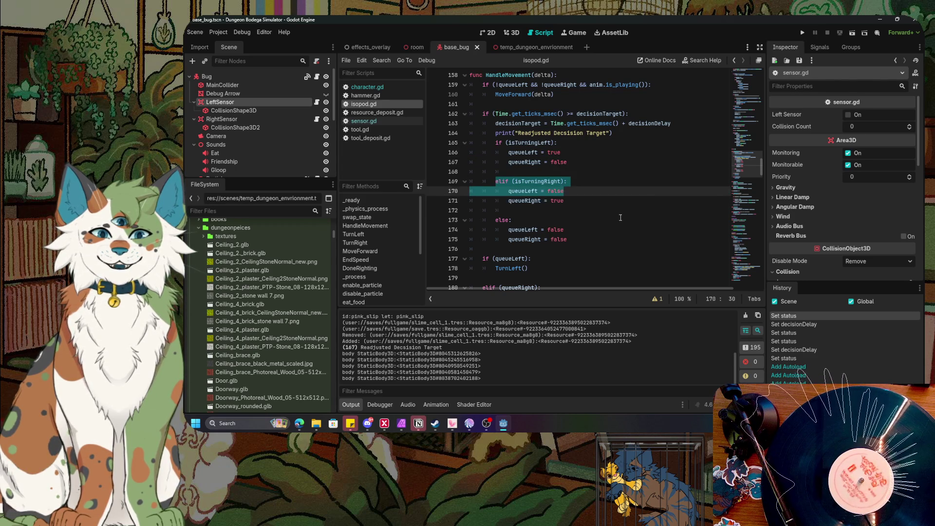
{"action": "left_click", "coordinate": [611, 217]}
{"action": "key", "text": "F5"}
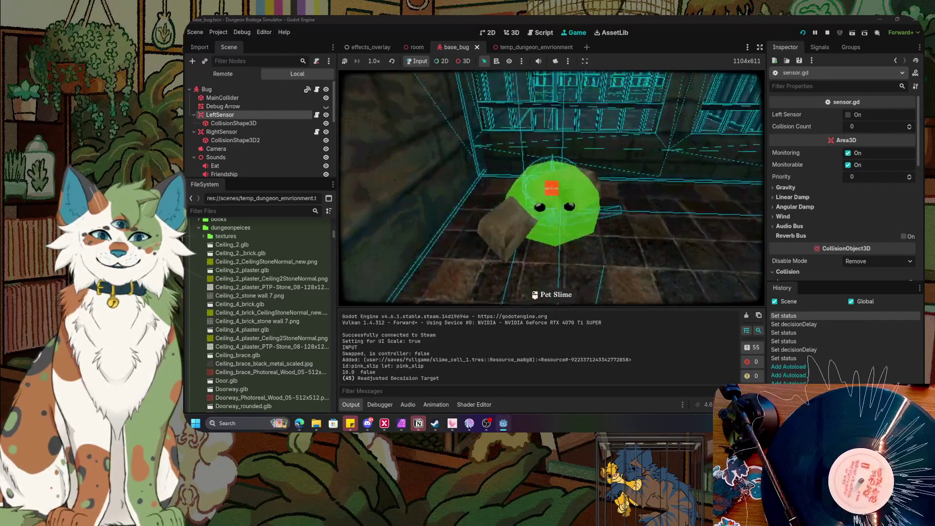
Step: Pet the slime in-game, then return to the title screen via Main Menu
{"action": "left_click", "coordinate": [568, 193]}
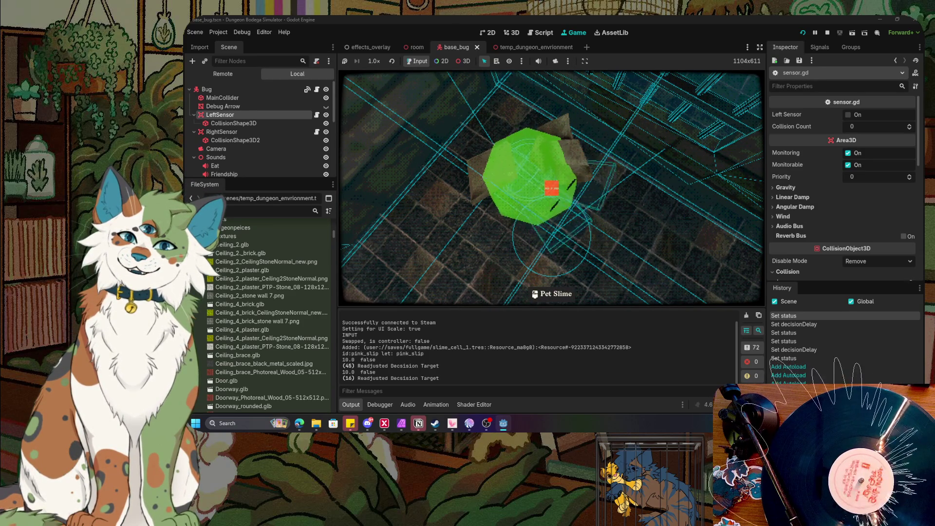
{"action": "key", "text": "Escape"}
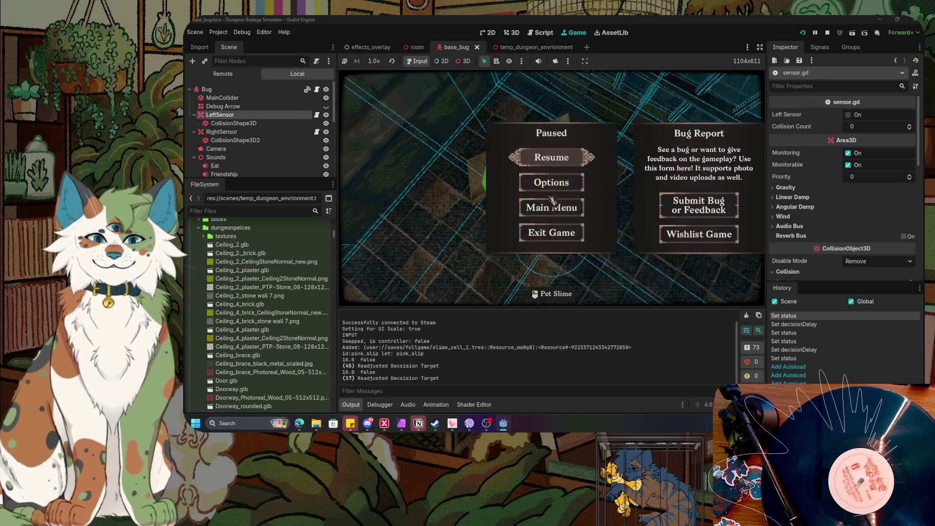
{"action": "left_click", "coordinate": [552, 207]}
{"action": "left_click", "coordinate": [501, 199]}
Step: Launch VRChat Creator Companion from Windows search
{"action": "key", "text": "super"}
{"action": "type", "text": "vr"}
{"action": "key", "text": "Return"}
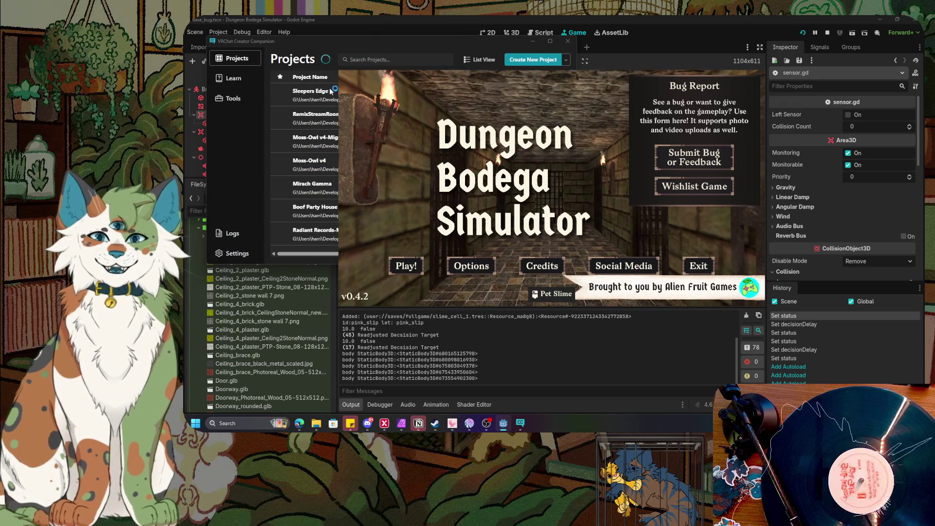
Step: Browse the Creator Companion projects, open Radiant Records-Migrated, and return to Godot
{"action": "scroll", "coordinate": [366, 168], "scroll_direction": "down", "scroll_amount": 5}
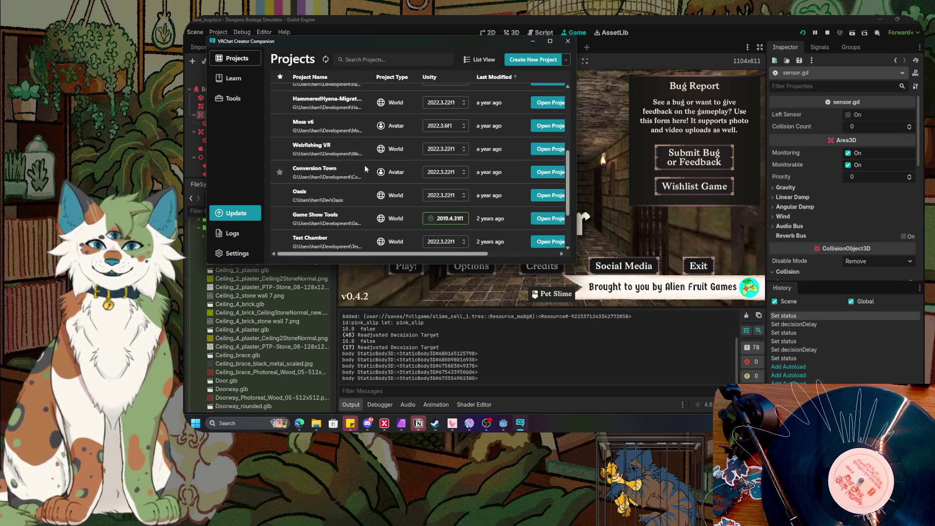
{"action": "scroll", "coordinate": [361, 179], "scroll_direction": "down", "scroll_amount": 3}
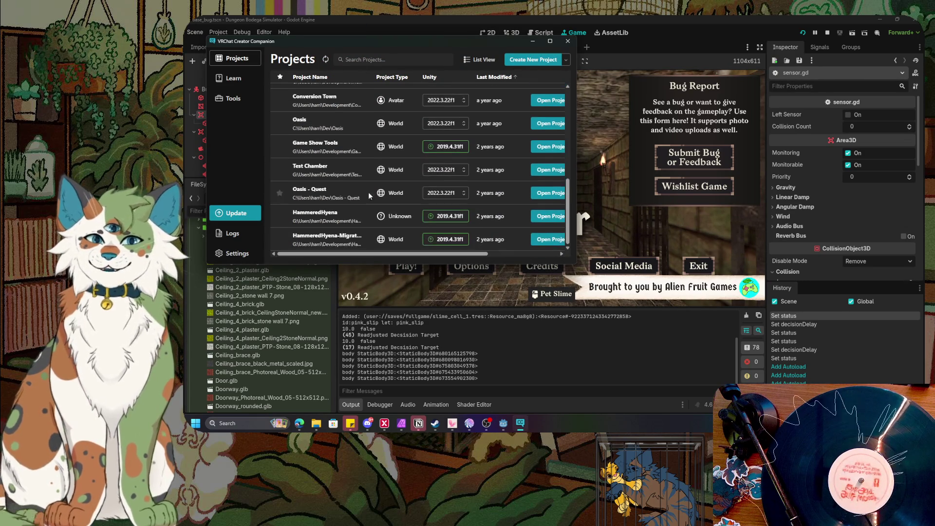
{"action": "scroll", "coordinate": [362, 218], "scroll_direction": "up", "scroll_amount": 5}
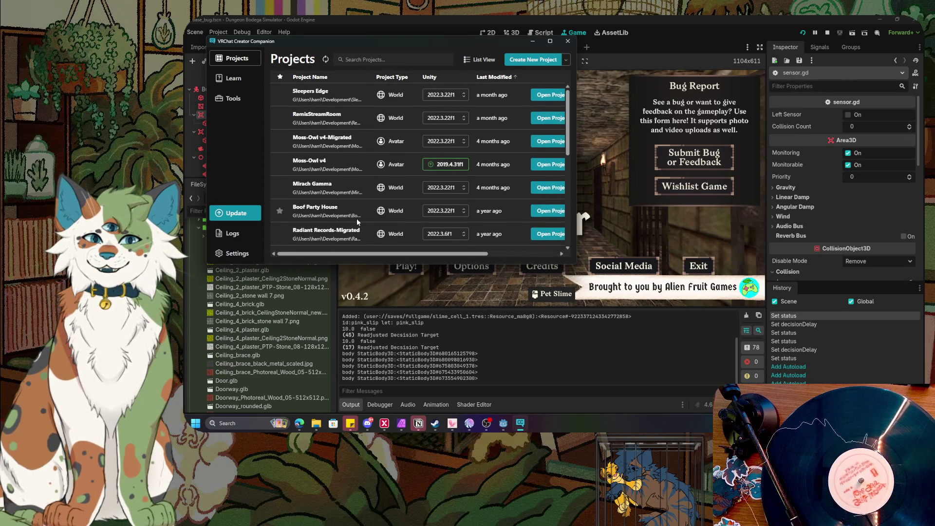
{"action": "scroll", "coordinate": [357, 222], "scroll_direction": "down", "scroll_amount": 5}
{"action": "scroll", "coordinate": [357, 220], "scroll_direction": "up", "scroll_amount": 2}
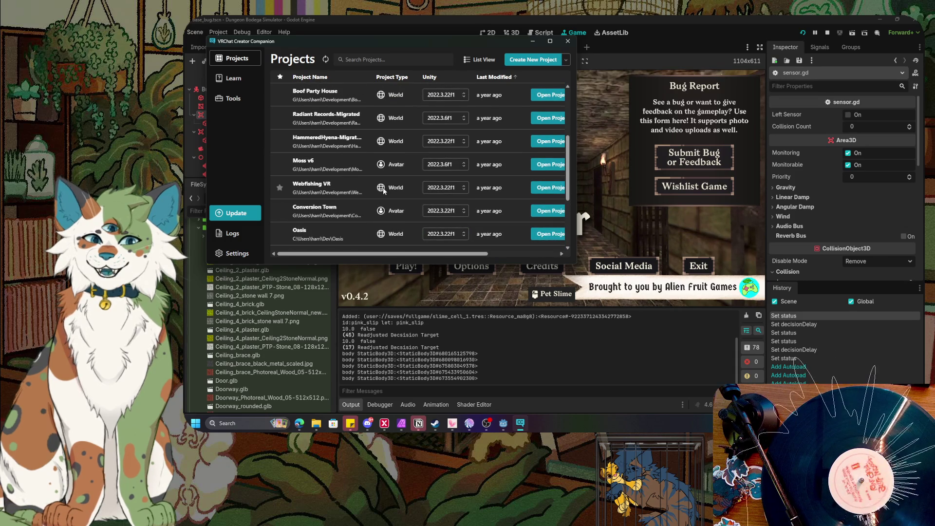
{"action": "scroll", "coordinate": [335, 221], "scroll_direction": "down", "scroll_amount": 2}
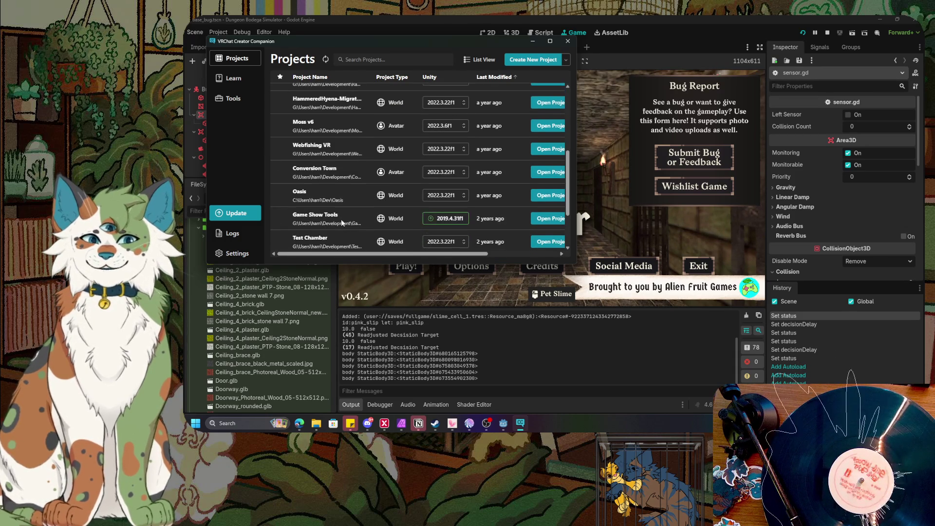
{"action": "scroll", "coordinate": [347, 220], "scroll_direction": "down", "scroll_amount": 3}
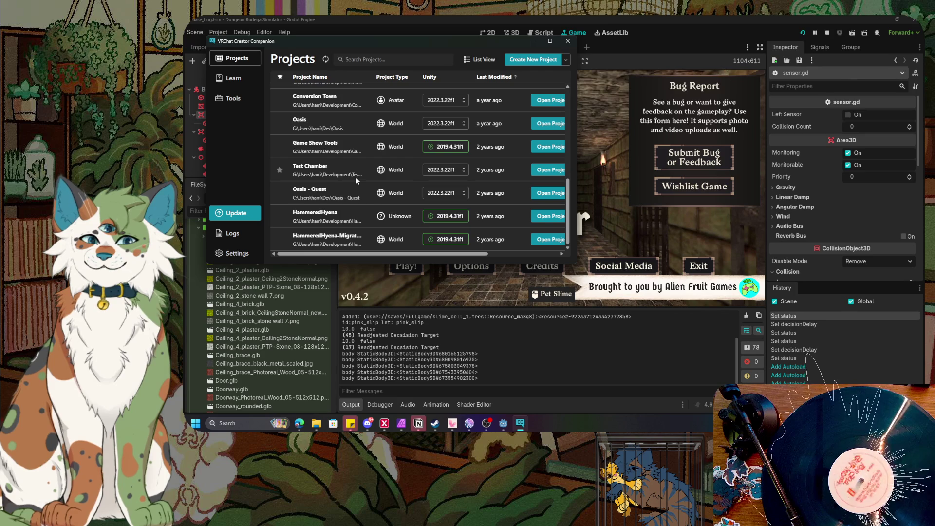
{"action": "scroll", "coordinate": [434, 227], "scroll_direction": "up", "scroll_amount": 6}
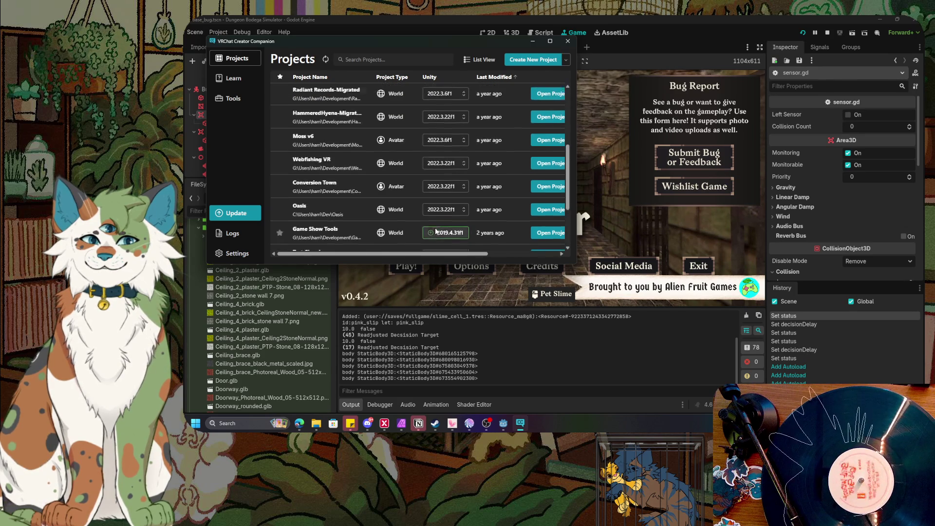
{"action": "scroll", "coordinate": [435, 227], "scroll_direction": "up", "scroll_amount": 2}
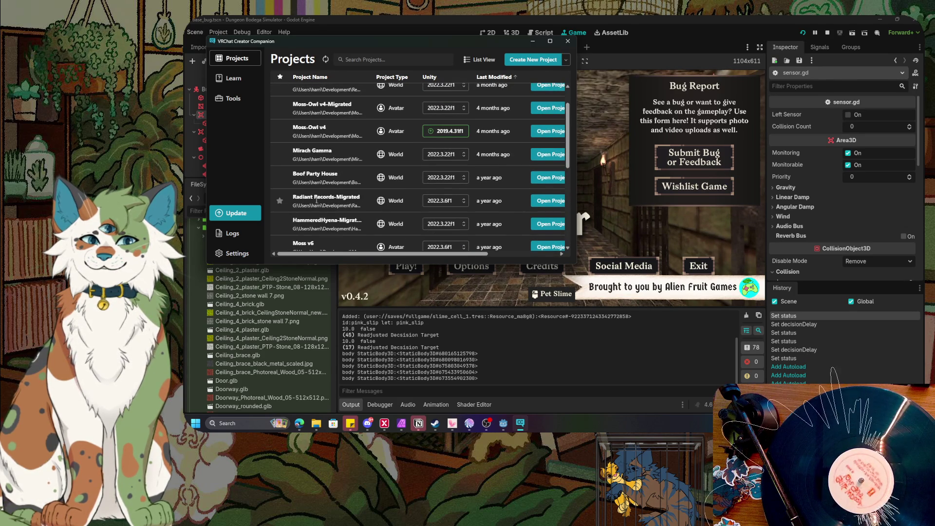
{"action": "left_click", "coordinate": [544, 203]}
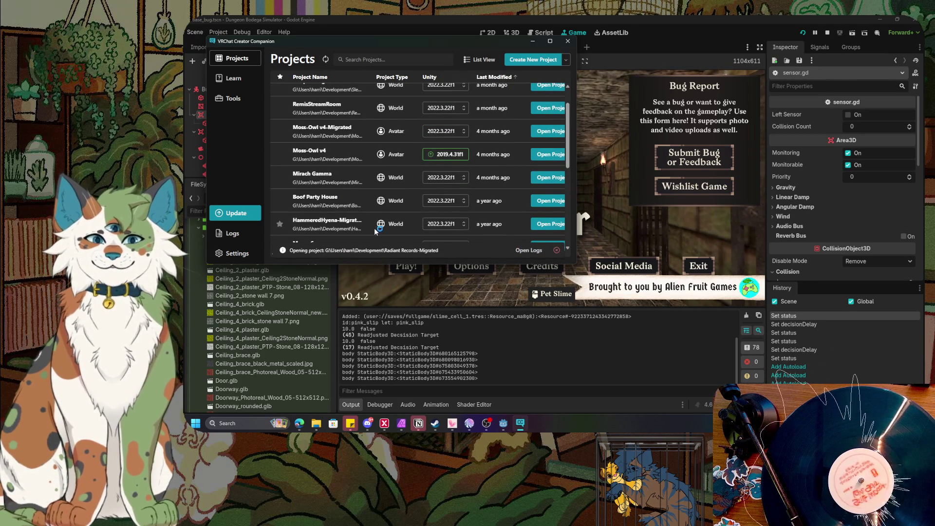
{"action": "left_click", "coordinate": [651, 44]}
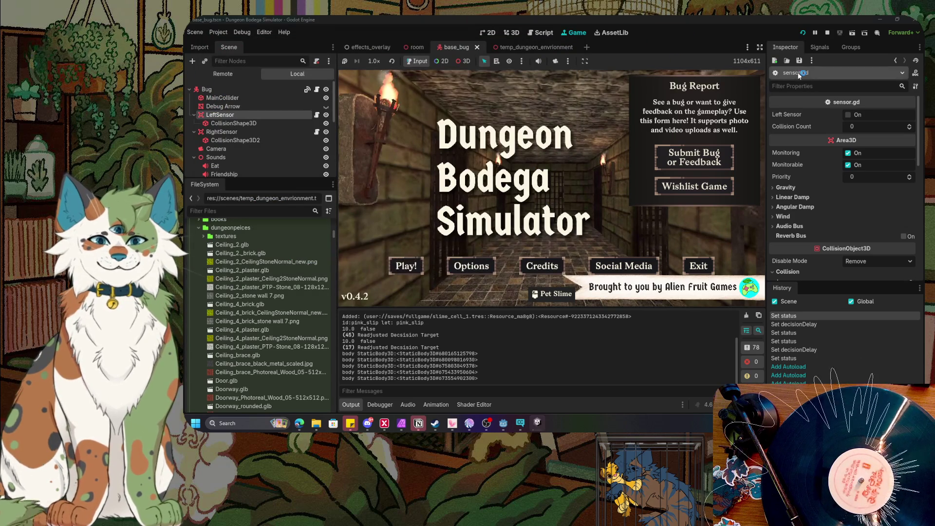
Step: Stop the running game, save the bug scene and bring up its 3D view
{"action": "left_click", "coordinate": [827, 33]}
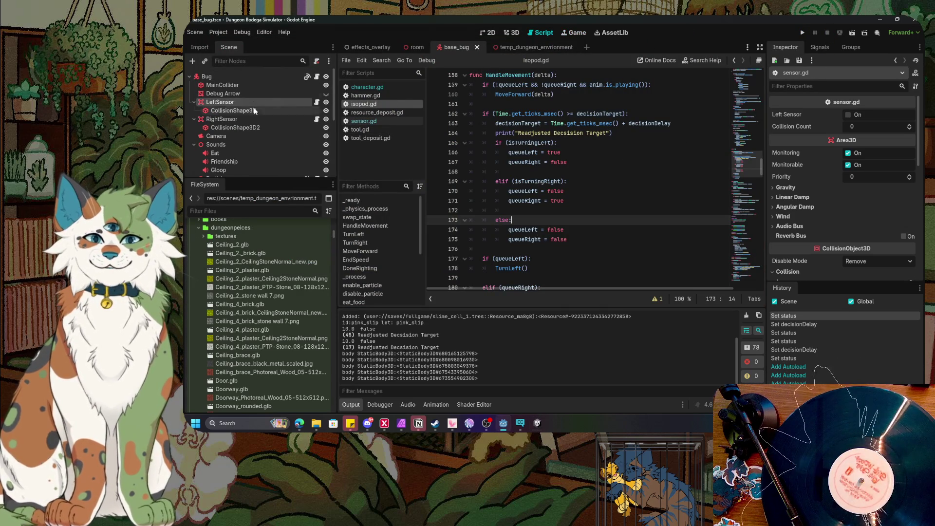
{"action": "left_click", "coordinate": [229, 76]}
{"action": "key", "text": "ctrl+s"}
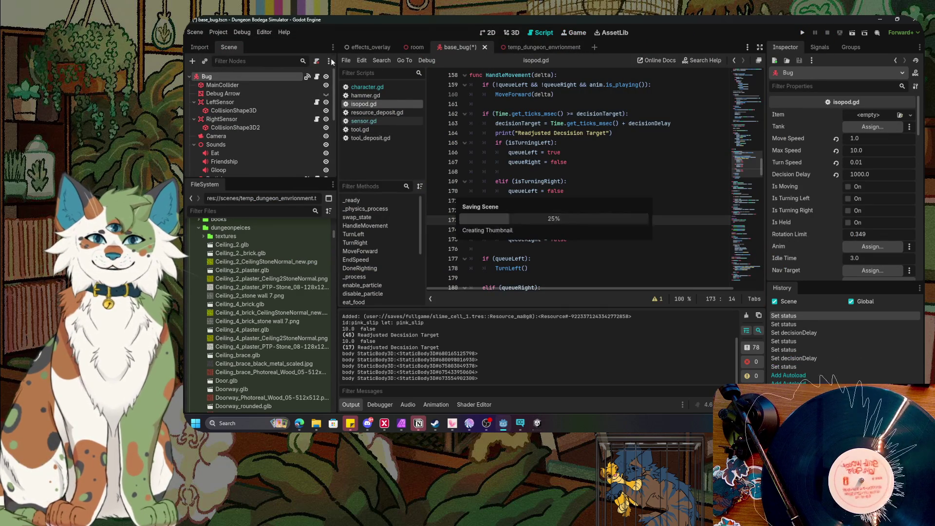
{"action": "left_click", "coordinate": [508, 35]}
{"action": "scroll", "coordinate": [462, 243], "scroll_direction": "up", "scroll_amount": 5}
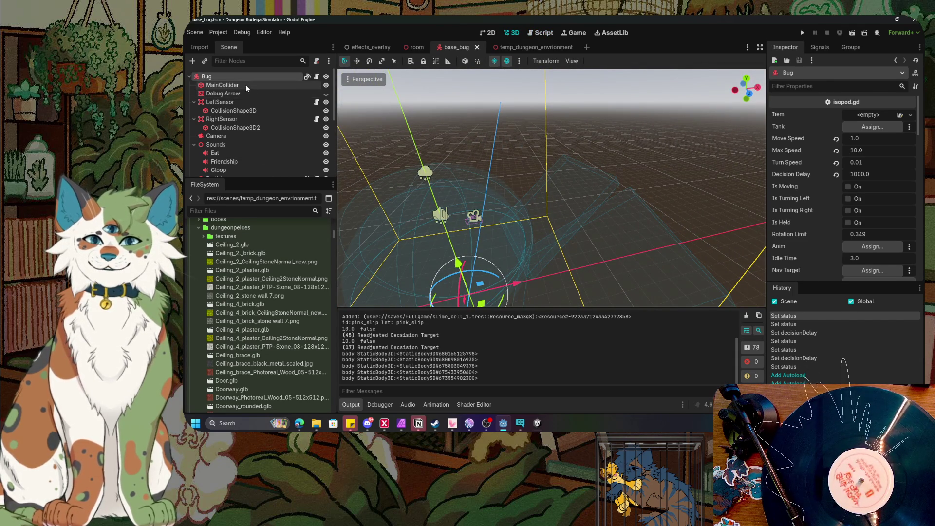
Step: Resize LeftSensor's CollisionShape3D box
{"action": "left_click", "coordinate": [244, 102]}
{"action": "left_click", "coordinate": [255, 111]}
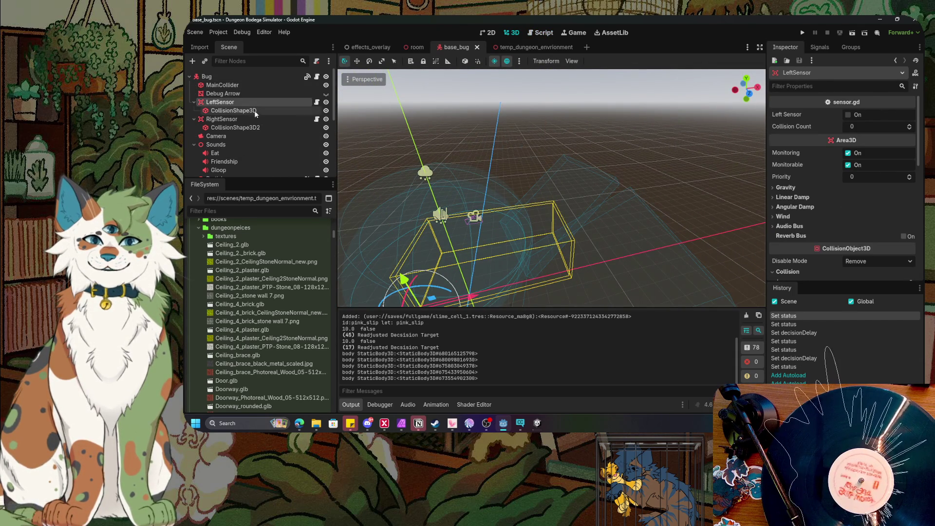
{"action": "left_click_drag", "start_coordinate": [587, 168], "coordinate": [615, 228]}
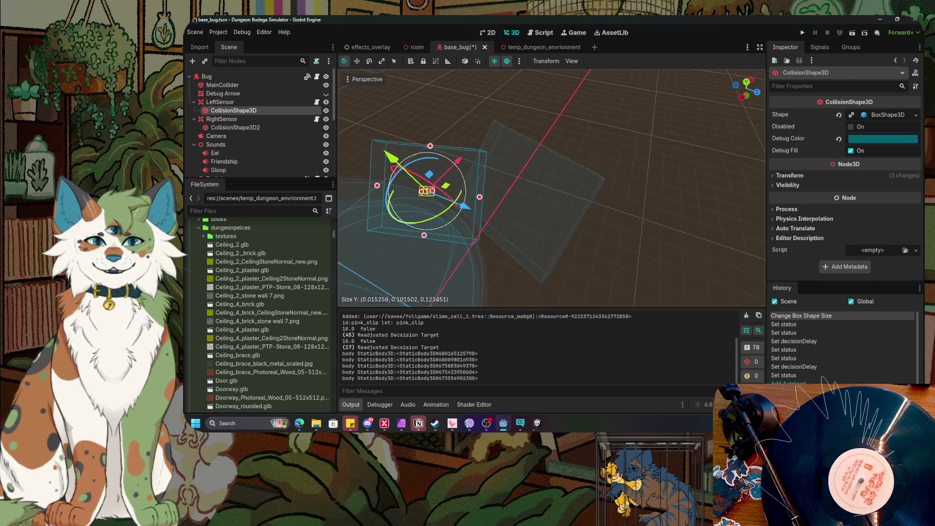
Step: Move RightSensor's collision box, sliding it along its local Y axis, and save
{"action": "left_click", "coordinate": [247, 120]}
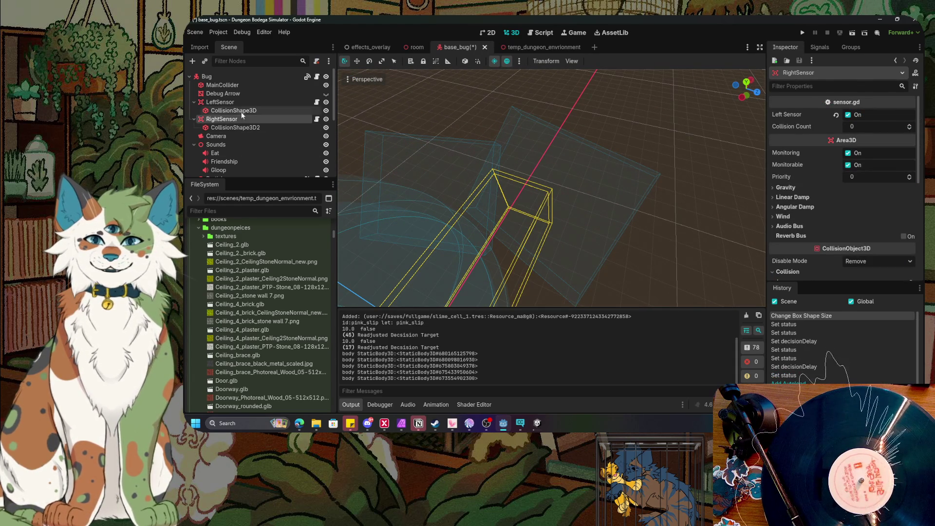
{"action": "left_click", "coordinate": [558, 192]}
{"action": "mouse_move", "coordinate": [559, 192]}
{"action": "left_mouse_down"}
{"action": "mouse_move", "coordinate": [541, 215]}
{"action": "mouse_move", "coordinate": [565, 191]}
{"action": "mouse_move", "coordinate": [405, 68]}
{"action": "left_mouse_up"}
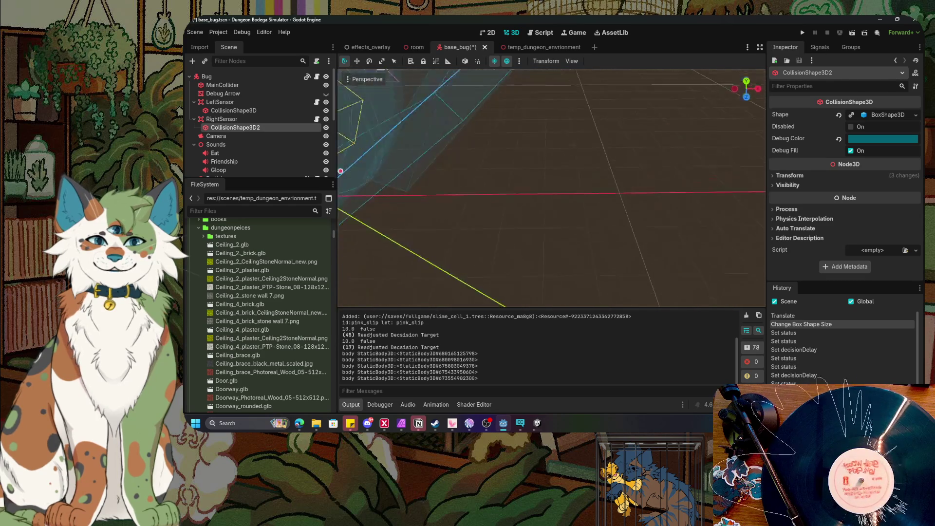
{"action": "left_click", "coordinate": [465, 62]}
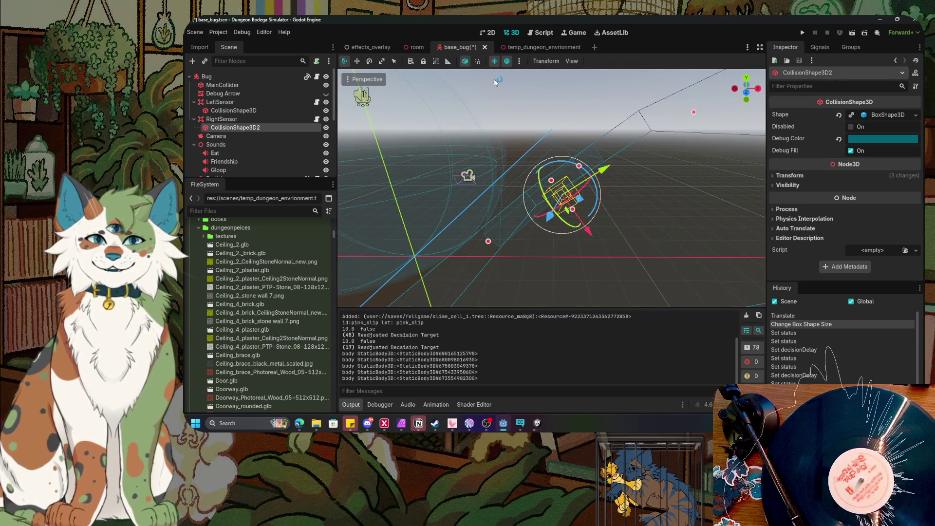
{"action": "left_click_drag", "start_coordinate": [594, 104], "coordinate": [573, 150]}
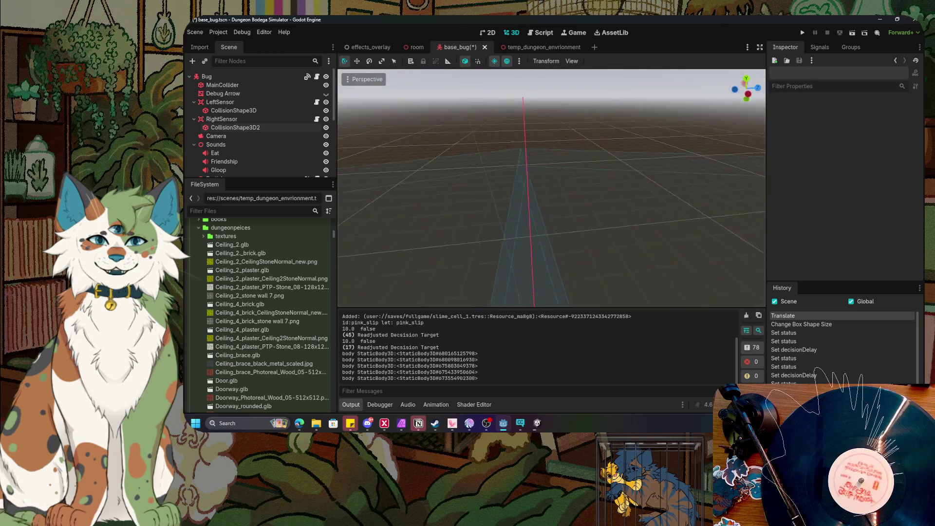
{"action": "key", "text": "ctrl+s"}
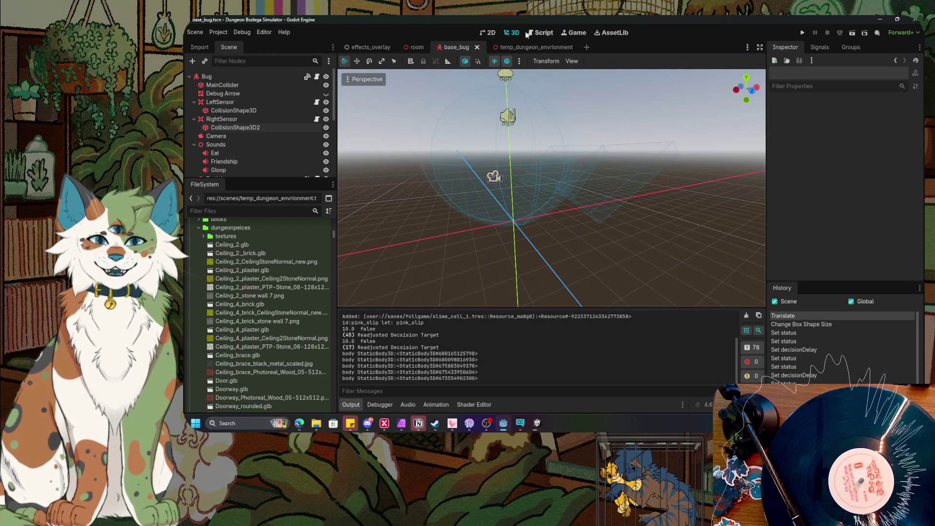
Step: Relaunch the game in the game view and go to save selection
{"action": "left_click", "coordinate": [573, 33]}
{"action": "left_click", "coordinate": [802, 33]}
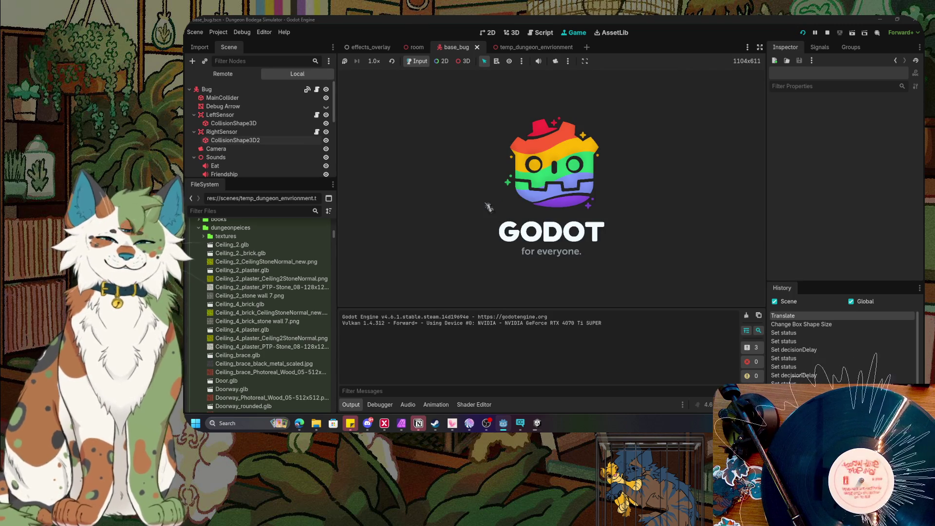
{"action": "left_click", "coordinate": [406, 265]}
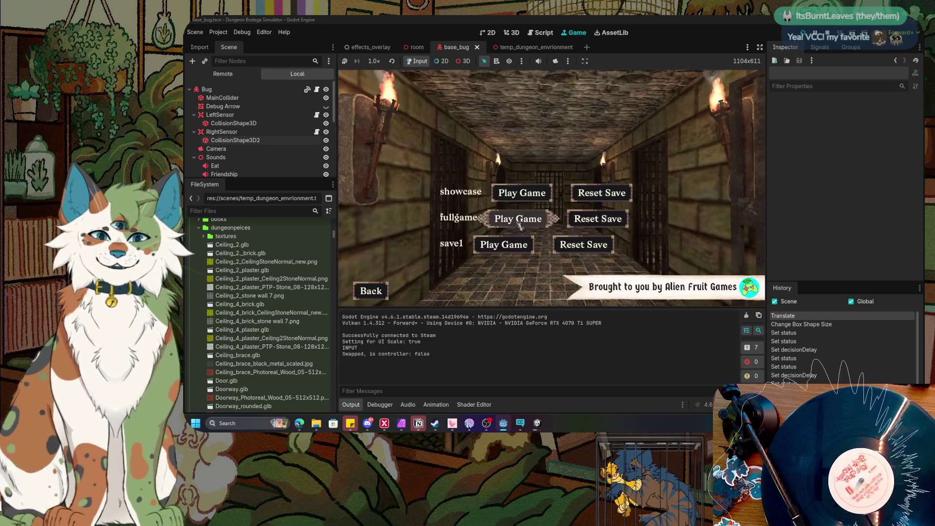
Step: Play the fullgame save until the dungeon with the bug loads
{"action": "left_click", "coordinate": [519, 222]}
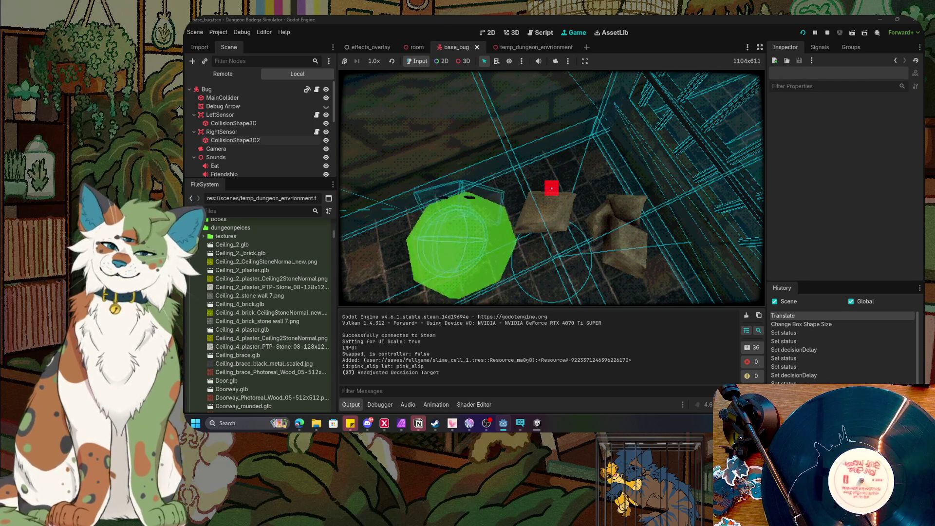
{"action": "key", "text": "alt+Tab"}
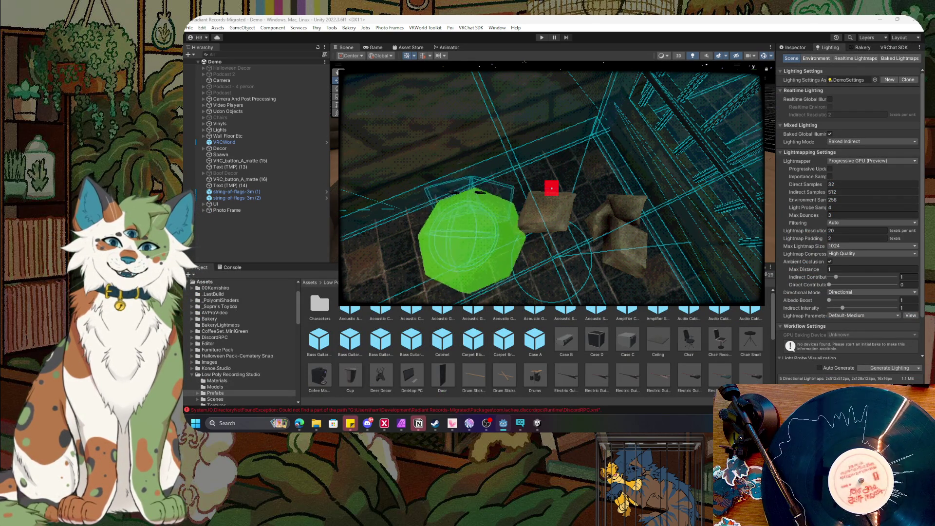
Step: Frame the VRoomba in Unity's Scene view, expand it and select Sensor L
{"action": "left_click", "coordinate": [317, 284]}
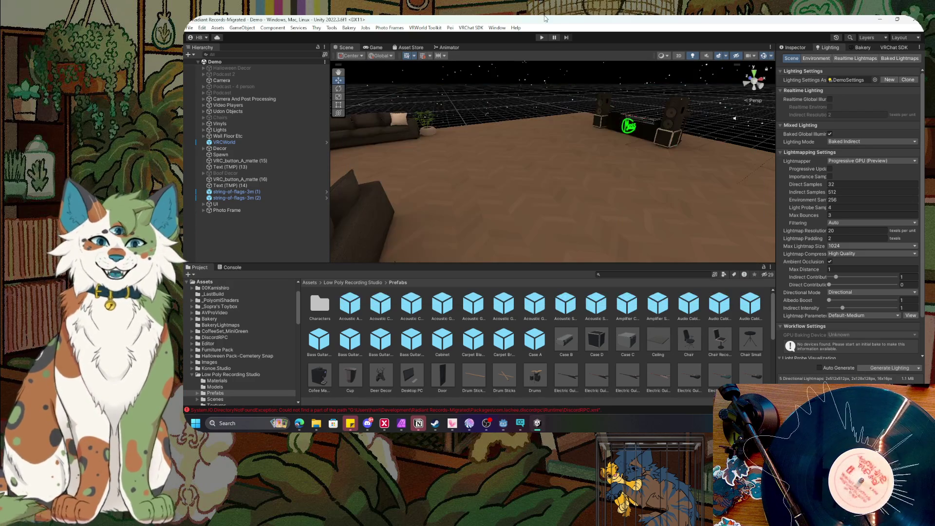
{"action": "mouse_move", "coordinate": [534, 201]}
{"action": "left_mouse_down"}
{"action": "mouse_move", "coordinate": [601, 199]}
{"action": "mouse_move", "coordinate": [521, 199]}
{"action": "mouse_move", "coordinate": [418, 173]}
{"action": "mouse_move", "coordinate": [547, 169]}
{"action": "mouse_move", "coordinate": [566, 223]}
{"action": "mouse_move", "coordinate": [673, 230]}
{"action": "mouse_move", "coordinate": [564, 200]}
{"action": "mouse_move", "coordinate": [571, 213]}
{"action": "mouse_move", "coordinate": [443, 139]}
{"action": "mouse_move", "coordinate": [406, 159]}
{"action": "left_mouse_up"}
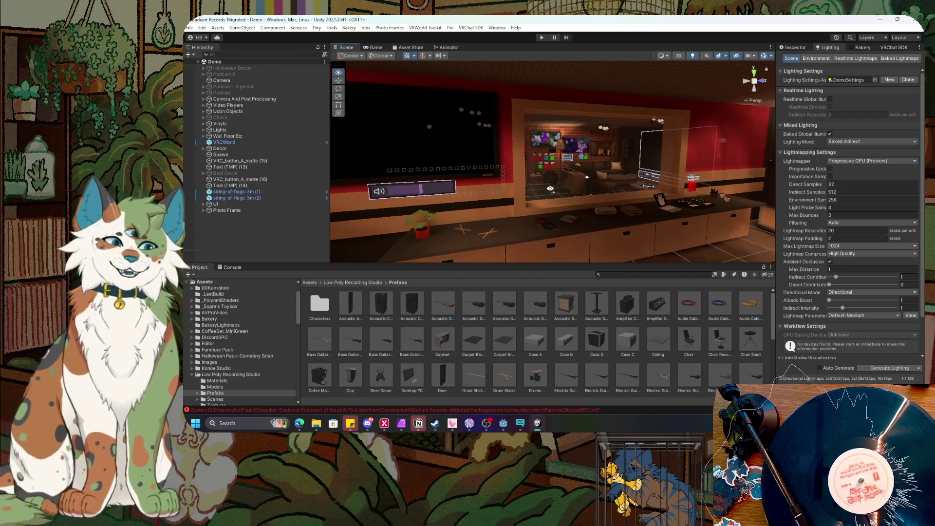
{"action": "scroll", "coordinate": [553, 192], "scroll_direction": "down", "scroll_amount": 10}
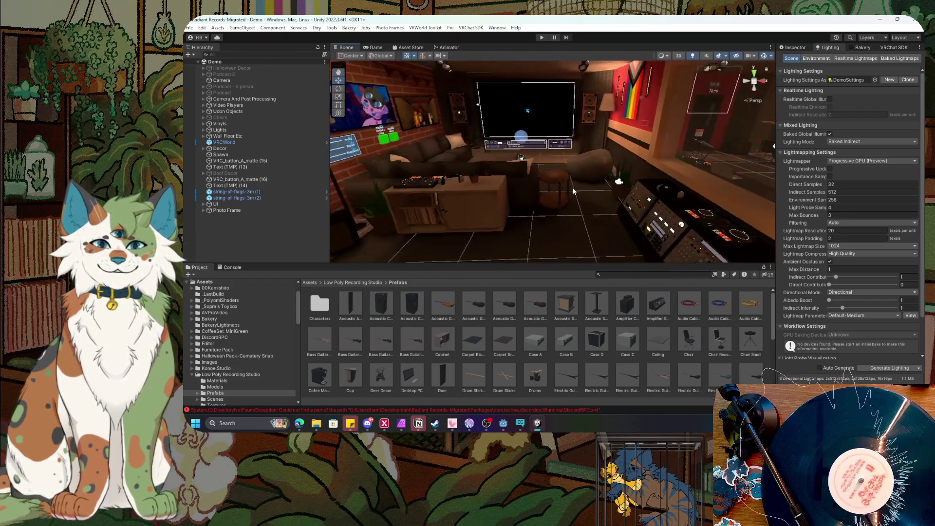
{"action": "left_click", "coordinate": [521, 158]}
{"action": "key", "text": "f"}
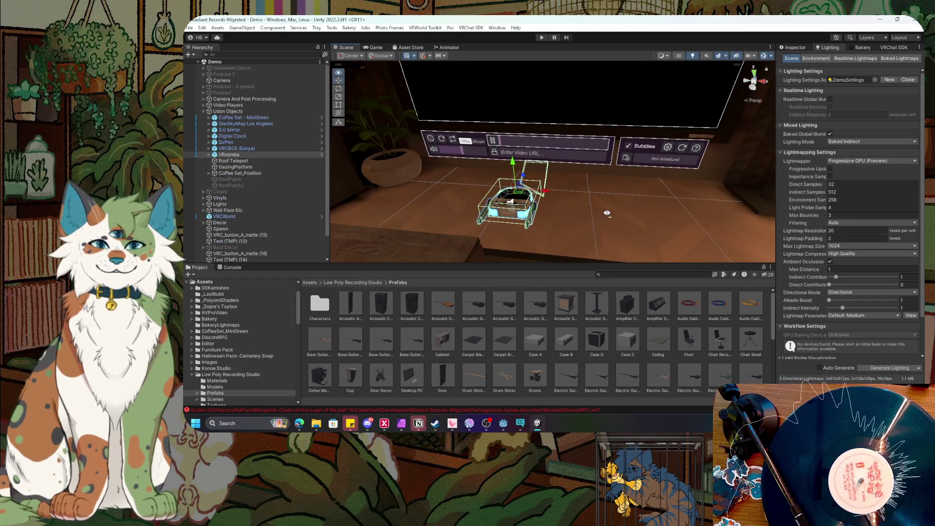
{"action": "scroll", "coordinate": [608, 216], "scroll_direction": "up", "scroll_amount": 6}
{"action": "mouse_move", "coordinate": [686, 230]}
{"action": "left_mouse_down"}
{"action": "mouse_move", "coordinate": [572, 217]}
{"action": "mouse_move", "coordinate": [640, 213]}
{"action": "left_mouse_up"}
{"action": "scroll", "coordinate": [572, 217], "scroll_direction": "down", "scroll_amount": 5}
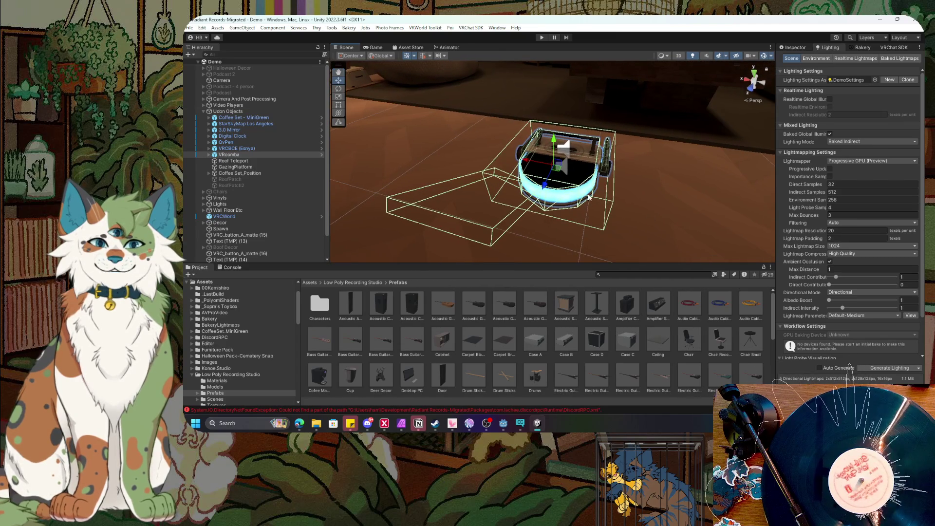
{"action": "left_click", "coordinate": [209, 155]}
{"action": "left_click", "coordinate": [234, 173]}
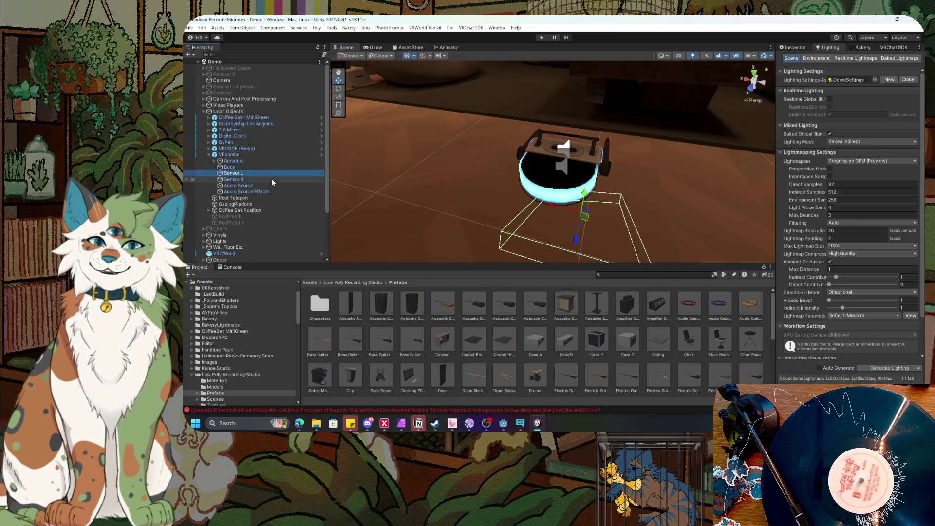
{"action": "left_click", "coordinate": [270, 181]}
{"action": "left_click", "coordinate": [234, 173]}
{"action": "scroll", "coordinate": [470, 195], "scroll_direction": "up", "scroll_amount": 5}
{"action": "mouse_move", "coordinate": [470, 194]}
{"action": "left_mouse_down"}
{"action": "mouse_move", "coordinate": [507, 219]}
{"action": "mouse_move", "coordinate": [422, 225]}
{"action": "mouse_move", "coordinate": [401, 191]}
{"action": "mouse_move", "coordinate": [664, 118]}
{"action": "left_mouse_up"}
{"action": "mouse_move", "coordinate": [574, 169]}
{"action": "left_mouse_down"}
{"action": "mouse_move", "coordinate": [547, 183]}
{"action": "mouse_move", "coordinate": [475, 167]}
{"action": "mouse_move", "coordinate": [508, 160]}
{"action": "mouse_move", "coordinate": [458, 225]}
{"action": "left_mouse_up"}
{"action": "left_click", "coordinate": [274, 174]}
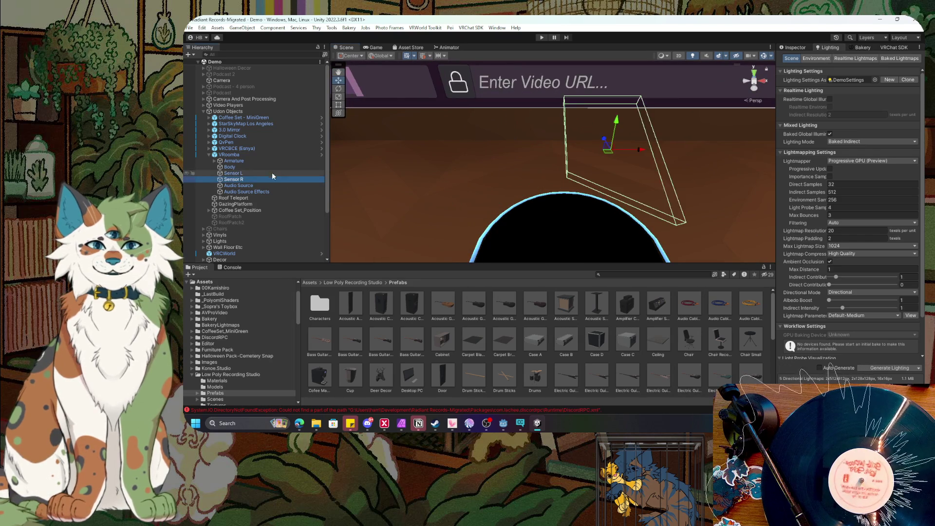
{"action": "mouse_move", "coordinate": [633, 195]}
{"action": "left_mouse_down"}
{"action": "mouse_move", "coordinate": [692, 184]}
{"action": "mouse_move", "coordinate": [628, 195]}
{"action": "mouse_move", "coordinate": [443, 121]}
{"action": "mouse_move", "coordinate": [472, 96]}
{"action": "mouse_move", "coordinate": [648, 185]}
{"action": "mouse_move", "coordinate": [667, 188]}
{"action": "mouse_move", "coordinate": [705, 139]}
{"action": "mouse_move", "coordinate": [547, 170]}
{"action": "mouse_move", "coordinate": [424, 230]}
{"action": "left_mouse_up"}
{"action": "left_click", "coordinate": [233, 179]}
{"action": "left_click", "coordinate": [239, 173]}
{"action": "left_click", "coordinate": [245, 179]}
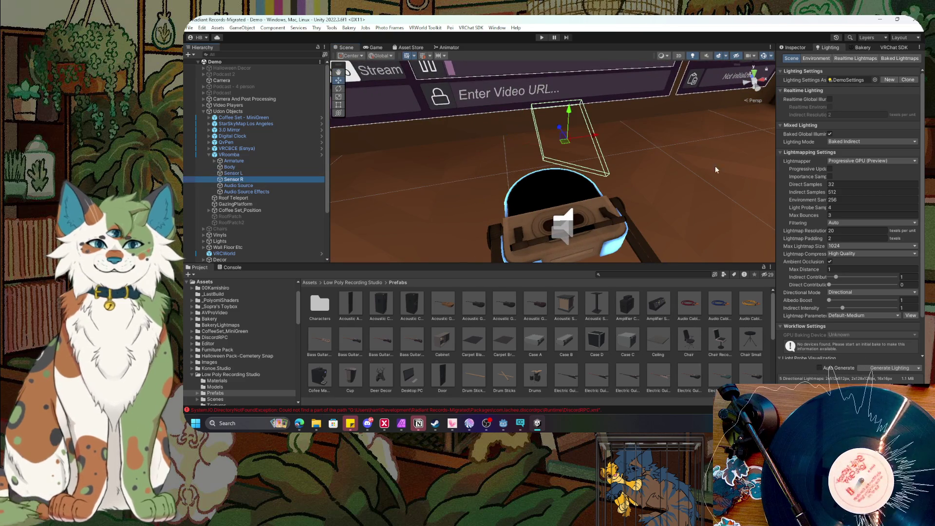
{"action": "left_click", "coordinate": [261, 155]}
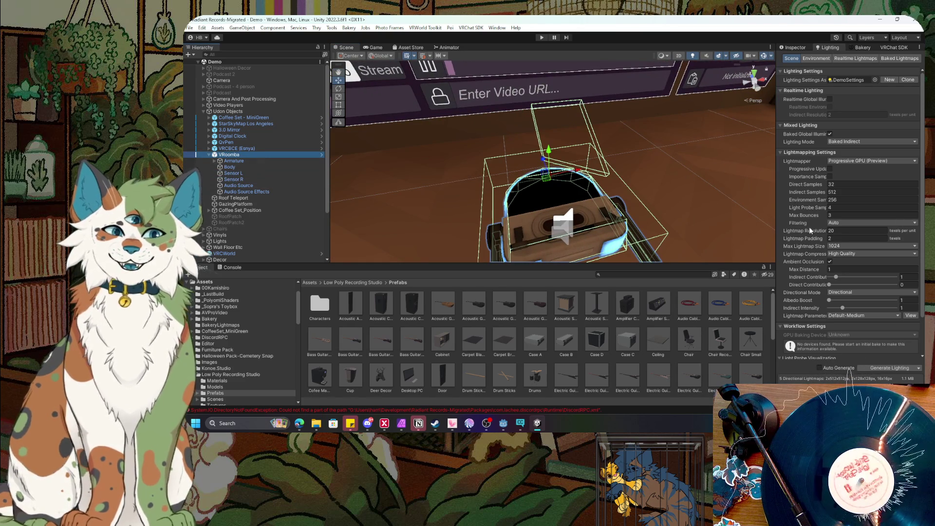
{"action": "scroll", "coordinate": [803, 240], "scroll_direction": "down", "scroll_amount": 1}
Step: Inspect the V Roomba script's 0.2 Decision Delay in the Inspector, then enter Play mode
{"action": "left_click", "coordinate": [793, 47]}
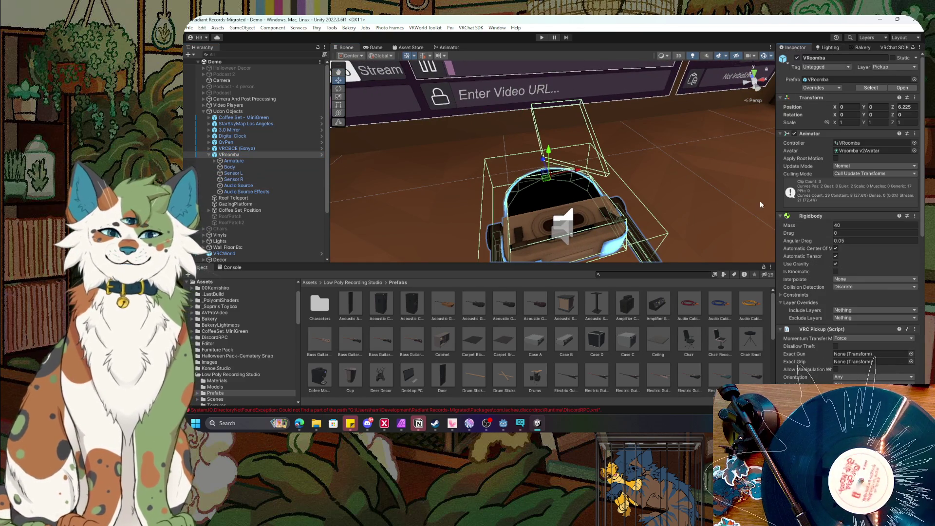
{"action": "left_click_drag", "start_coordinate": [774, 186], "coordinate": [760, 189]}
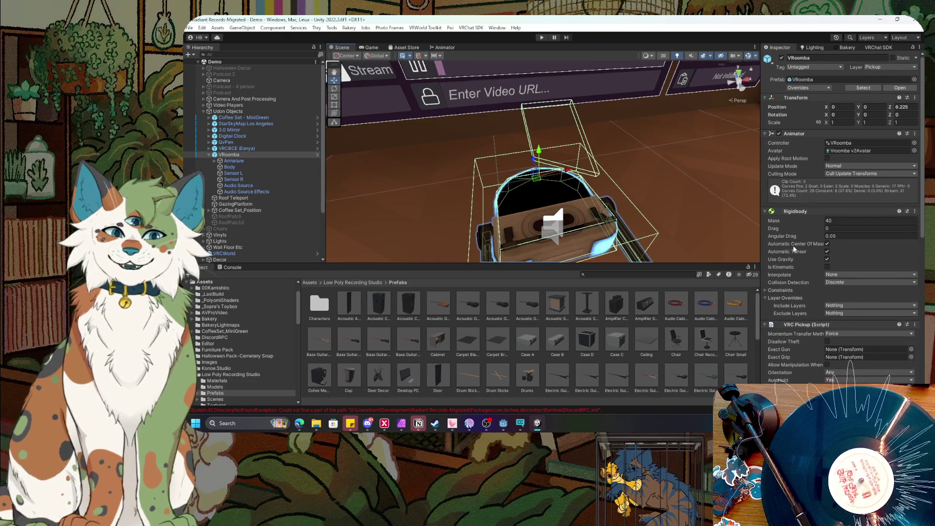
{"action": "scroll", "coordinate": [785, 251], "scroll_direction": "down", "scroll_amount": 2}
{"action": "scroll", "coordinate": [784, 224], "scroll_direction": "down", "scroll_amount": 3}
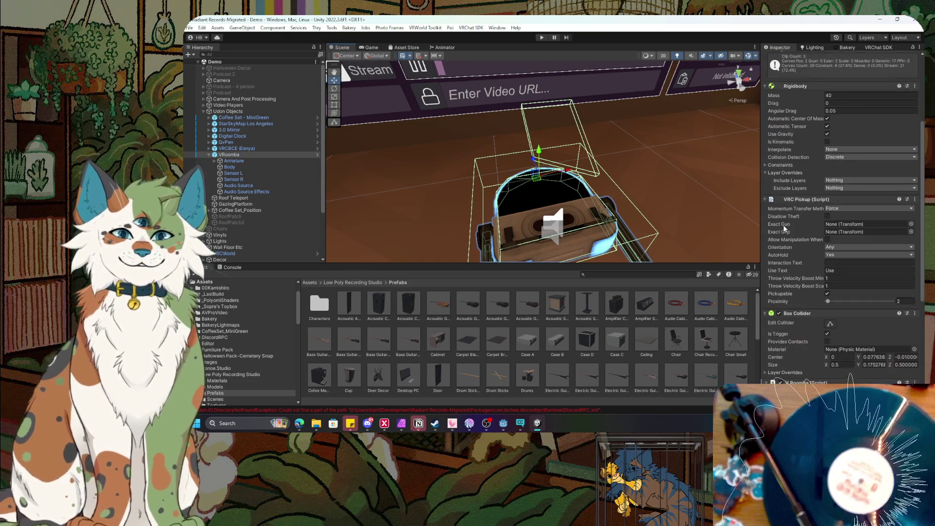
{"action": "scroll", "coordinate": [802, 239], "scroll_direction": "down", "scroll_amount": 7}
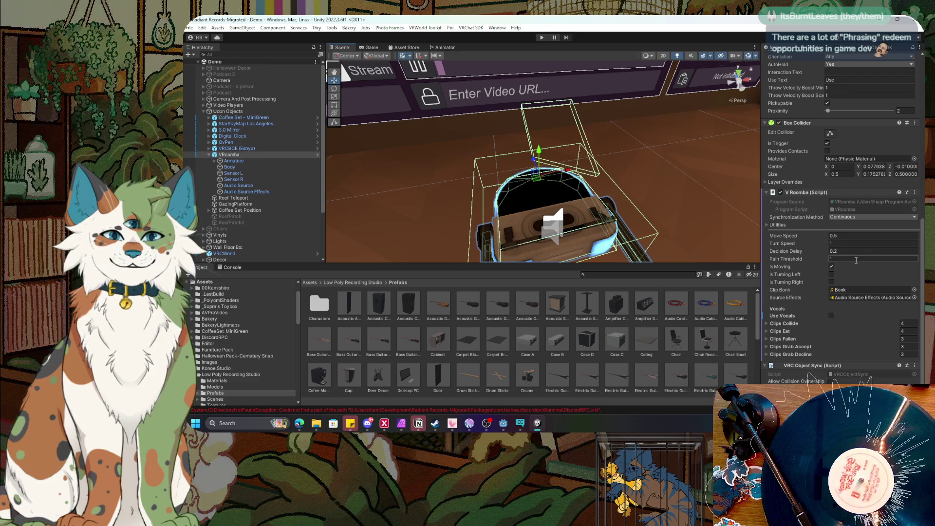
{"action": "left_click", "coordinate": [541, 37]}
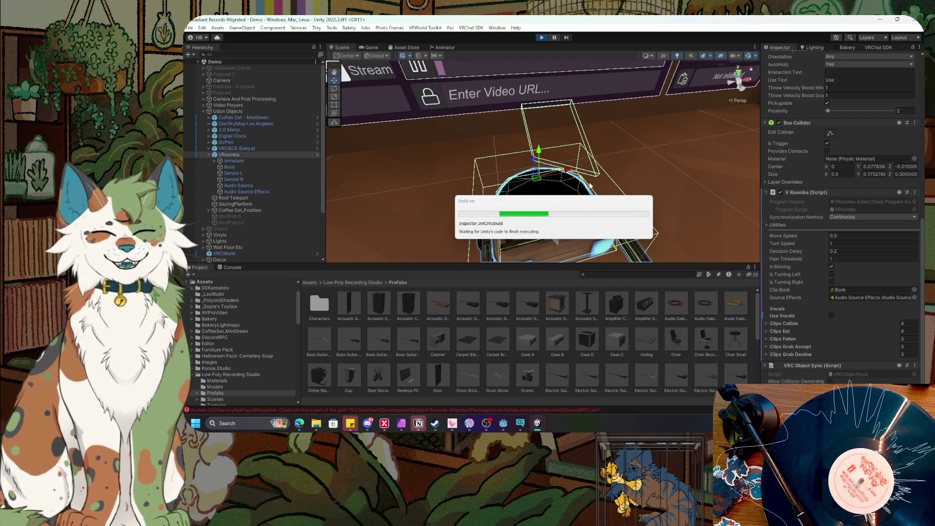
Step: Dismiss the client simulator prompt, pick up the VRoomba and carry it to the guitar corner
{"action": "left_click", "coordinate": [542, 209]}
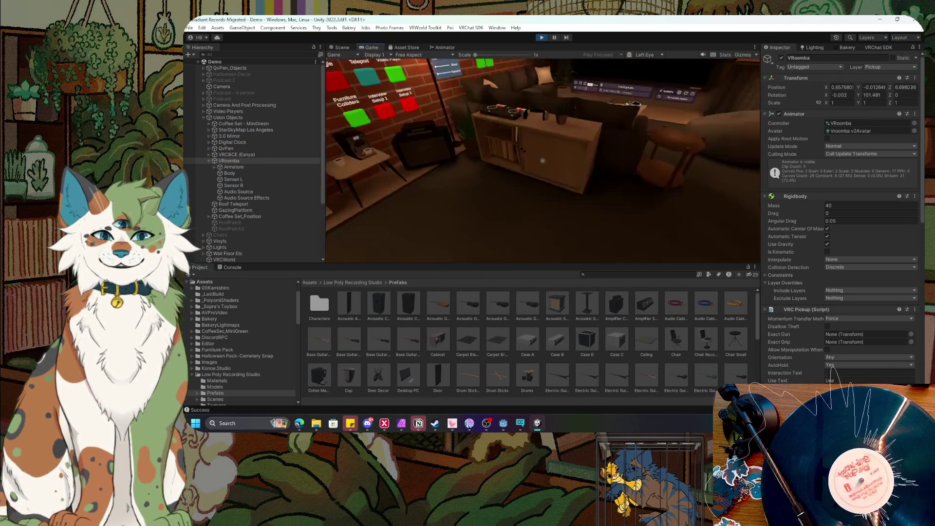
{"action": "key", "text": "w"}
{"action": "key", "text": "w"}
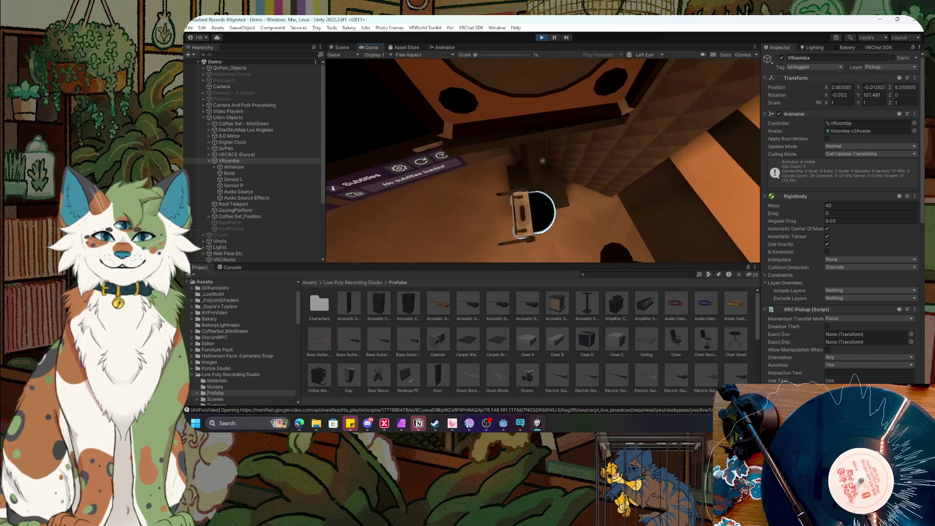
{"action": "left_click", "coordinate": [543, 161]}
{"action": "key", "text": "w"}
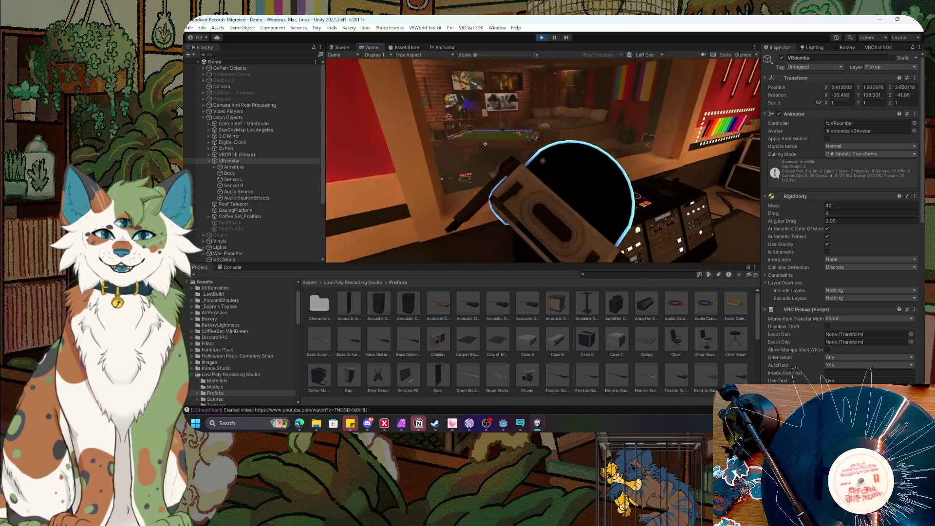
{"action": "key", "text": "w"}
{"action": "key", "text": "w"}
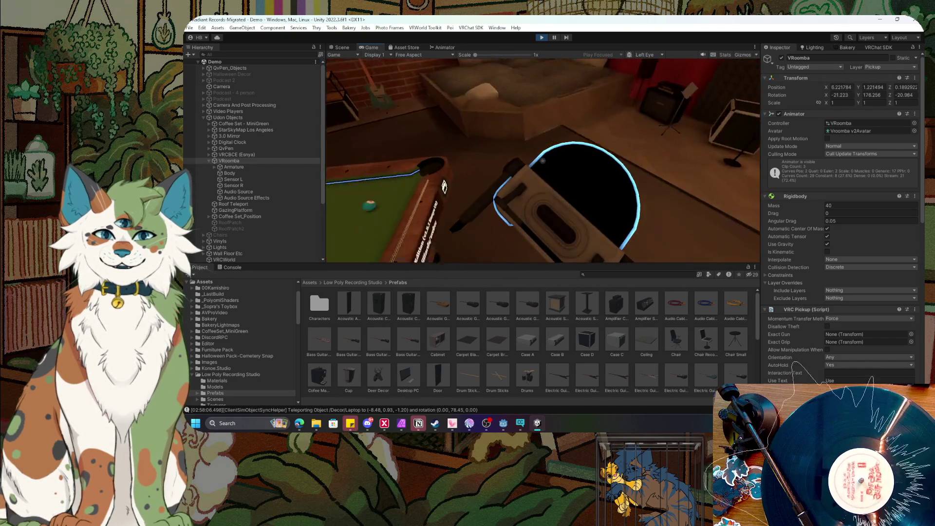
{"action": "key", "text": "w"}
{"action": "key", "text": "w"}
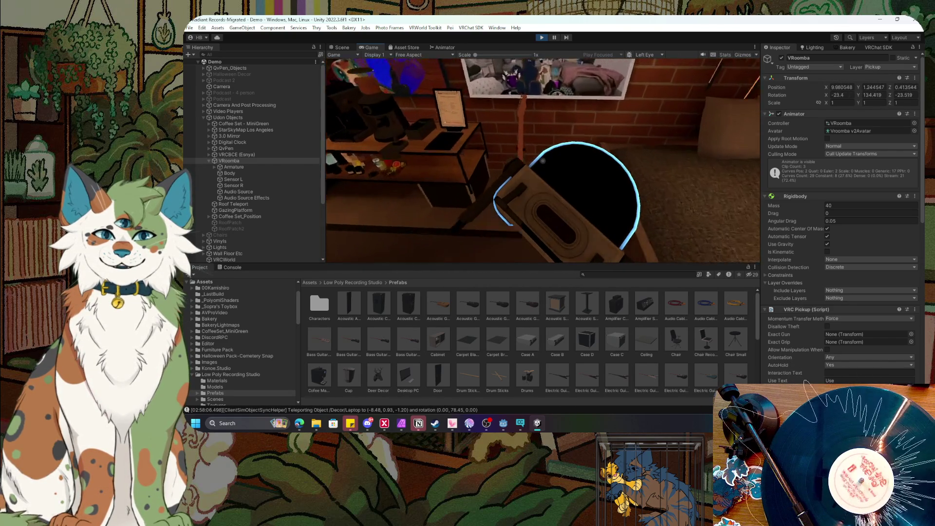
{"action": "key", "text": "w"}
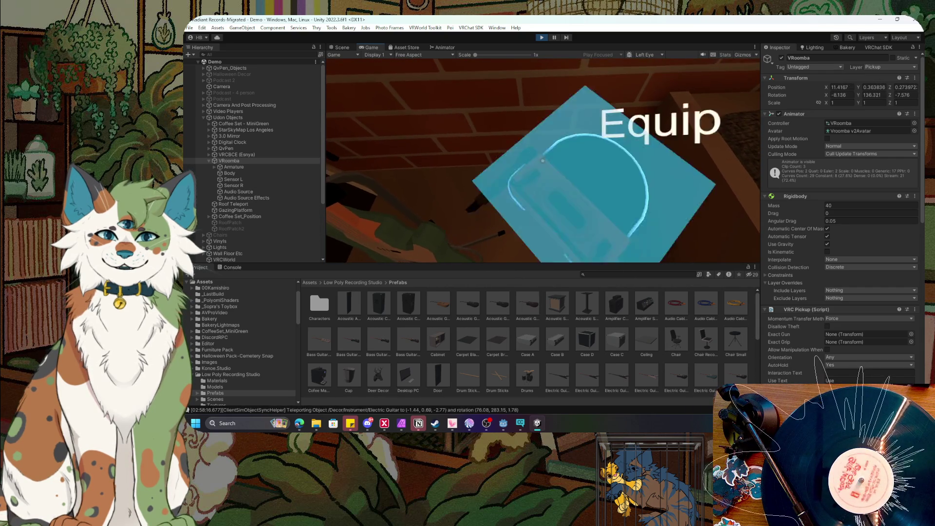
Step: Repeatedly pick up and drop the VRoomba onto the floor near the guitar
{"action": "left_click", "coordinate": [543, 161]}
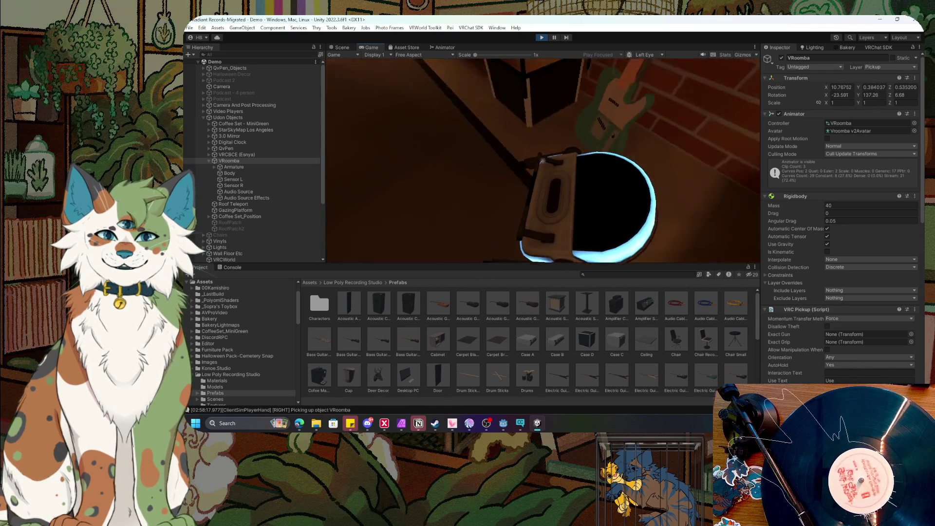
{"action": "right_click", "coordinate": [543, 161]}
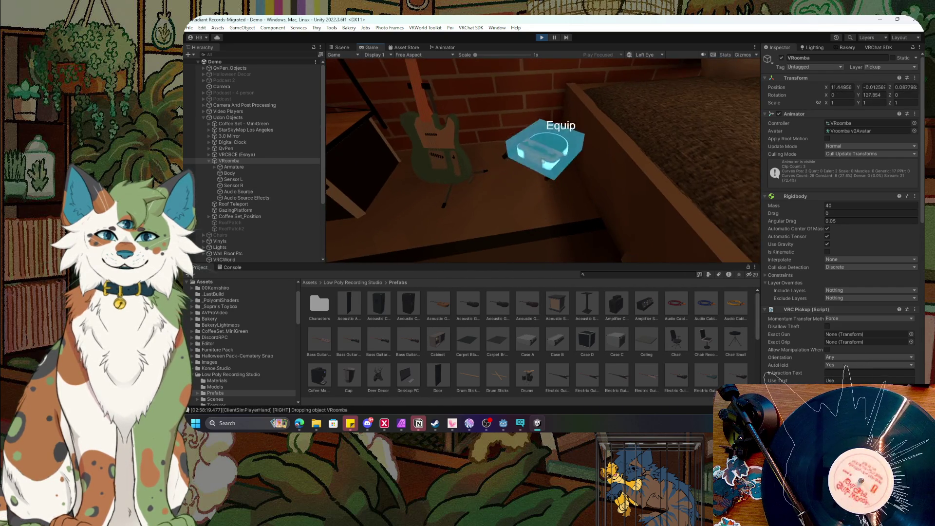
{"action": "left_click", "coordinate": [543, 161]}
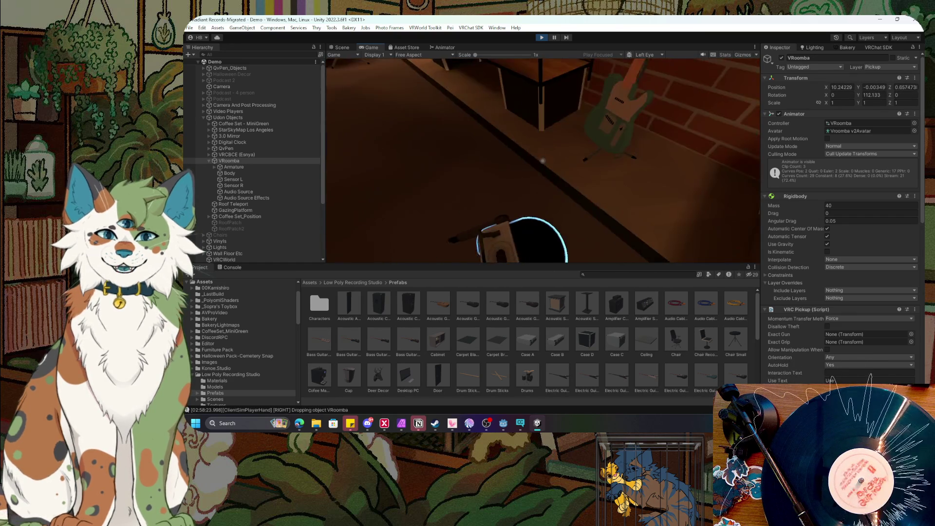
{"action": "right_click", "coordinate": [542, 161]}
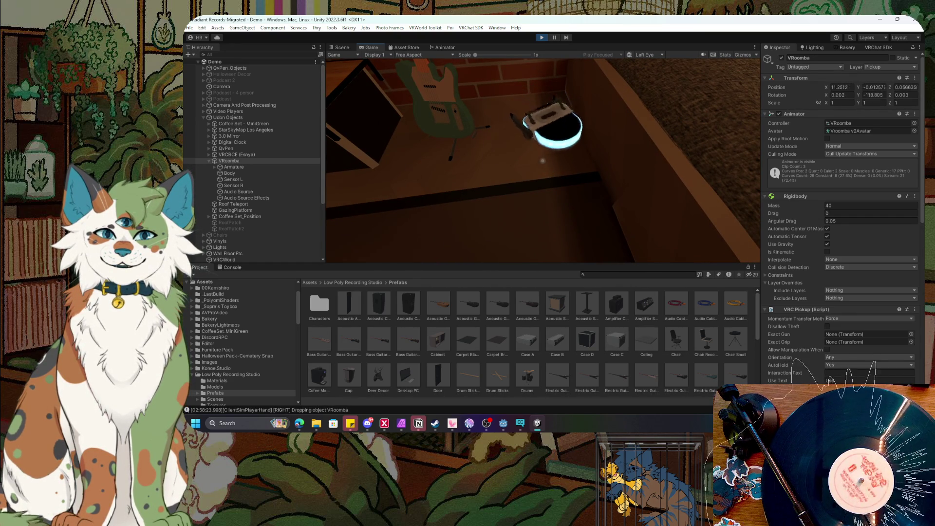
{"action": "left_click", "coordinate": [542, 160]}
{"action": "right_click", "coordinate": [543, 161]}
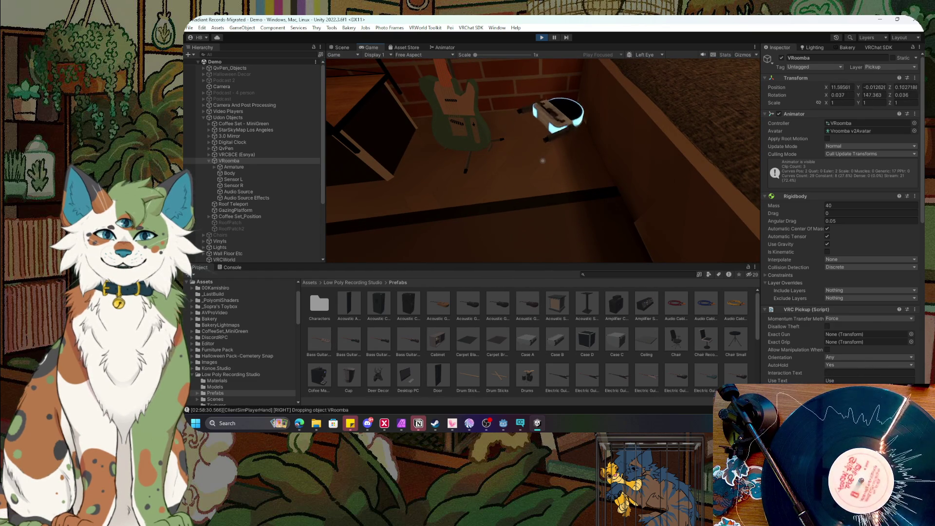
{"action": "left_click", "coordinate": [543, 160]}
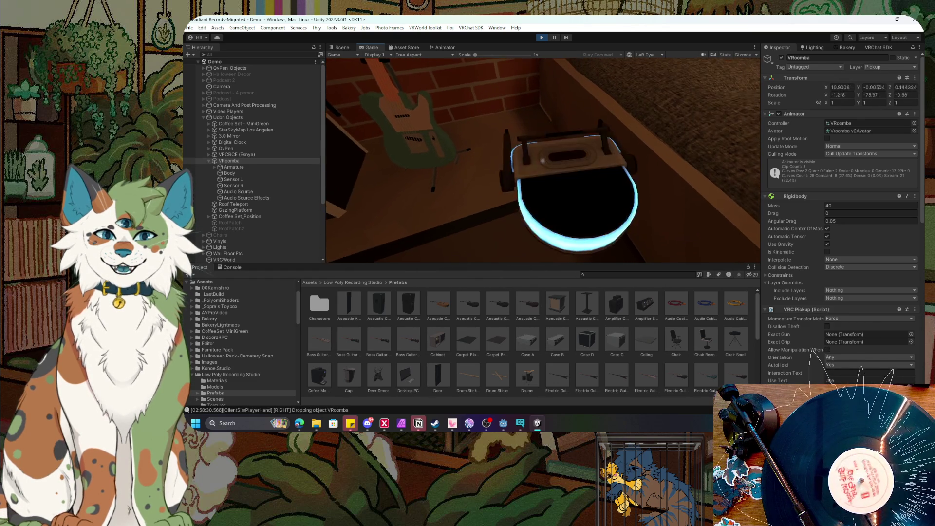
{"action": "right_click", "coordinate": [542, 161]}
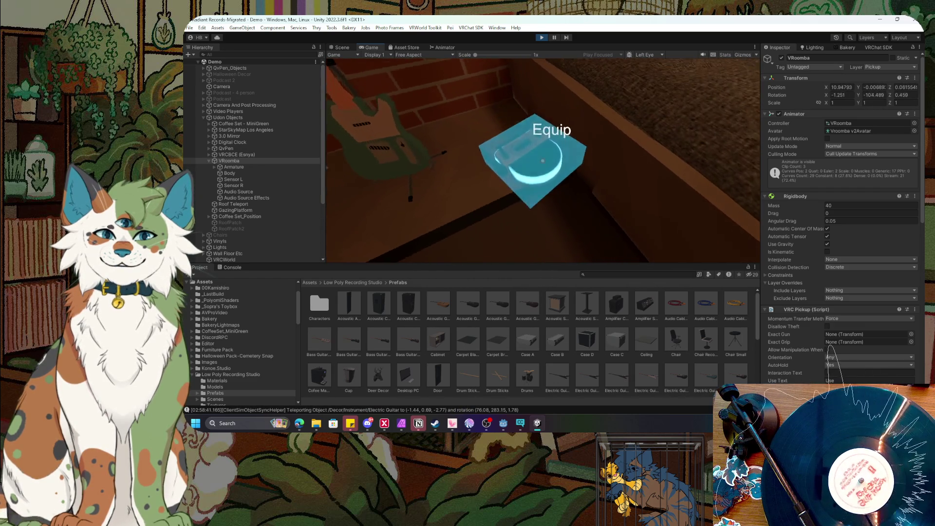
{"action": "left_click", "coordinate": [543, 160]}
{"action": "right_click", "coordinate": [543, 161]}
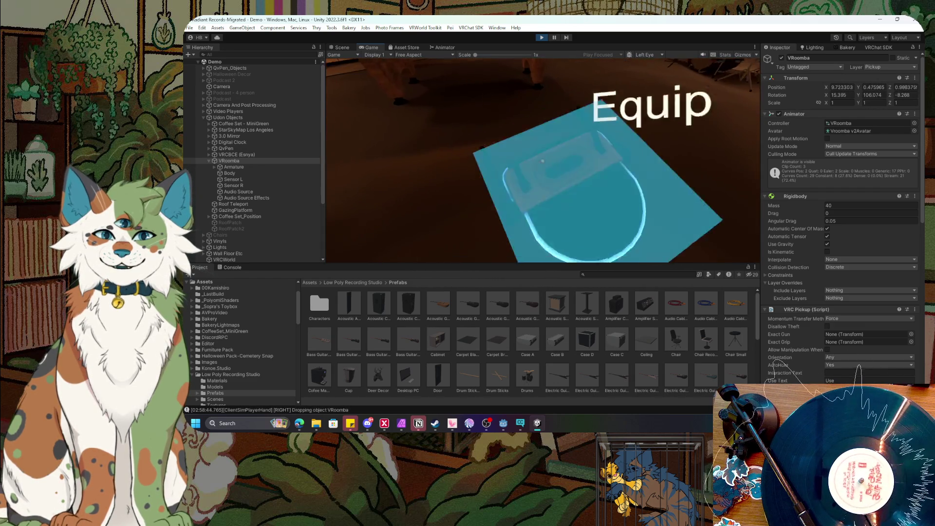
{"action": "left_click", "coordinate": [542, 161]}
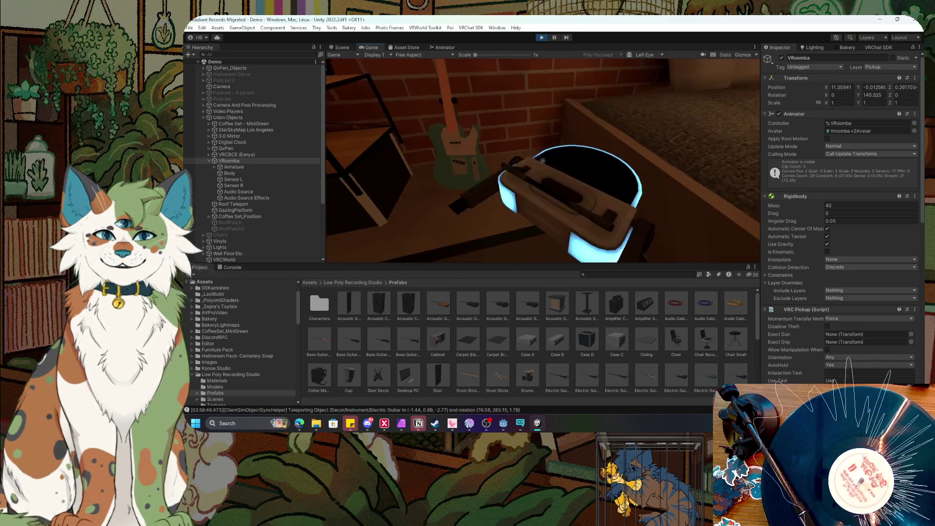
{"action": "right_click", "coordinate": [543, 161]}
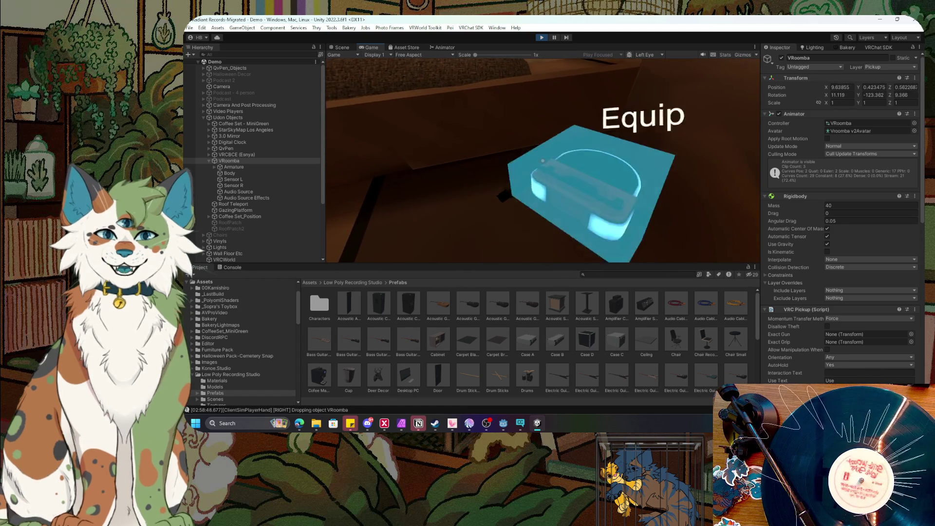
{"action": "left_click", "coordinate": [543, 161]}
{"action": "right_click", "coordinate": [543, 160]}
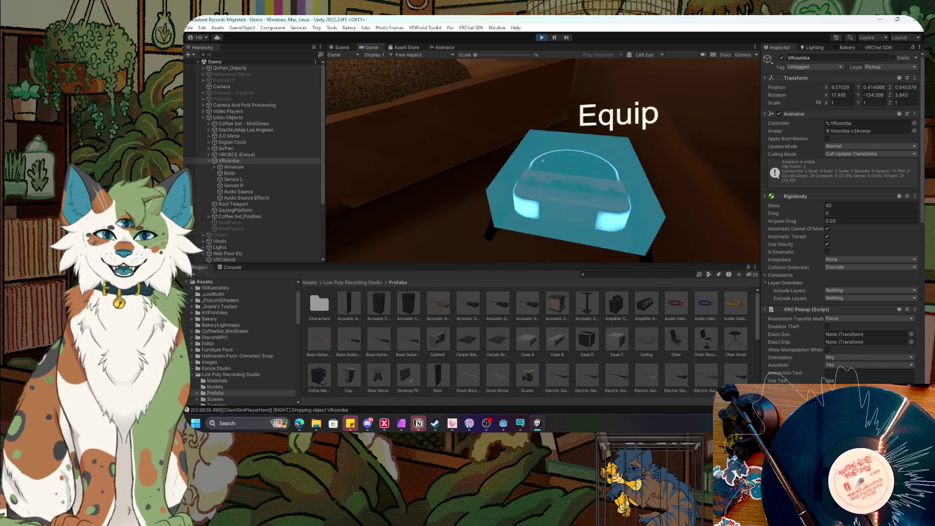
{"action": "left_click", "coordinate": [543, 161]}
{"action": "right_click", "coordinate": [543, 161]}
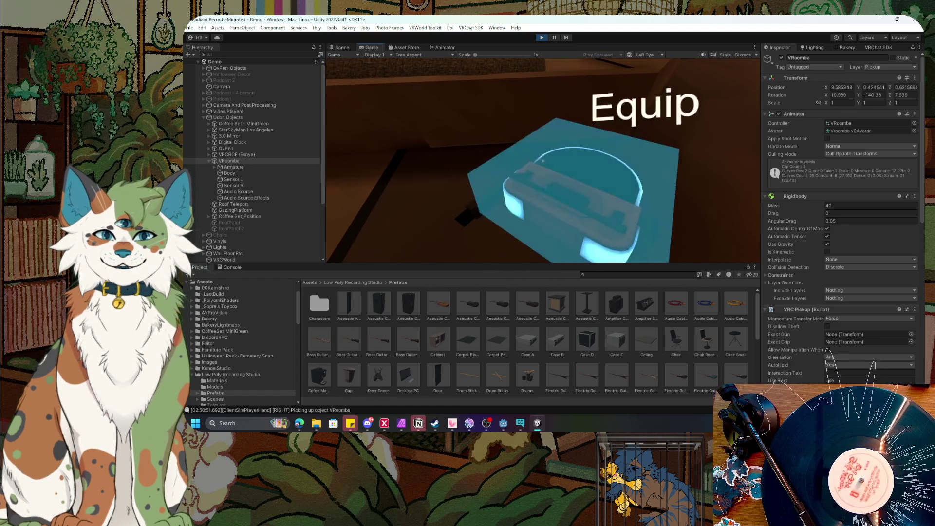
{"action": "left_click", "coordinate": [543, 161]}
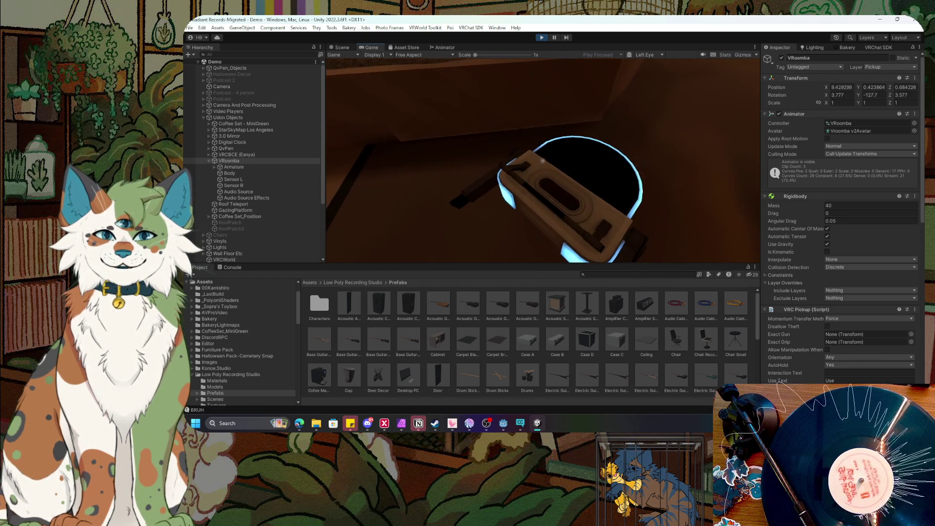
{"action": "right_click", "coordinate": [543, 161]}
{"action": "left_click", "coordinate": [542, 161]}
{"action": "right_click", "coordinate": [543, 161]}
{"action": "left_click", "coordinate": [542, 161]}
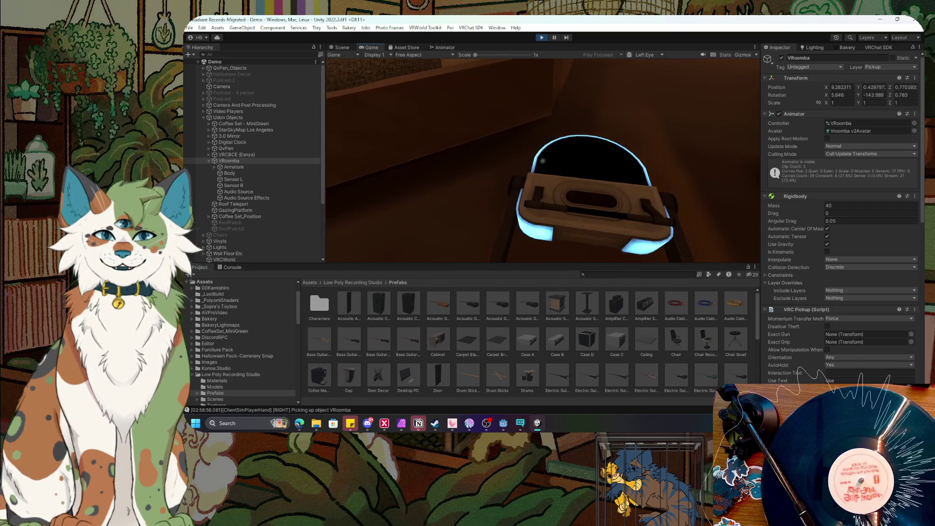
{"action": "right_click", "coordinate": [543, 161]}
{"action": "left_click", "coordinate": [543, 160]}
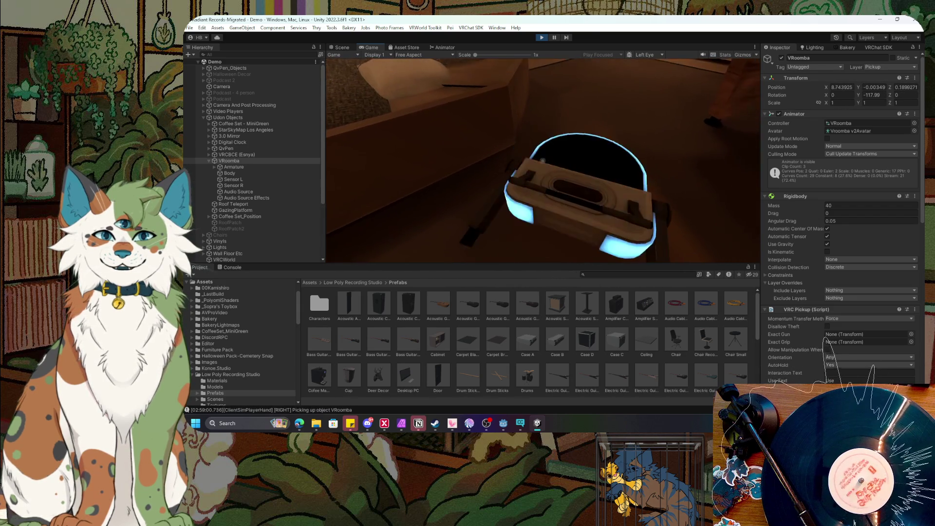
{"action": "right_click", "coordinate": [542, 161]}
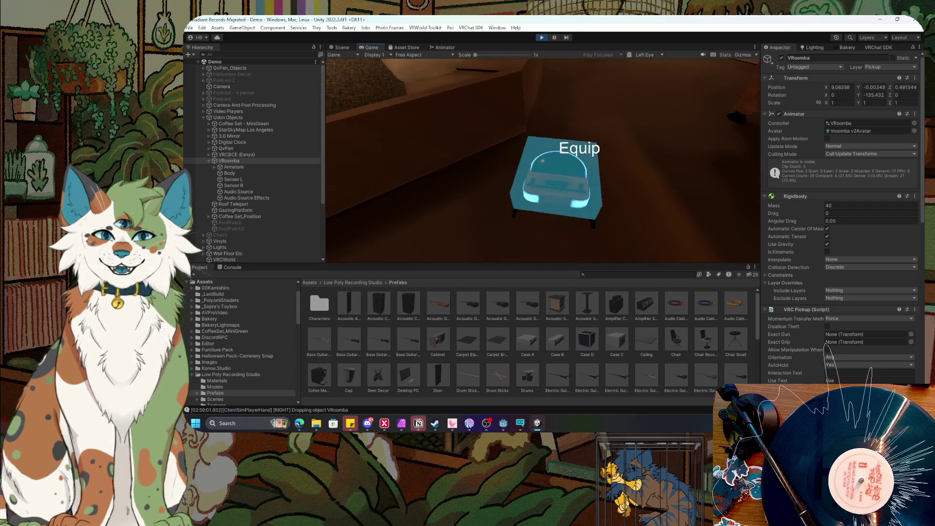
{"action": "left_click", "coordinate": [543, 161]}
{"action": "right_click", "coordinate": [543, 161]}
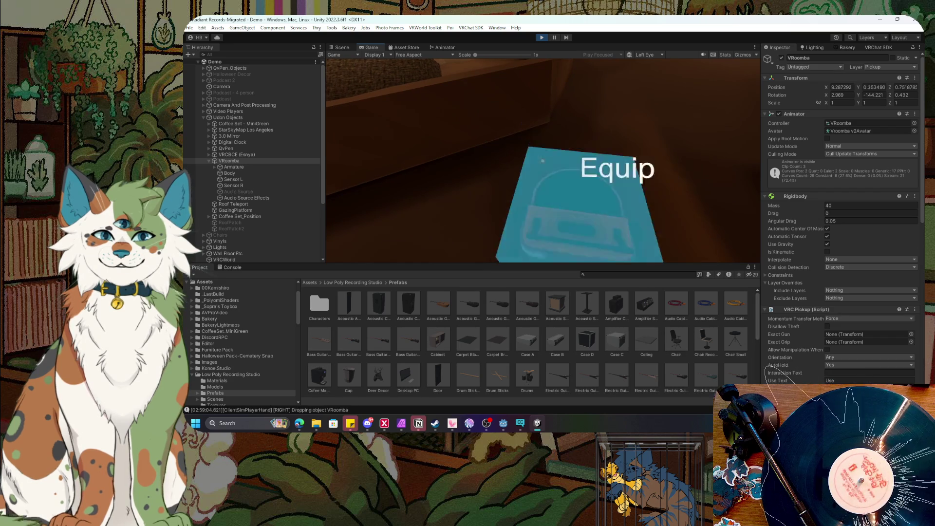
{"action": "left_click", "coordinate": [543, 161]}
{"action": "right_click", "coordinate": [542, 161]}
{"action": "left_click", "coordinate": [542, 160]}
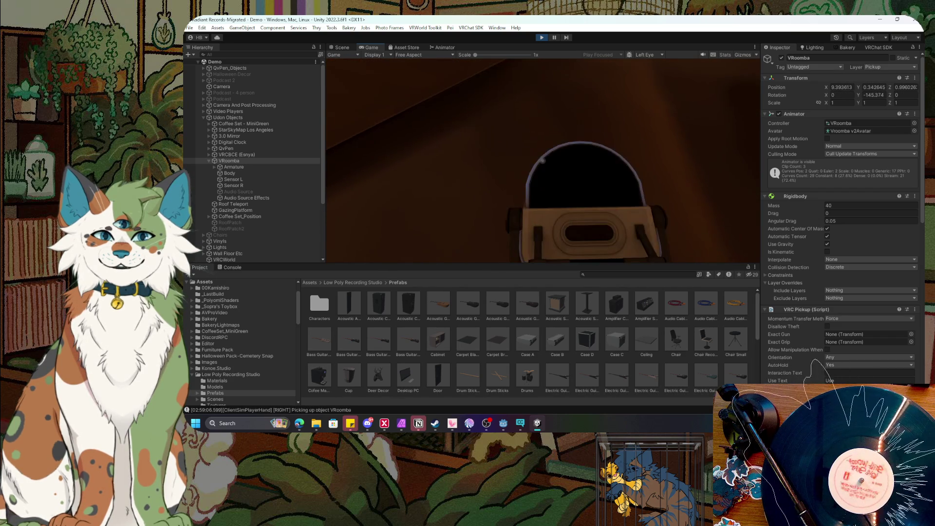
{"action": "left_click", "coordinate": [543, 161]}
{"action": "right_click", "coordinate": [543, 161]}
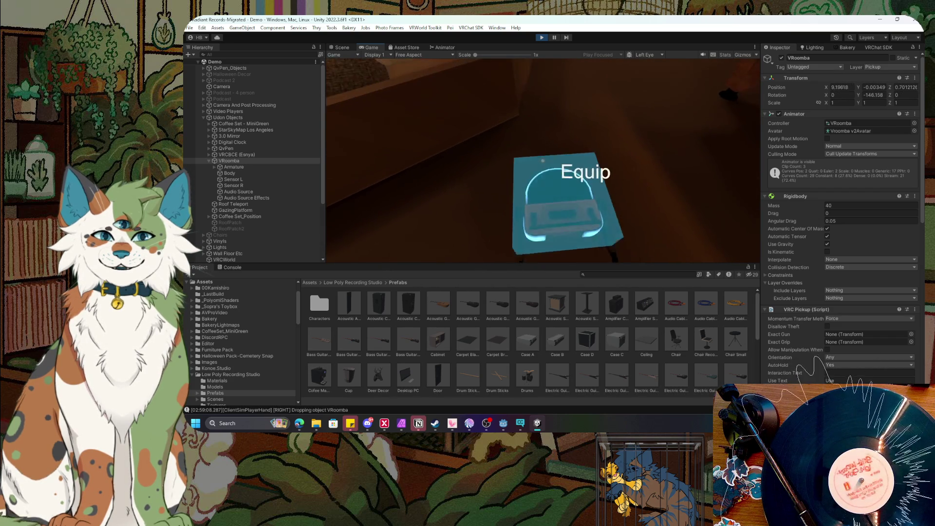
{"action": "left_click", "coordinate": [543, 160]}
Step: Open and close the Client Simulator menu and the sound output device list
{"action": "key", "text": "Escape"}
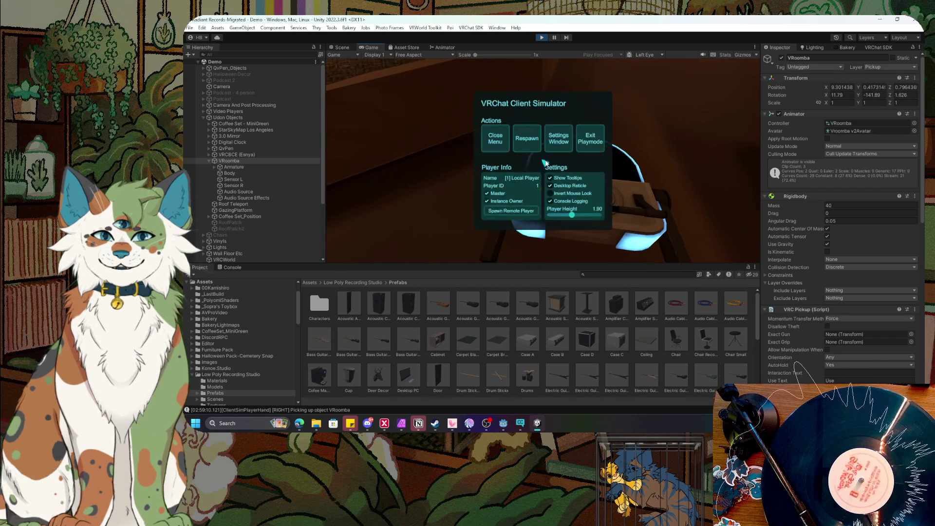
{"action": "key", "text": "super+ctrl+v"}
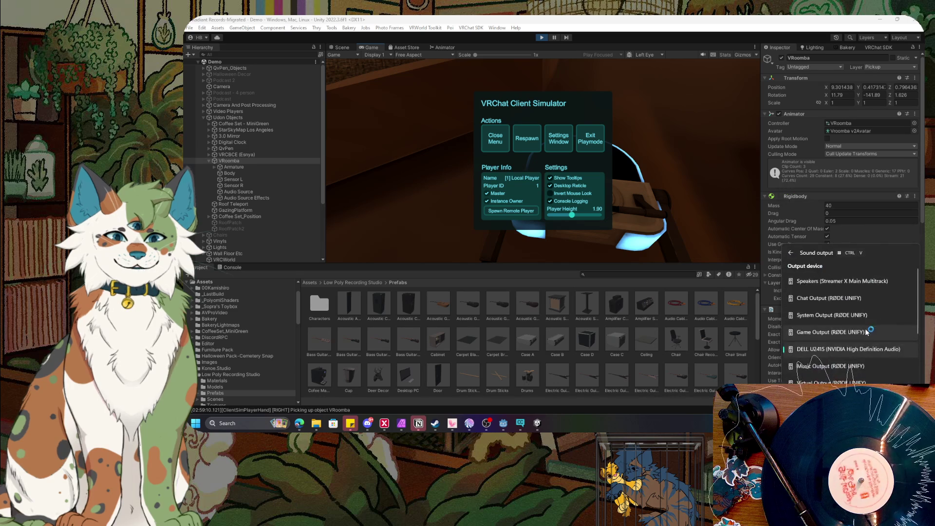
{"action": "left_click", "coordinate": [677, 165]}
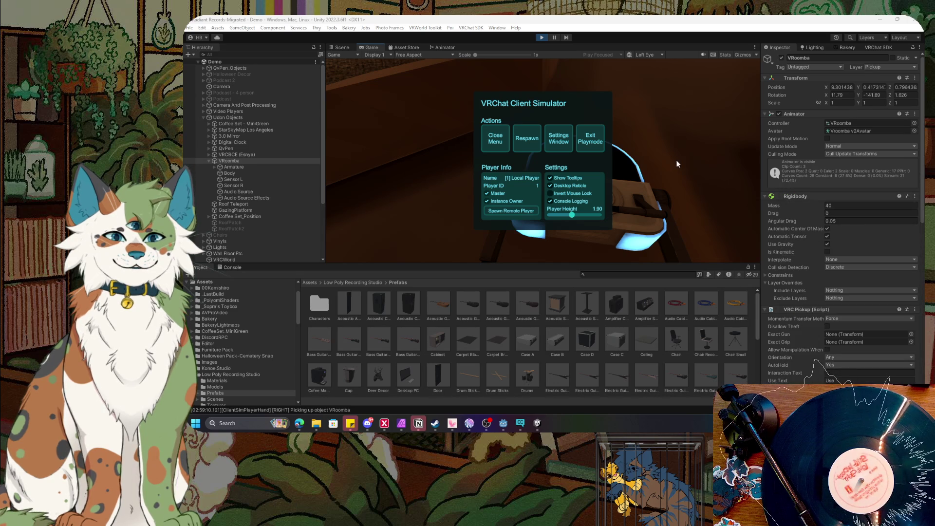
{"action": "left_click", "coordinate": [496, 137]}
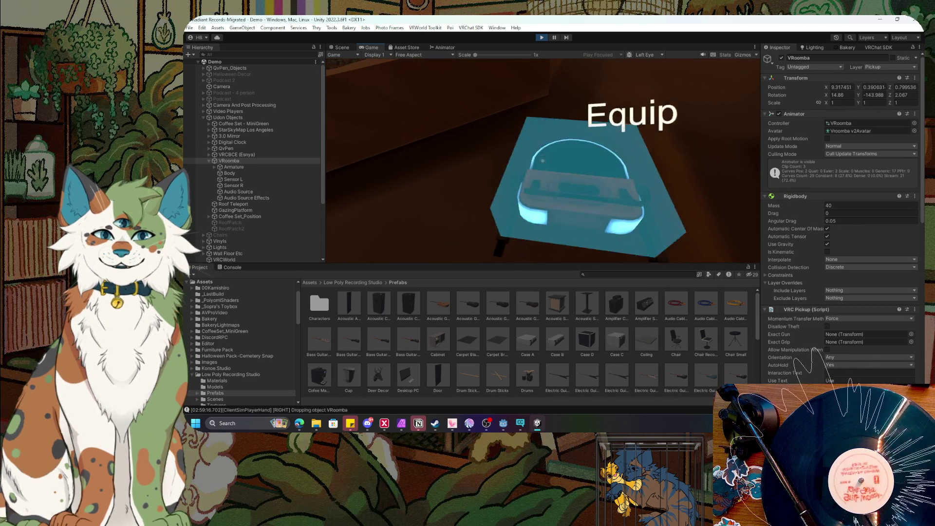
Step: Drop the VRoomba a few more times to let it drive, then exit Play mode
{"action": "left_click", "coordinate": [543, 161]}
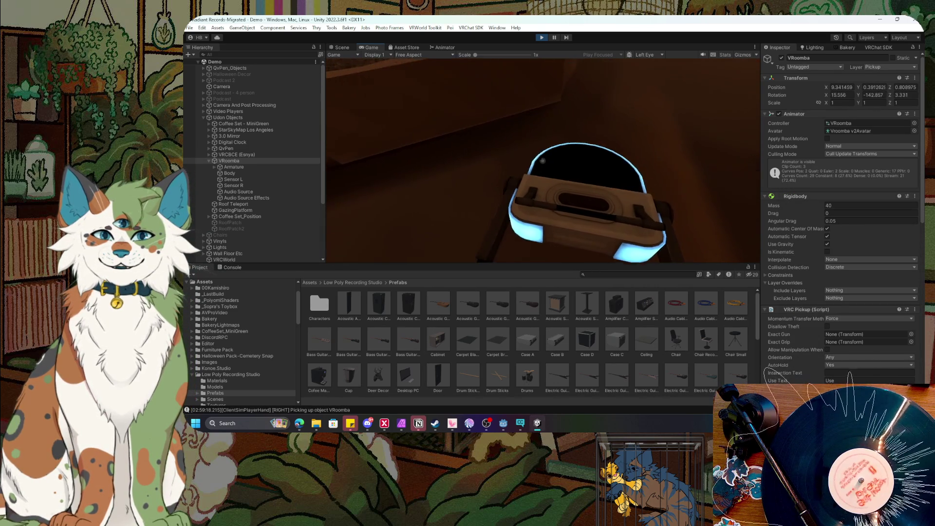
{"action": "right_click", "coordinate": [543, 161]}
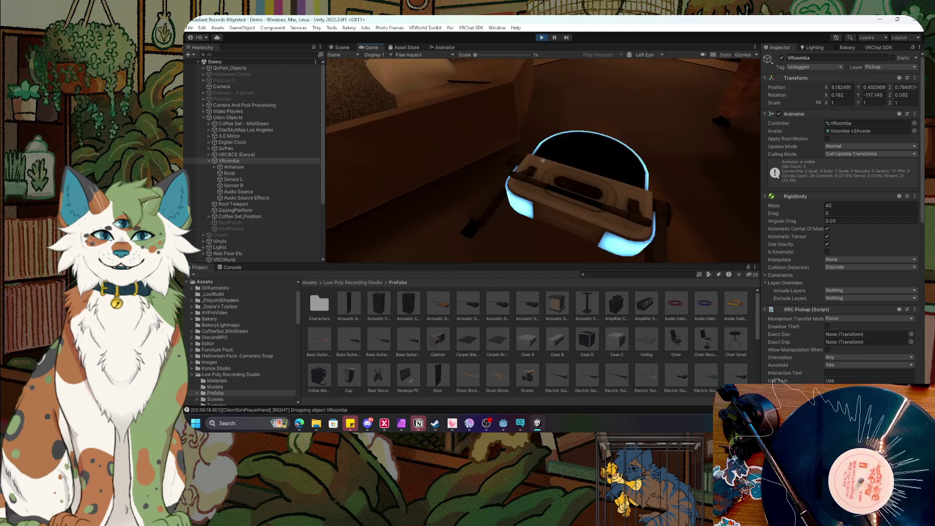
{"action": "right_click", "coordinate": [542, 161]}
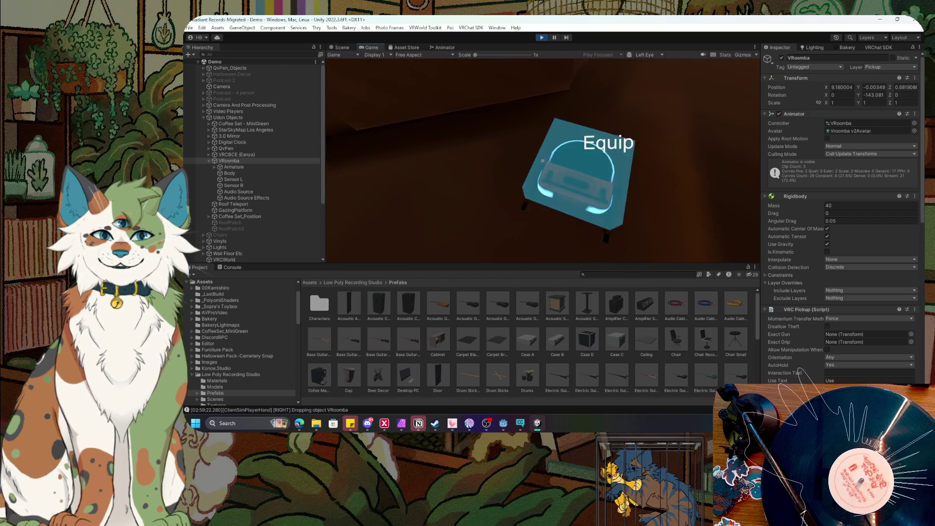
{"action": "left_click", "coordinate": [543, 161]}
{"action": "right_click", "coordinate": [542, 160]}
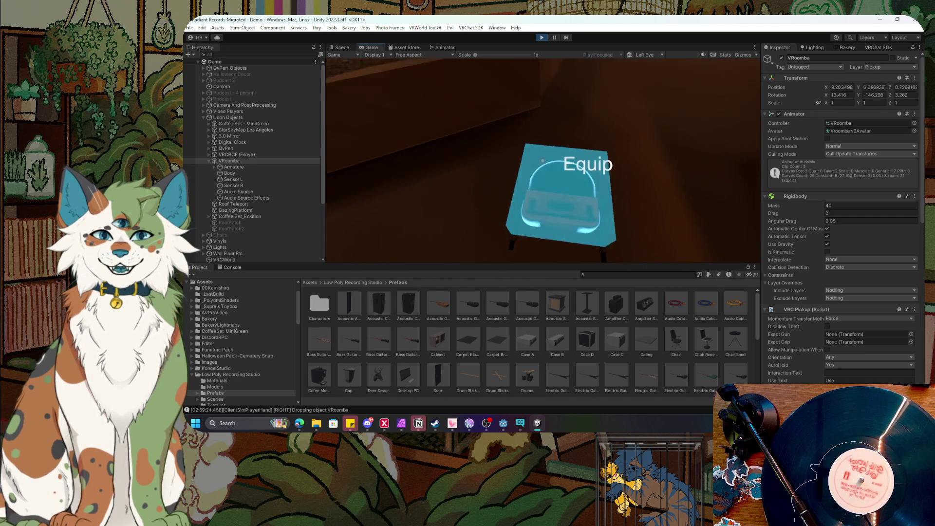
{"action": "left_click", "coordinate": [543, 161]}
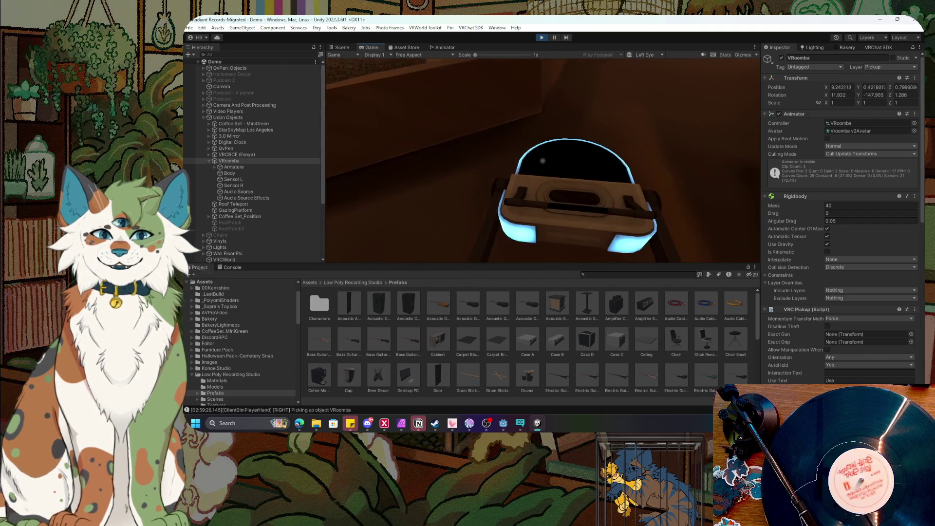
{"action": "right_click", "coordinate": [543, 161]}
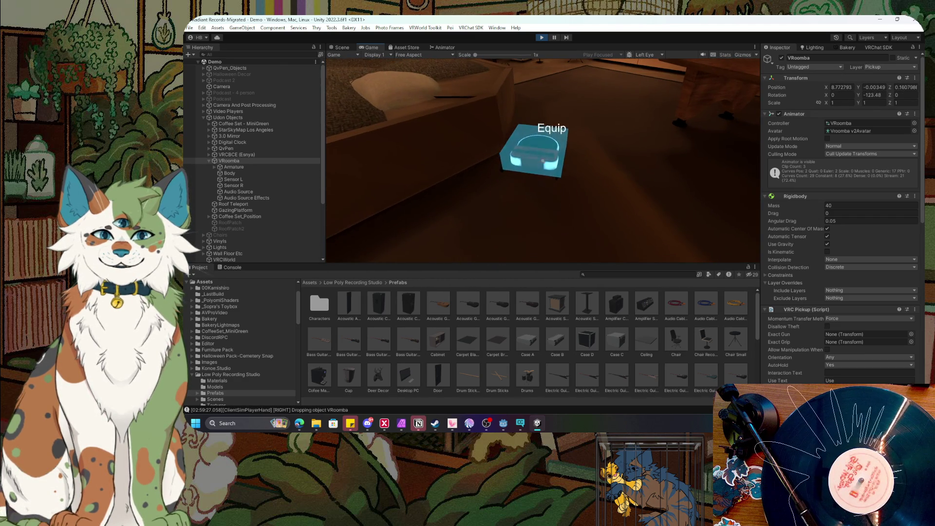
{"action": "left_click", "coordinate": [543, 161]}
{"action": "right_click", "coordinate": [542, 160]}
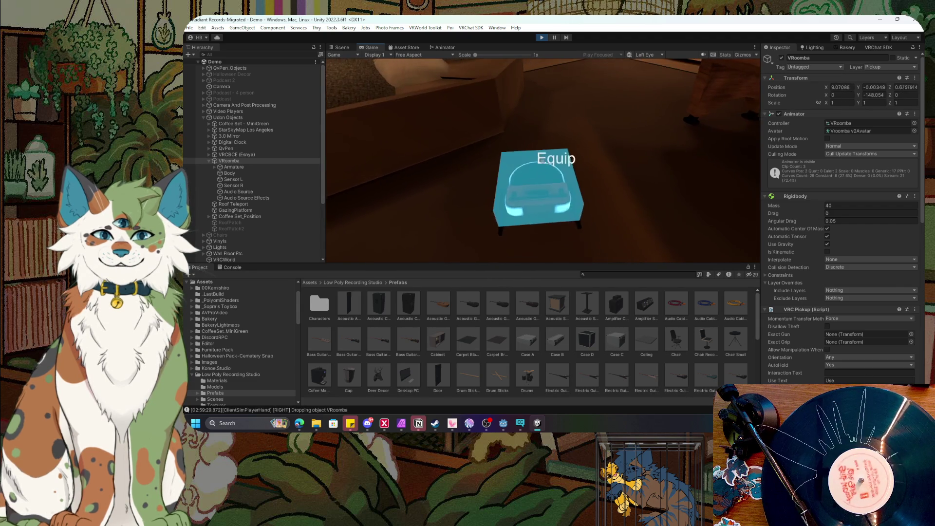
{"action": "key", "text": "Escape"}
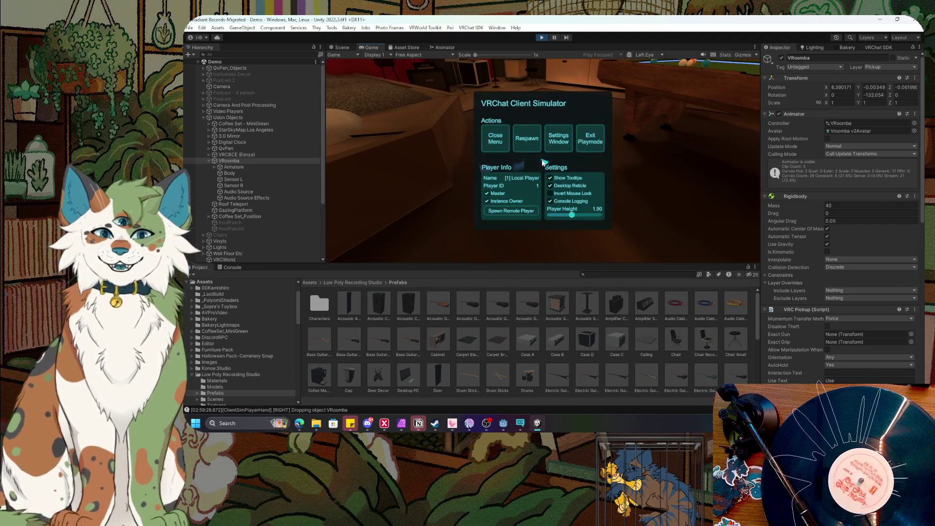
{"action": "left_click", "coordinate": [589, 139]}
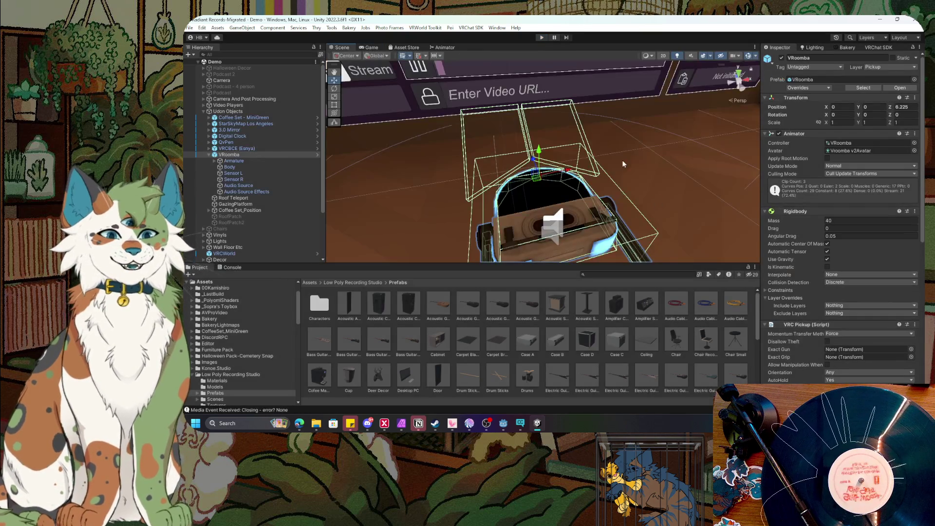
Step: Return the Godot game to its main menu and bring the base_bug scene back up
{"action": "left_click", "coordinate": [880, 19]}
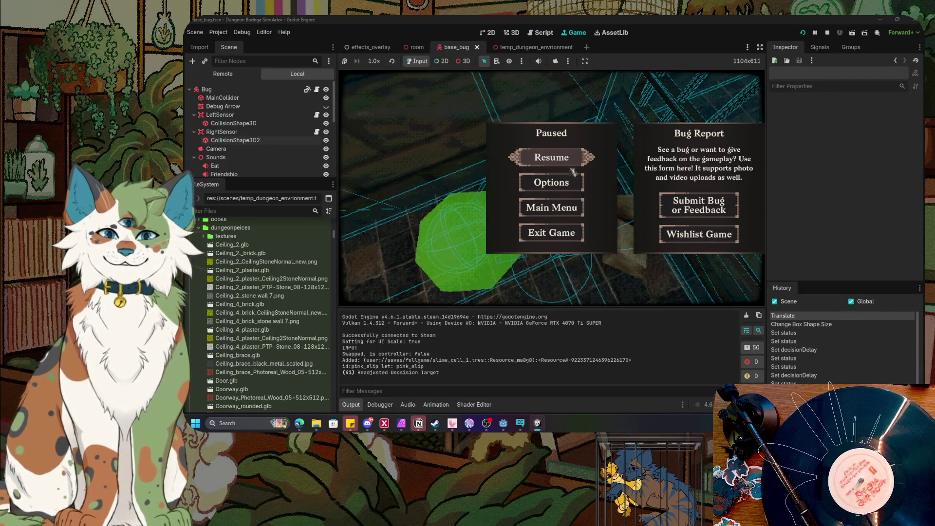
{"action": "key", "text": "Escape"}
{"action": "key", "text": "Escape"}
{"action": "left_click", "coordinate": [548, 209]}
{"action": "left_click", "coordinate": [496, 198]}
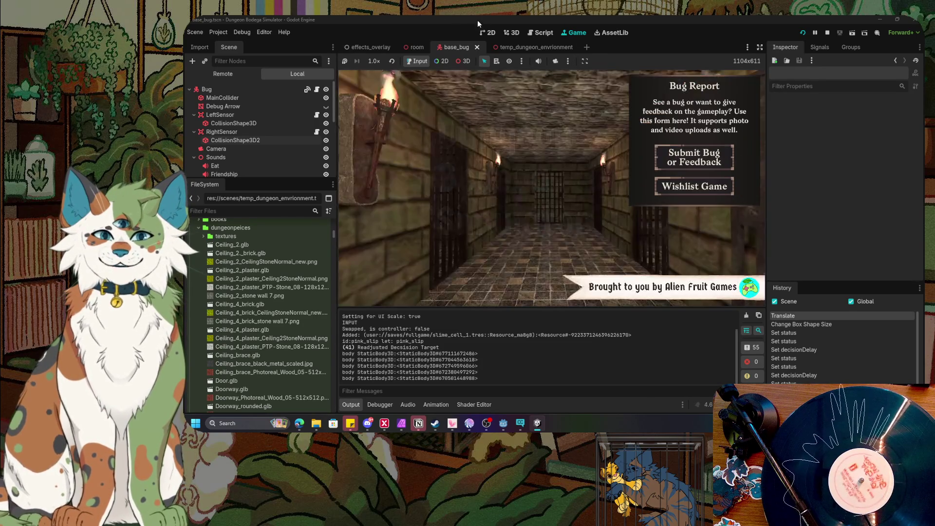
{"action": "left_click", "coordinate": [416, 47]}
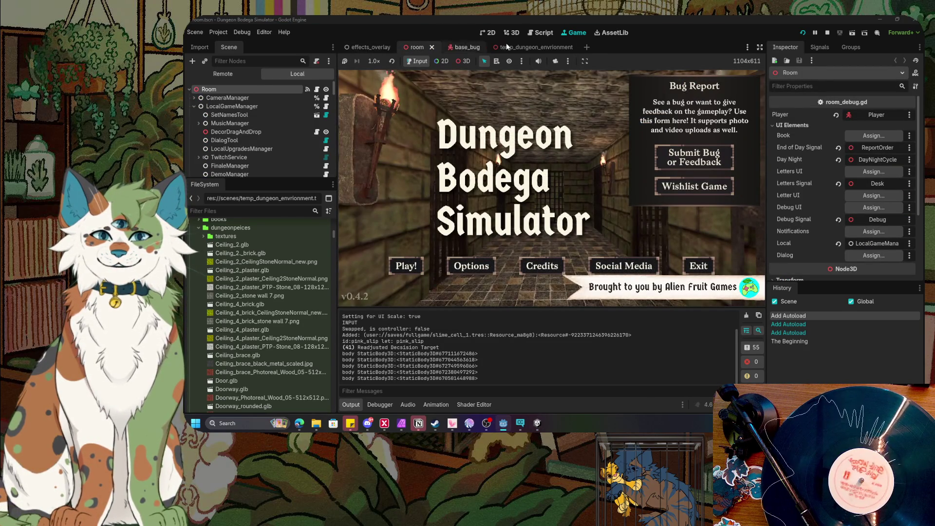
{"action": "left_click", "coordinate": [466, 47]}
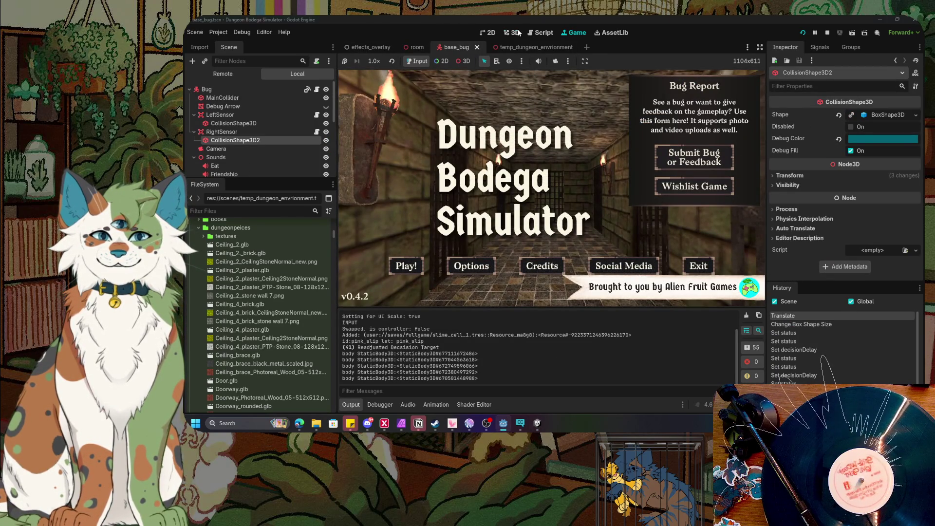
Step: Reset both sensor shapes' rotations to zero, then rotate them so the left tilts -45° about Z
{"action": "left_click_drag", "start_coordinate": [682, 185], "coordinate": [721, 181]}
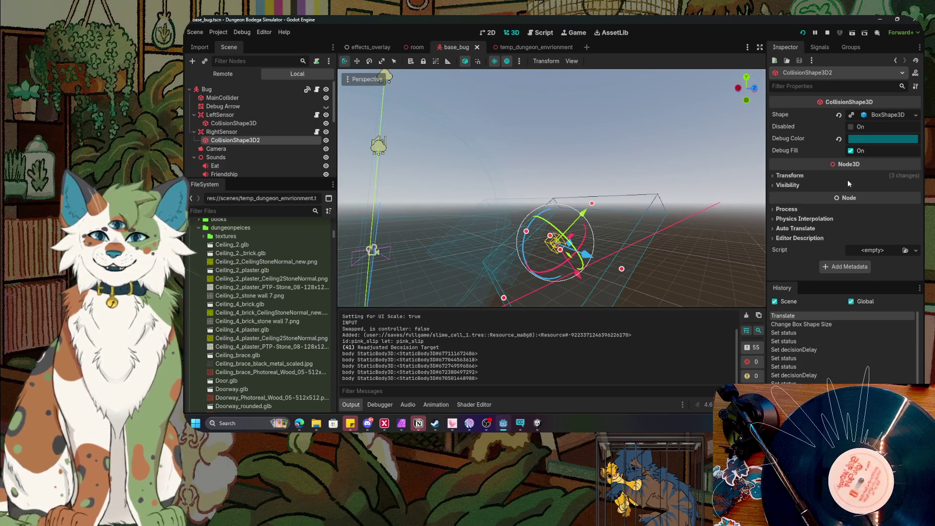
{"action": "left_click", "coordinate": [788, 175]}
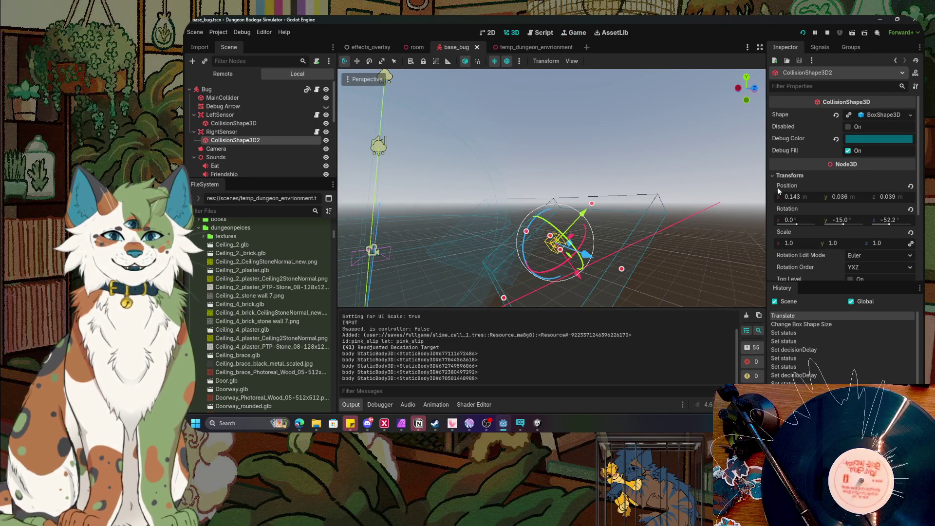
{"action": "left_click", "coordinate": [910, 209]}
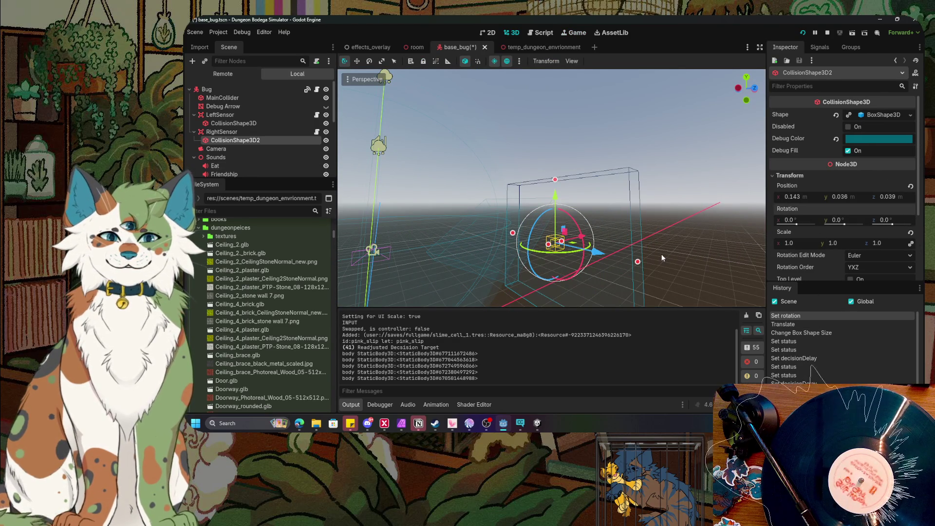
{"action": "key", "text": "ctrl+z"}
{"action": "left_click", "coordinate": [910, 210]}
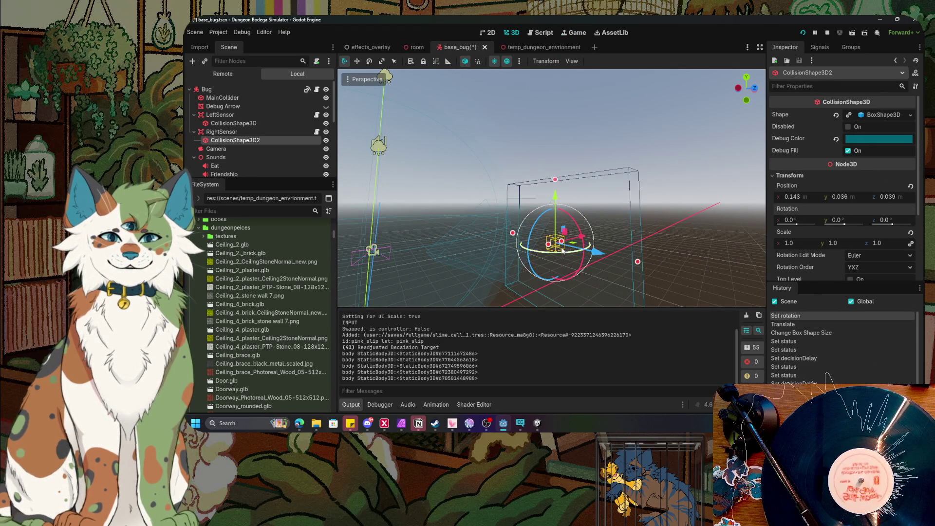
{"action": "left_click", "coordinate": [241, 125]}
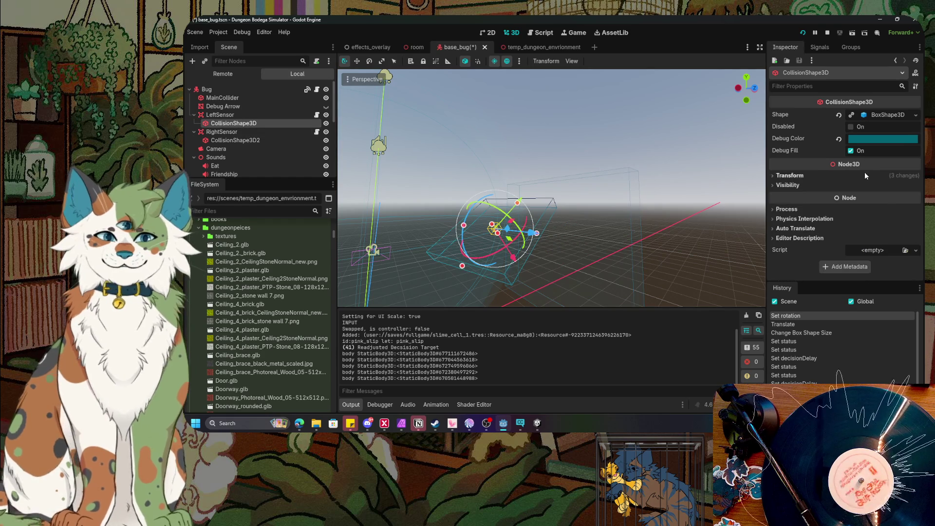
{"action": "left_click", "coordinate": [911, 209]}
{"action": "left_click_drag", "start_coordinate": [585, 195], "coordinate": [531, 195]}
{"action": "left_click", "coordinate": [236, 142], "text": "ctrl"}
{"action": "mouse_move", "coordinate": [677, 227]}
{"action": "left_mouse_down"}
{"action": "mouse_move", "coordinate": [536, 195]}
{"action": "mouse_move", "coordinate": [564, 174]}
{"action": "left_mouse_up"}
{"action": "left_click", "coordinate": [670, 194]}
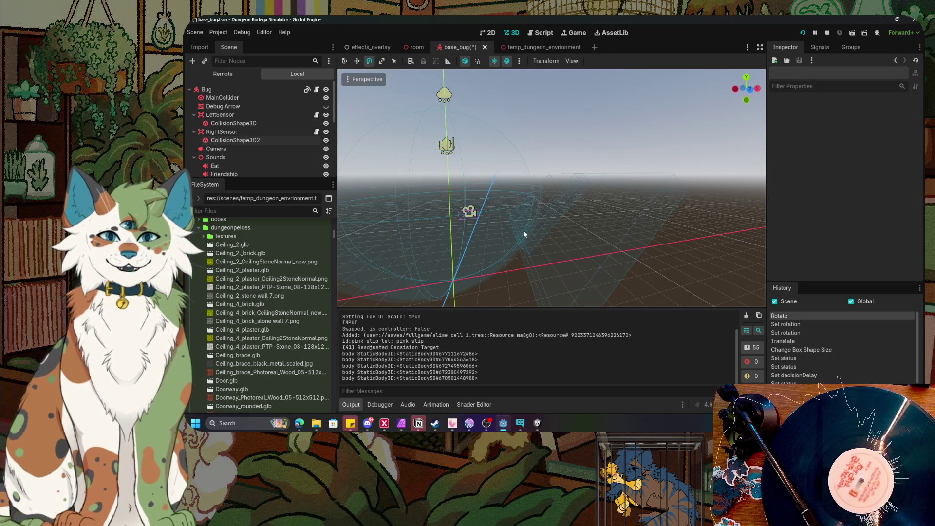
Step: Enlarge the right sensor box upward, and shift and lengthen the left sensor box
{"action": "left_click", "coordinate": [258, 140]}
{"action": "mouse_move", "coordinate": [610, 181]}
{"action": "left_mouse_down"}
{"action": "mouse_move", "coordinate": [650, 149]}
{"action": "mouse_move", "coordinate": [643, 163]}
{"action": "left_mouse_up"}
{"action": "left_click_drag", "start_coordinate": [702, 200], "coordinate": [677, 197]}
{"action": "left_click", "coordinate": [247, 123]}
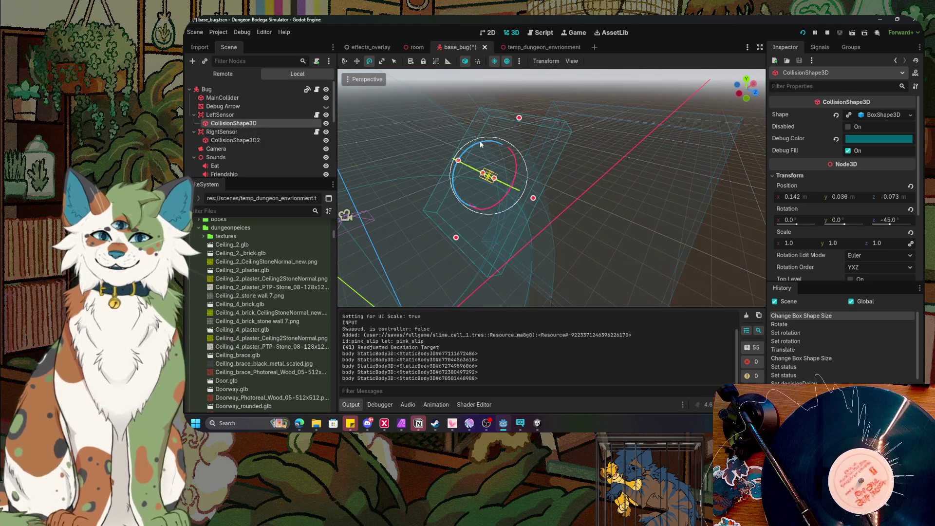
{"action": "left_click", "coordinate": [356, 61]}
{"action": "mouse_move", "coordinate": [527, 140]}
{"action": "left_mouse_down"}
{"action": "mouse_move", "coordinate": [516, 161]}
{"action": "mouse_move", "coordinate": [521, 141]}
{"action": "left_mouse_up"}
{"action": "mouse_move", "coordinate": [543, 180]}
{"action": "left_mouse_down"}
{"action": "mouse_move", "coordinate": [517, 163]}
{"action": "mouse_move", "coordinate": [723, 110]}
{"action": "left_mouse_up"}
Step: Switch to Top view and select LeftSensor
{"action": "left_click", "coordinate": [746, 83]}
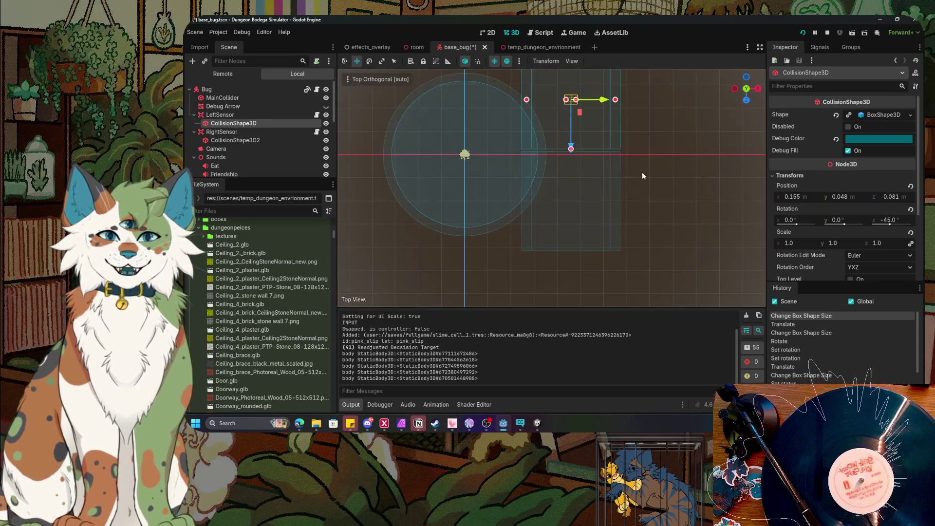
{"action": "scroll", "coordinate": [530, 180], "scroll_direction": "up", "scroll_amount": 4}
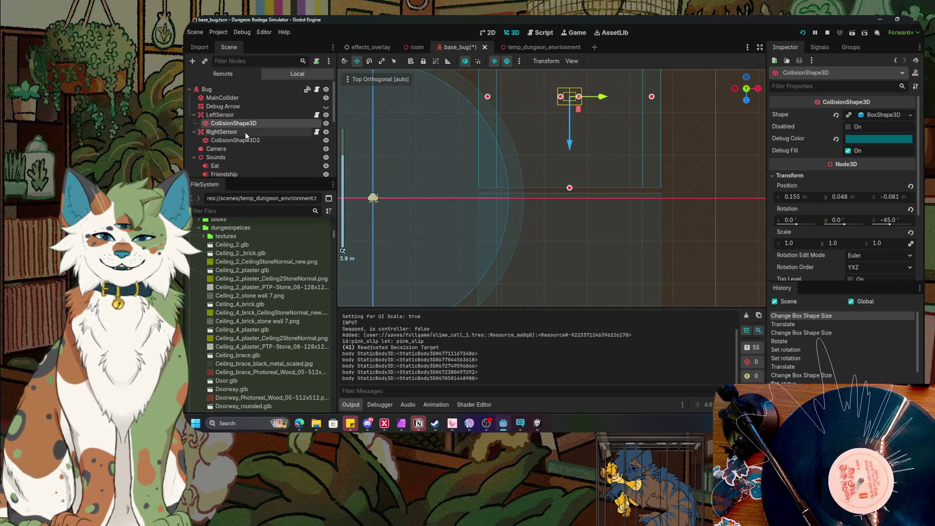
{"action": "left_click", "coordinate": [238, 114]}
{"action": "scroll", "coordinate": [548, 205], "scroll_direction": "down", "scroll_amount": 3}
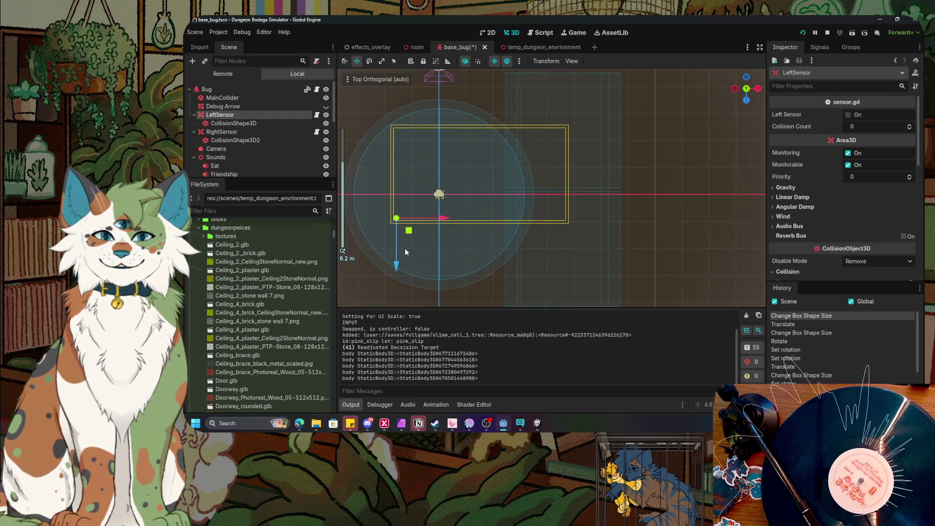
Step: In Top view, reposition LeftSensor along Z and RightSensor beside the bug
{"action": "mouse_move", "coordinate": [394, 267]}
{"action": "left_mouse_down"}
{"action": "mouse_move", "coordinate": [388, 240]}
{"action": "mouse_move", "coordinate": [397, 264]}
{"action": "left_mouse_up"}
{"action": "left_click", "coordinate": [259, 134]}
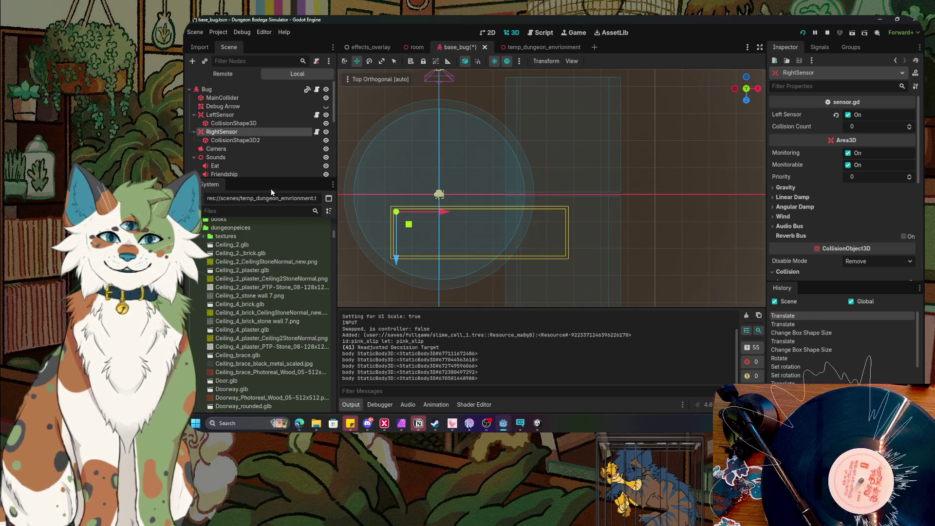
{"action": "left_click_drag", "start_coordinate": [396, 259], "coordinate": [396, 260]}
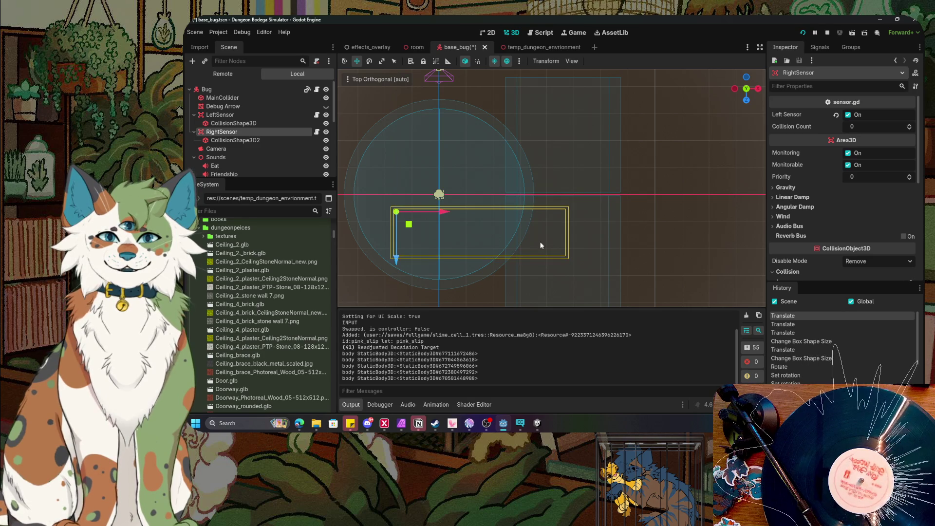
{"action": "left_click", "coordinate": [635, 241]}
Step: In Front view, shift both sensors 0.198 along X and save base_bug
{"action": "left_click", "coordinate": [745, 103]}
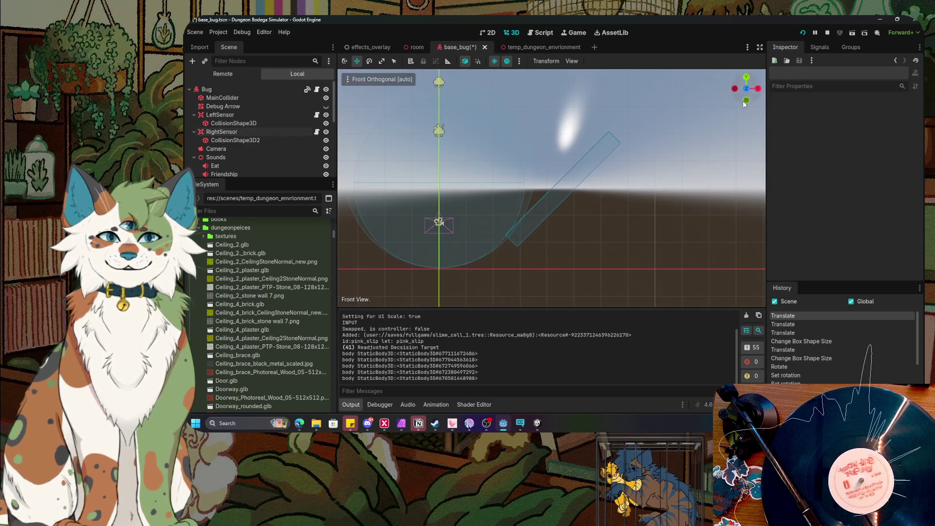
{"action": "scroll", "coordinate": [529, 223], "scroll_direction": "up", "scroll_amount": 3}
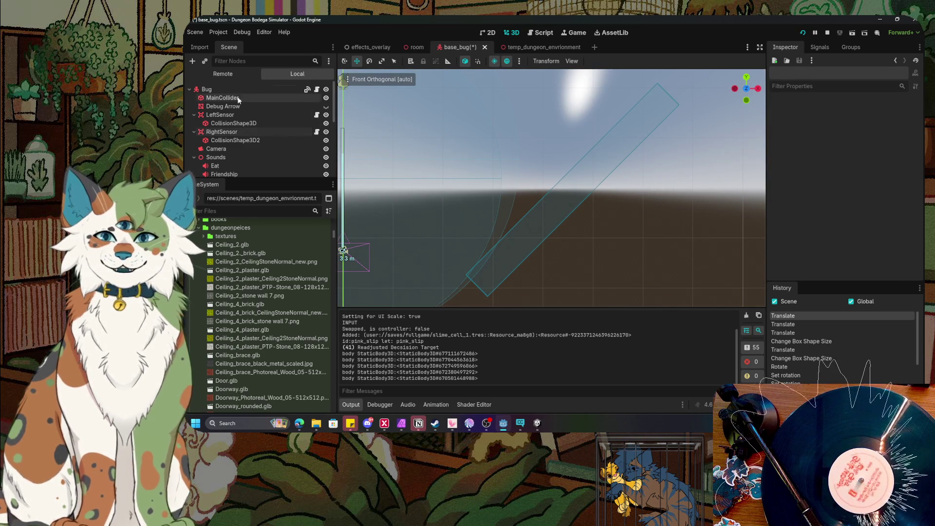
{"action": "left_click", "coordinate": [229, 115]}
{"action": "left_click", "coordinate": [239, 132], "text": "ctrl"}
{"action": "key", "text": "f"}
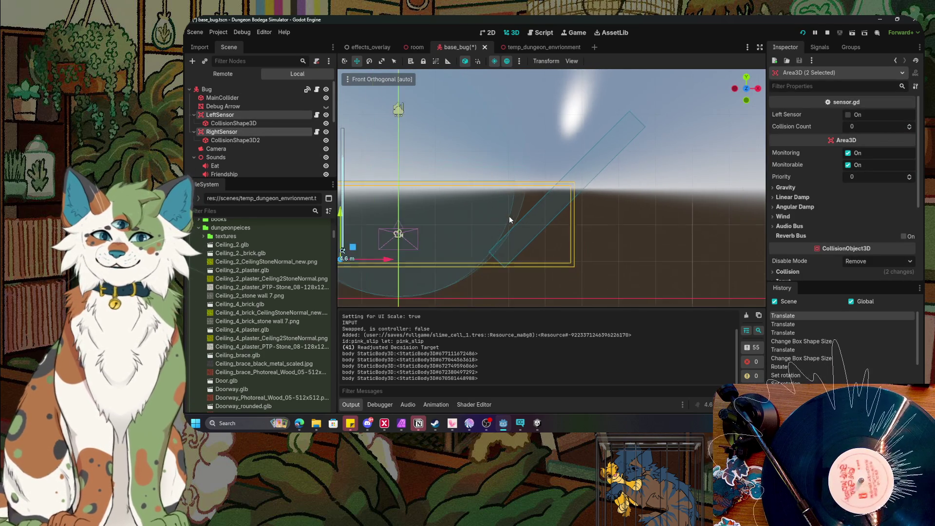
{"action": "left_click_drag", "start_coordinate": [418, 250], "coordinate": [428, 251]}
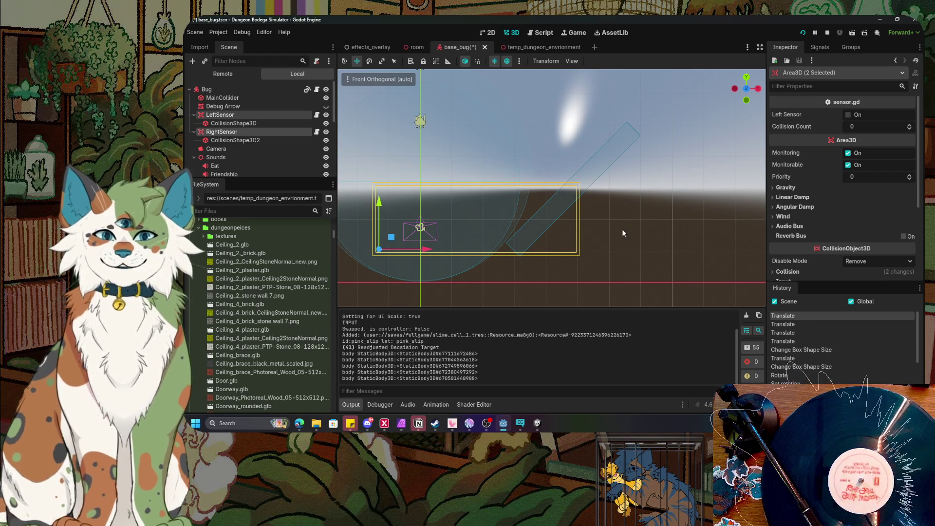
{"action": "left_click", "coordinate": [621, 229]}
{"action": "key", "text": "ctrl+s"}
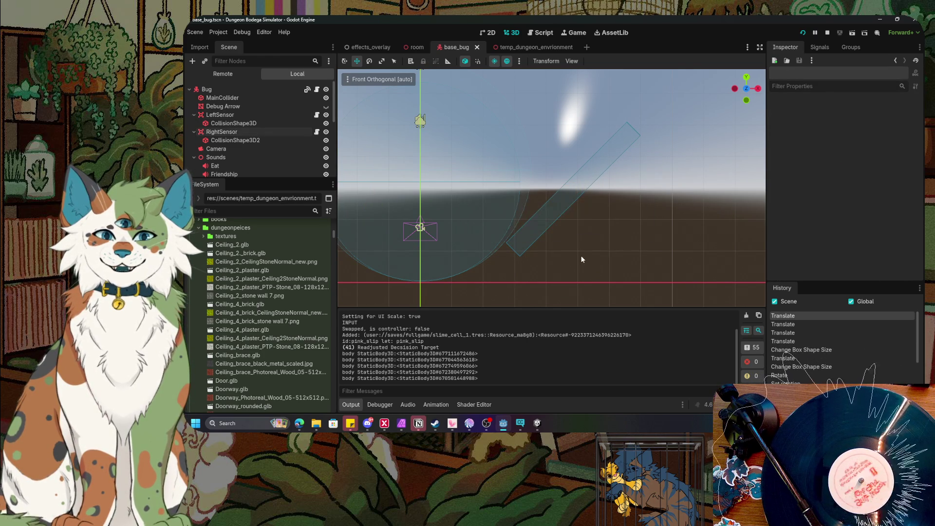
{"action": "mouse_move", "coordinate": [566, 233]}
{"action": "left_mouse_down"}
{"action": "mouse_move", "coordinate": [571, 254]}
{"action": "mouse_move", "coordinate": [580, 255]}
{"action": "mouse_move", "coordinate": [519, 226]}
{"action": "mouse_move", "coordinate": [472, 71]}
{"action": "left_mouse_up"}
{"action": "key", "text": "ctrl+s"}
{"action": "left_click", "coordinate": [292, 89]}
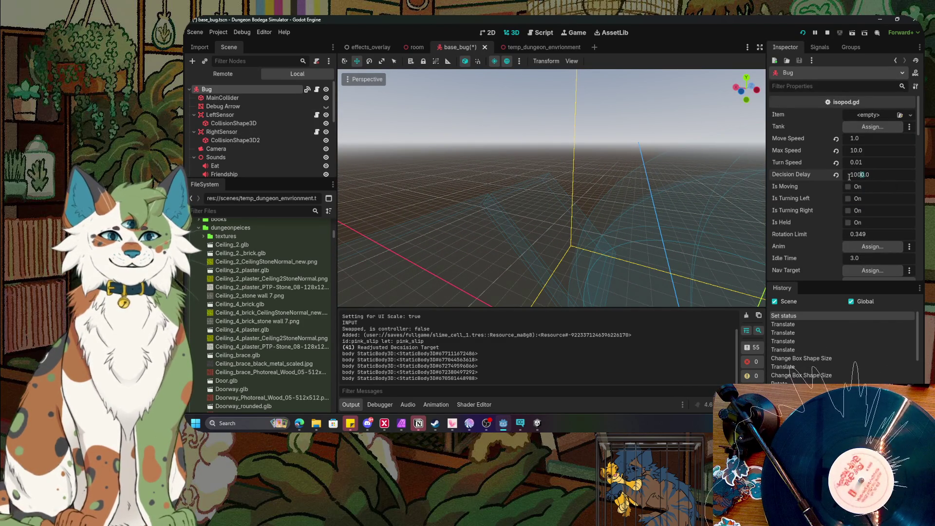
Step: Save the Bug's 500.0 Decision Delay, restart the game and load the full game save
{"action": "key", "text": "ctrl+s"}
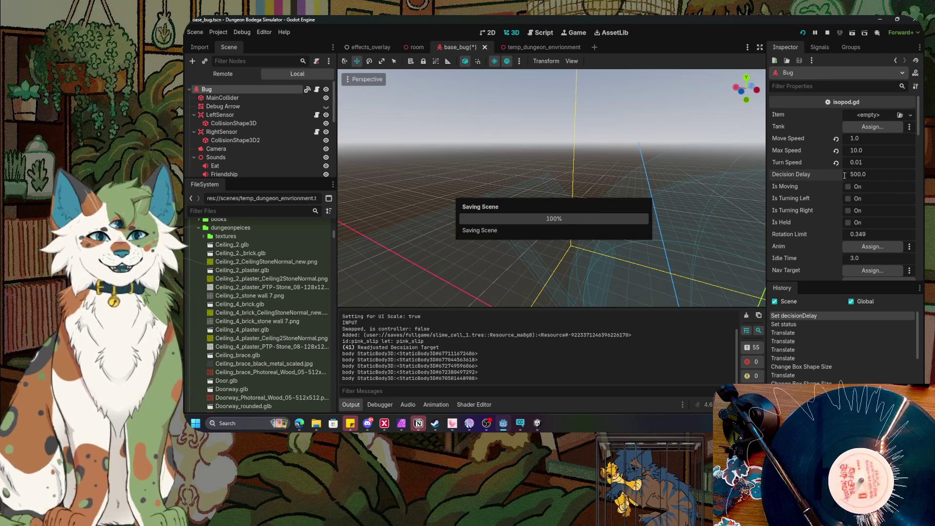
{"action": "left_click", "coordinate": [616, 152]}
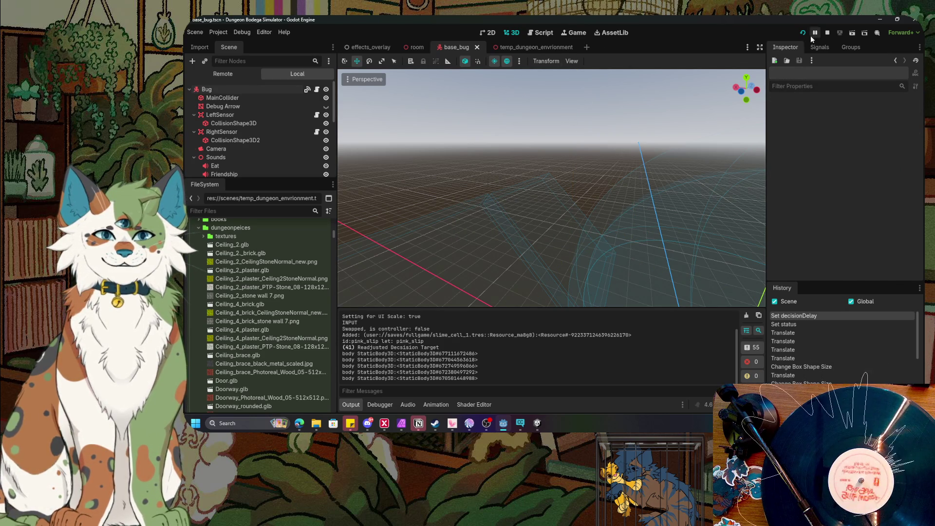
{"action": "left_click", "coordinate": [805, 34]}
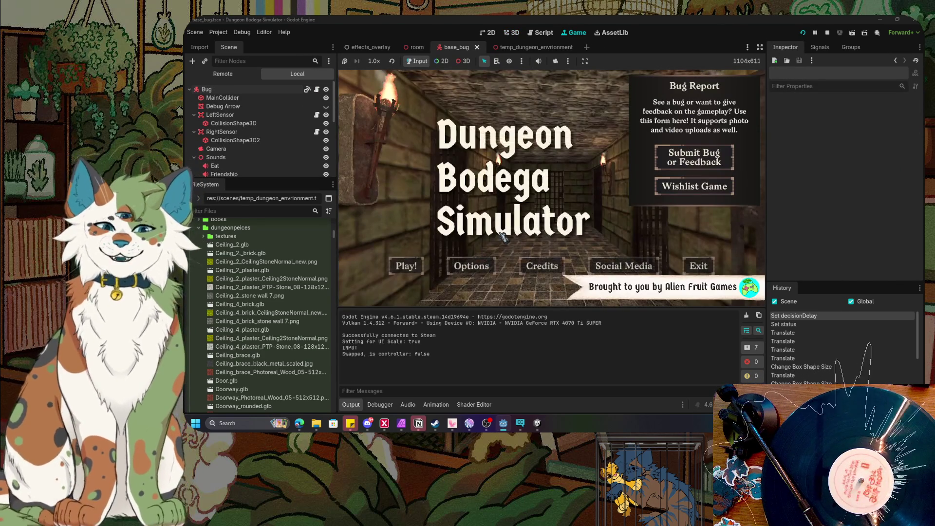
{"action": "left_click", "coordinate": [407, 269]}
{"action": "left_click", "coordinate": [496, 221]}
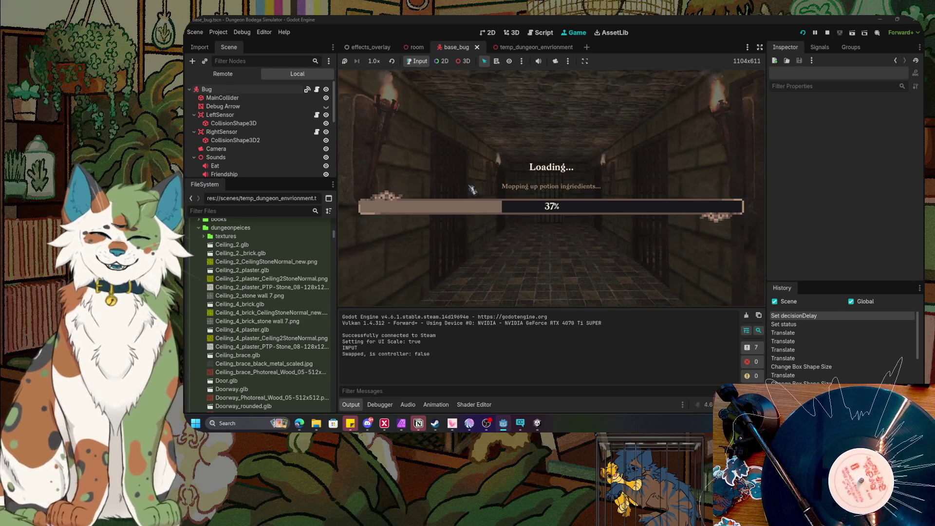
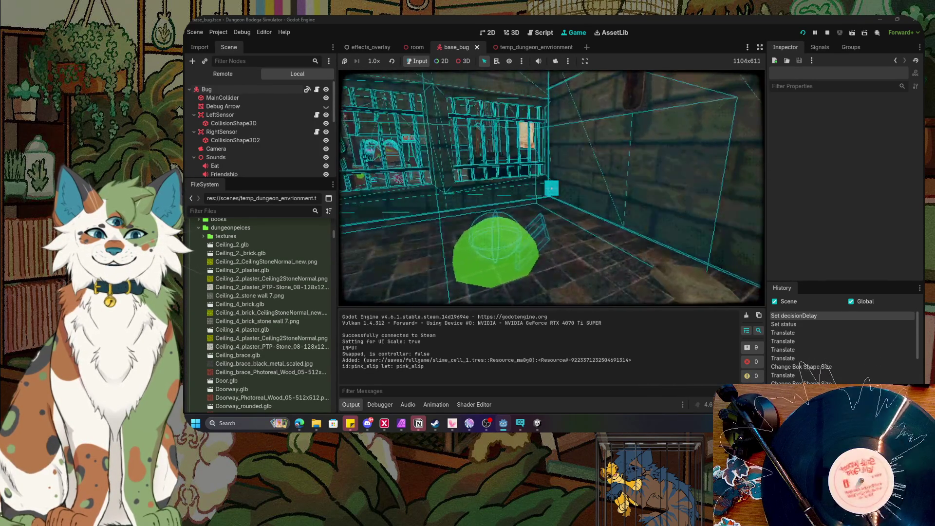
Step: Pause the Godot playtest and bring Unity's VRoomba Demo scene to the front
{"action": "key", "text": "Escape"}
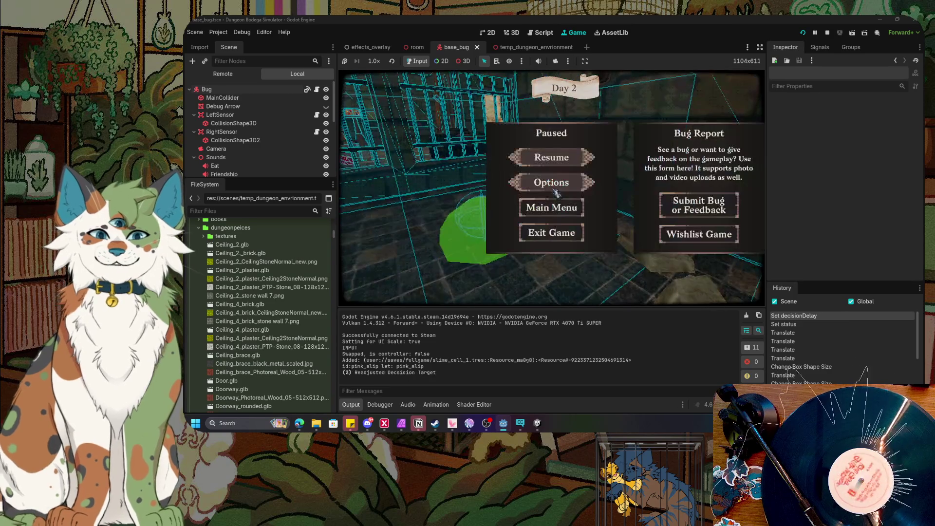
{"action": "left_click", "coordinate": [537, 423]}
{"action": "mouse_move", "coordinate": [540, 229]}
{"action": "left_mouse_down"}
{"action": "mouse_move", "coordinate": [547, 175]}
{"action": "mouse_move", "coordinate": [656, 104]}
{"action": "left_mouse_up"}
{"action": "scroll", "coordinate": [656, 104], "scroll_direction": "up", "scroll_amount": 5}
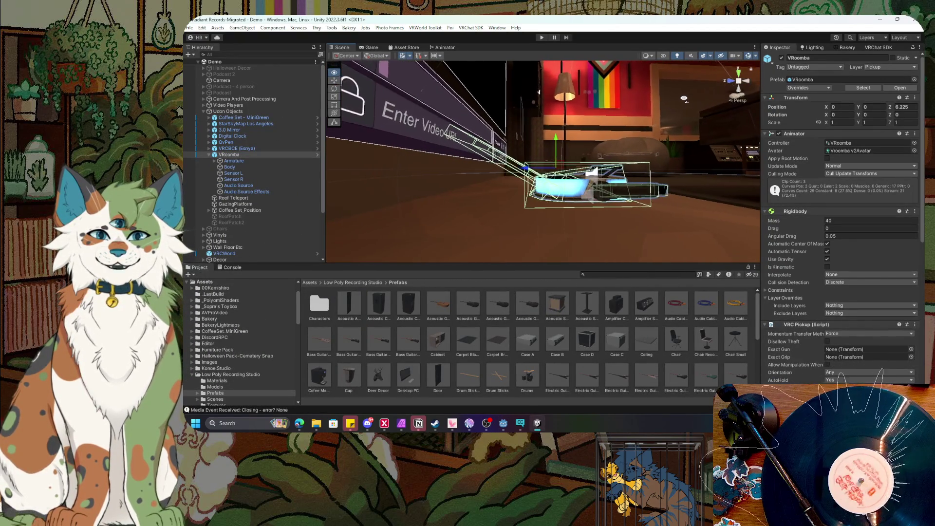
Step: Move Unity's scene camera up close to the VRoomba, then return to Godot
{"action": "scroll", "coordinate": [687, 98], "scroll_direction": "up", "scroll_amount": 1}
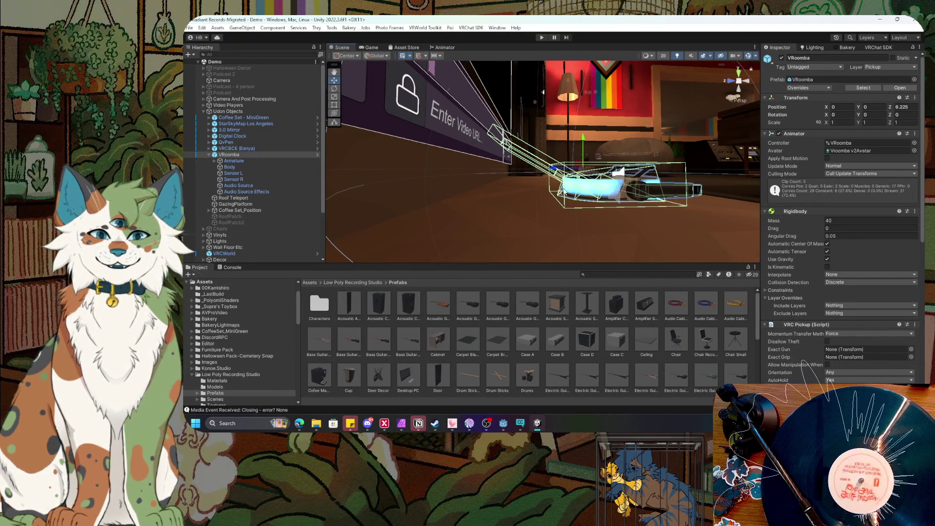
{"action": "mouse_move", "coordinate": [495, 188]}
{"action": "left_mouse_down"}
{"action": "mouse_move", "coordinate": [669, 239]}
{"action": "mouse_move", "coordinate": [675, 209]}
{"action": "mouse_move", "coordinate": [650, 198]}
{"action": "mouse_move", "coordinate": [633, 235]}
{"action": "left_mouse_up"}
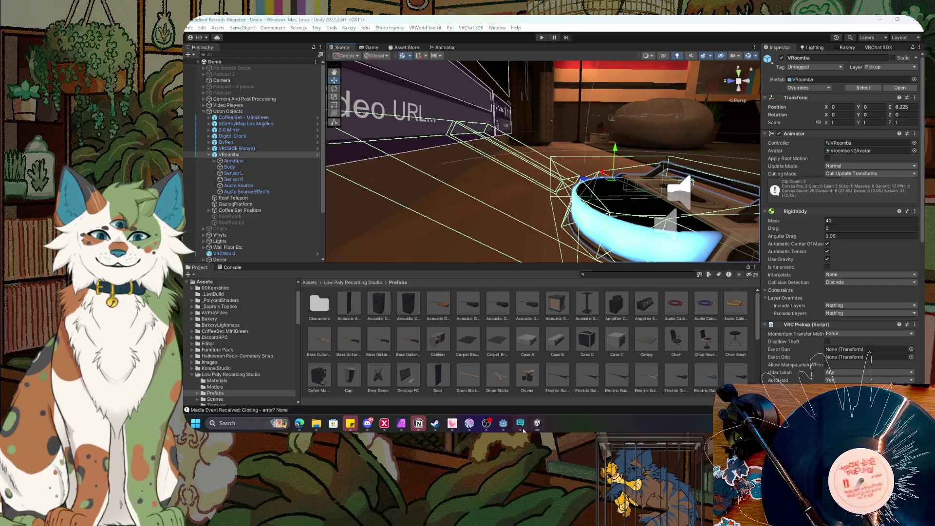
{"action": "left_click", "coordinate": [519, 424]}
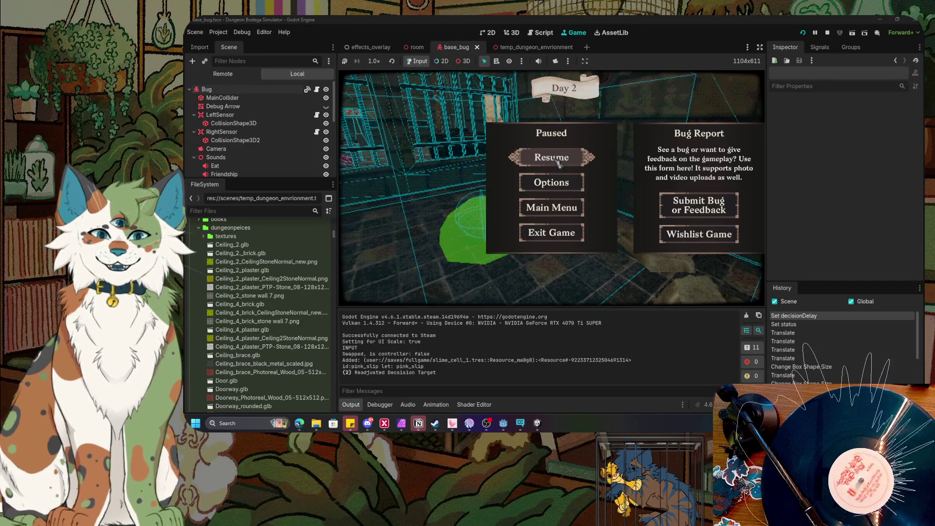
Step: Resume play briefly, exit to the game's main menu, and stop the project with F8
{"action": "left_click", "coordinate": [559, 163]}
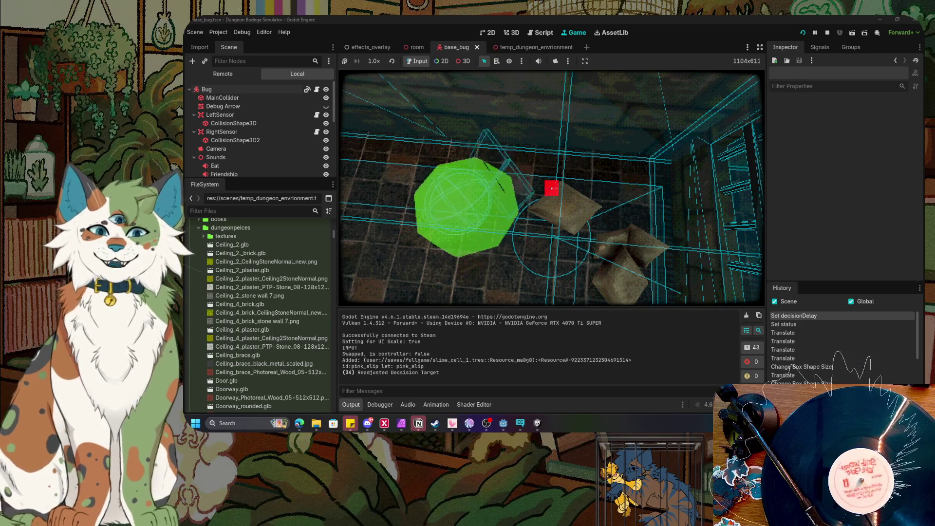
{"action": "key", "text": "Escape"}
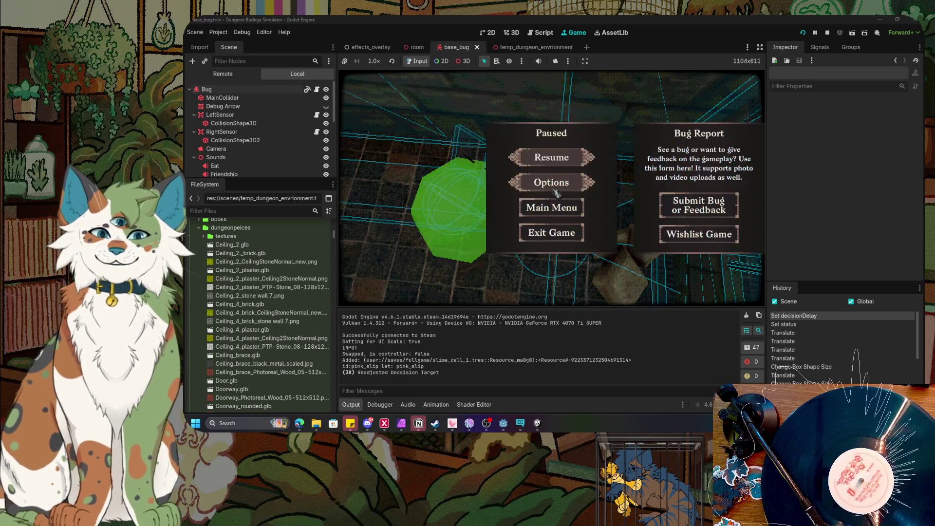
{"action": "left_click", "coordinate": [549, 161]}
{"action": "key", "text": "Escape"}
{"action": "left_click", "coordinate": [551, 208]}
{"action": "left_click", "coordinate": [500, 197]}
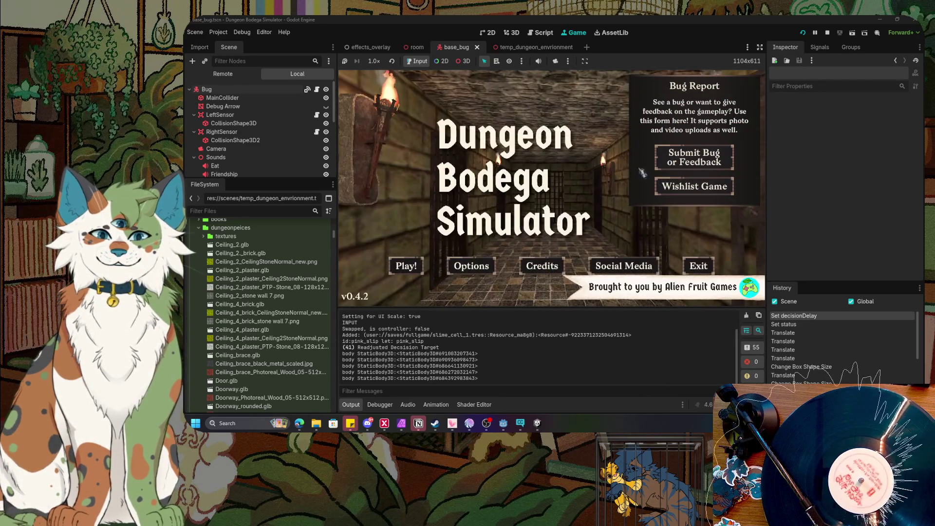
{"action": "key", "text": "F8"}
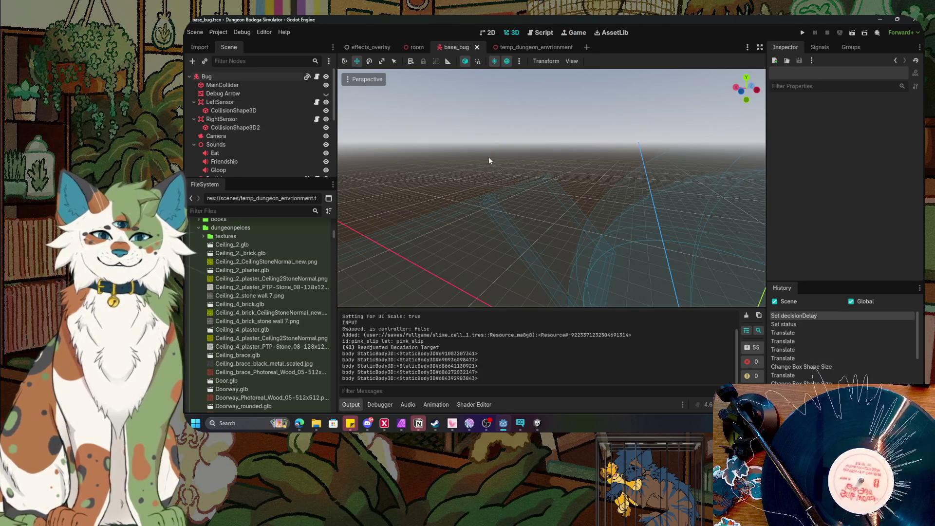
Step: Tilt both sensor CollisionShape3D nodes about 6.45 degrees with the Rotate tool
{"action": "left_click", "coordinate": [234, 110]}
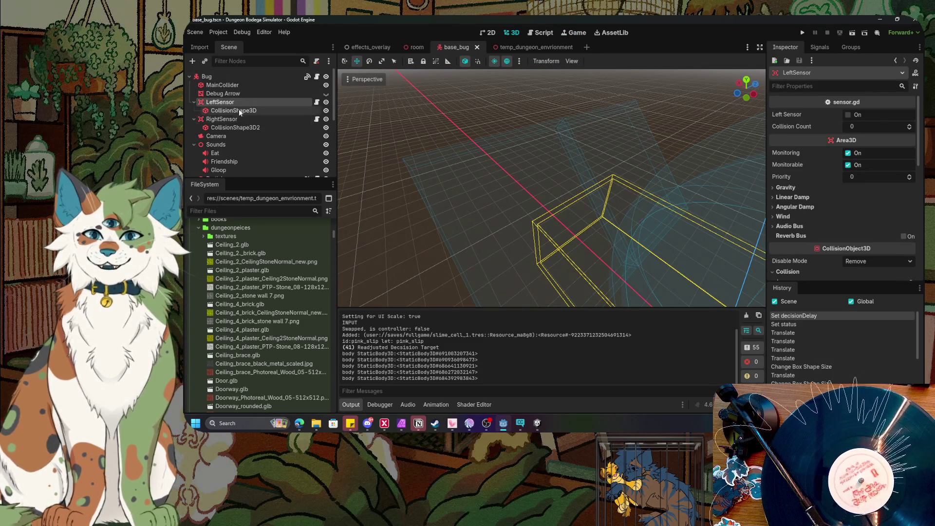
{"action": "double_click", "coordinate": [234, 110]}
{"action": "left_click", "coordinate": [236, 127], "text": "ctrl"}
{"action": "left_click", "coordinate": [369, 63]}
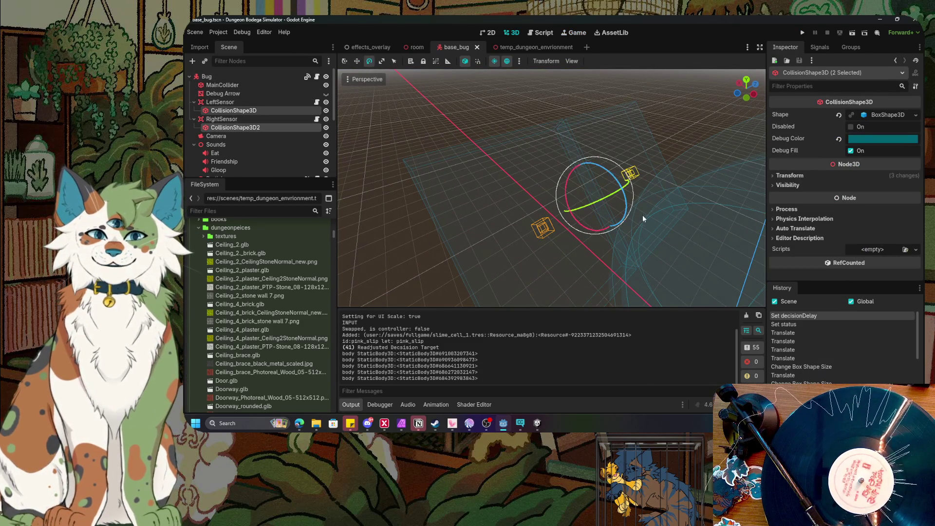
{"action": "mouse_move", "coordinate": [627, 205]}
{"action": "left_mouse_down"}
{"action": "mouse_move", "coordinate": [706, 236]}
{"action": "mouse_move", "coordinate": [660, 242]}
{"action": "mouse_move", "coordinate": [700, 171]}
{"action": "left_mouse_up"}
{"action": "left_click", "coordinate": [746, 92]}
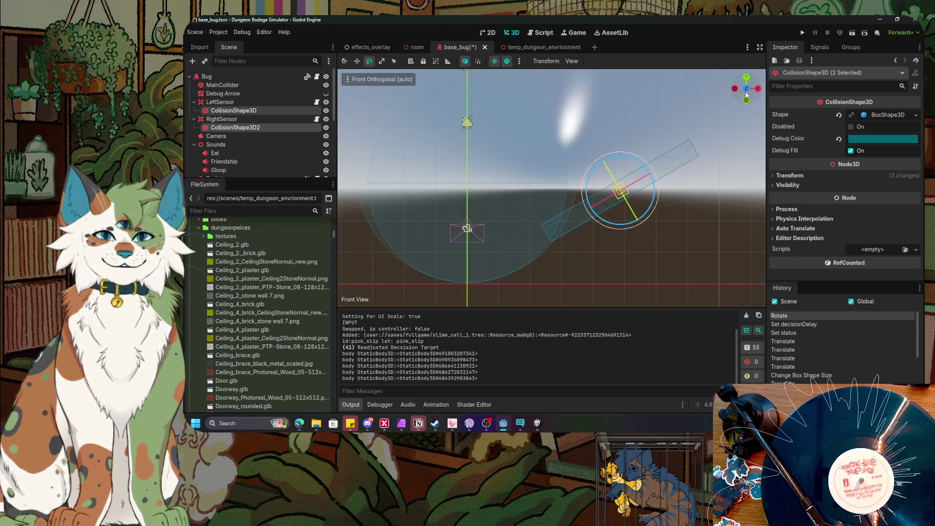
Step: Shift LeftSensor and RightSensor 0.723 along X, save the scene, and switch to Unity
{"action": "left_click", "coordinate": [220, 102]}
{"action": "left_click", "coordinate": [223, 119], "text": "ctrl"}
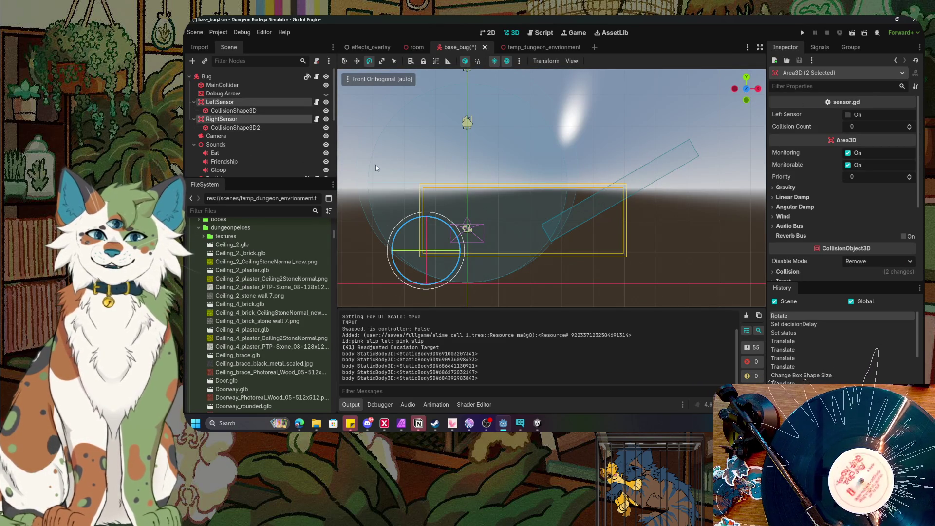
{"action": "left_click", "coordinate": [357, 62]}
{"action": "mouse_move", "coordinate": [470, 251]}
{"action": "left_mouse_down"}
{"action": "mouse_move", "coordinate": [498, 260]}
{"action": "mouse_move", "coordinate": [500, 250]}
{"action": "left_mouse_up"}
{"action": "left_click", "coordinate": [574, 292]}
{"action": "key", "text": "ctrl+s"}
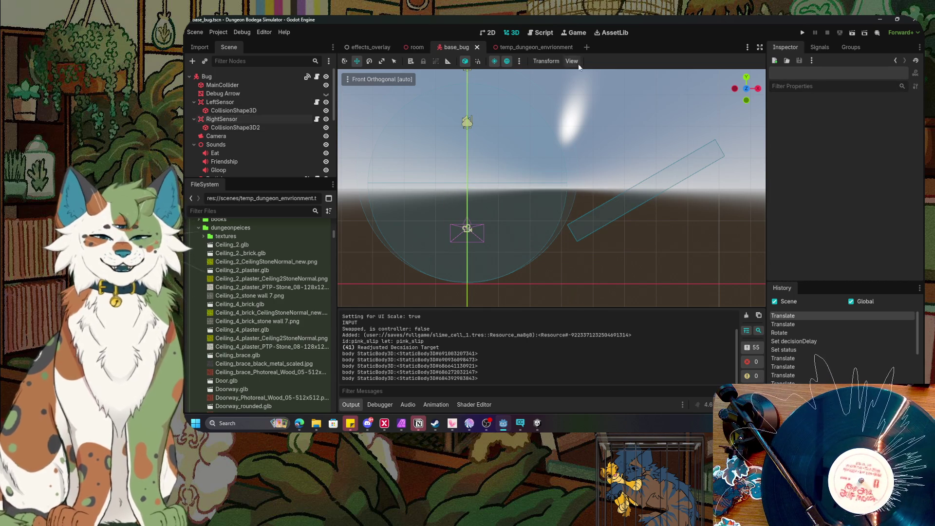
{"action": "mouse_move", "coordinate": [531, 188]}
{"action": "left_mouse_down"}
{"action": "mouse_move", "coordinate": [560, 216]}
{"action": "mouse_move", "coordinate": [599, 224]}
{"action": "mouse_move", "coordinate": [480, 307]}
{"action": "left_mouse_up"}
{"action": "left_click", "coordinate": [538, 423]}
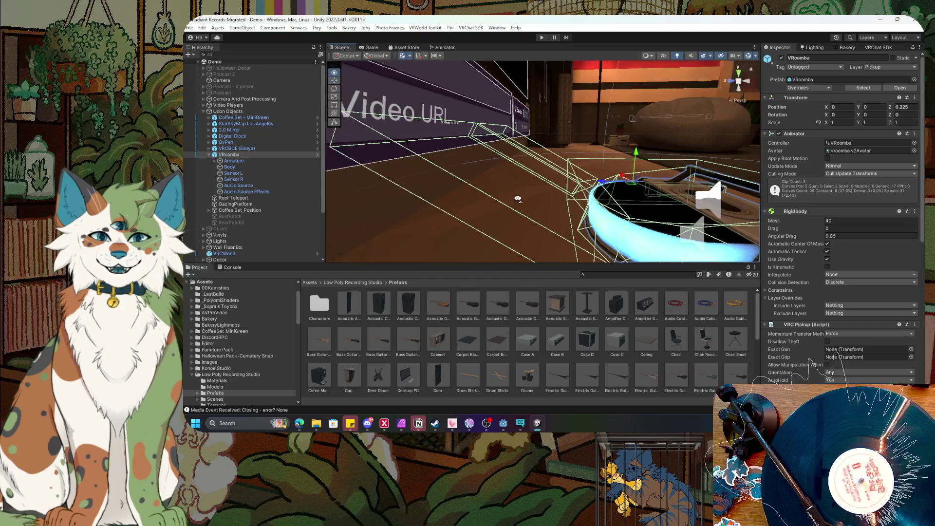
Step: Fly Unity's scene camera above the VRoomba looking down, then return to Godot
{"action": "mouse_move", "coordinate": [350, 196]}
{"action": "left_mouse_down"}
{"action": "mouse_move", "coordinate": [338, 220]}
{"action": "mouse_move", "coordinate": [481, 241]}
{"action": "mouse_move", "coordinate": [508, 209]}
{"action": "mouse_move", "coordinate": [492, 209]}
{"action": "left_mouse_up"}
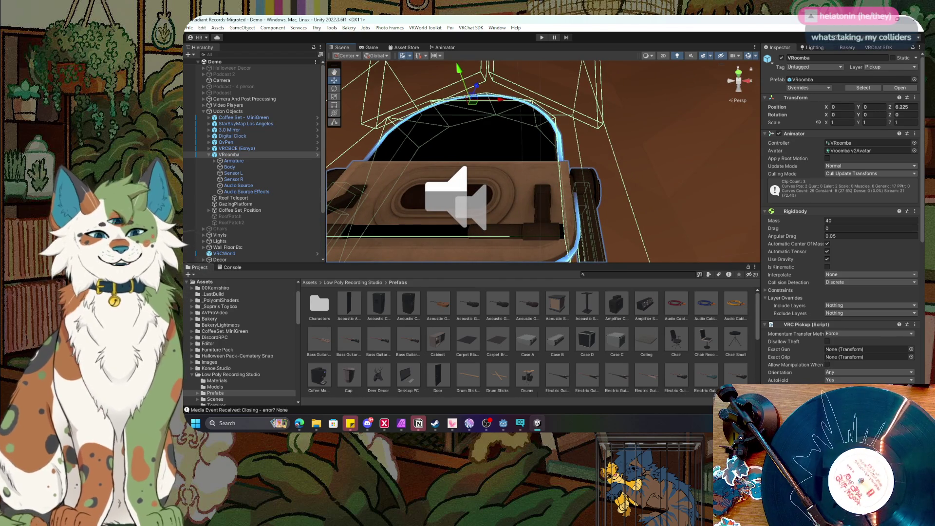
{"action": "left_click", "coordinate": [503, 423]}
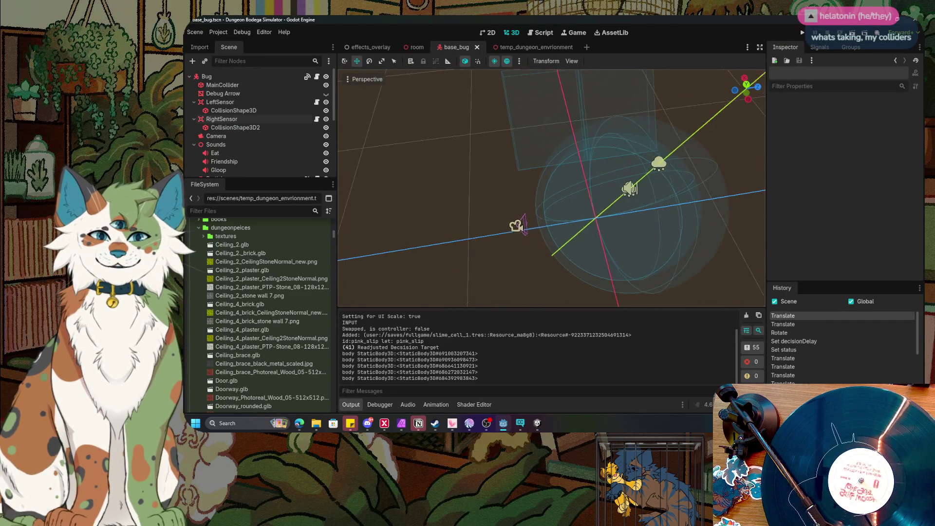
Step: Orbit around the bug's gizmos and save the base_bug scene
{"action": "left_click_drag", "start_coordinate": [552, 188], "coordinate": [502, 209]}
{"action": "mouse_move", "coordinate": [432, 125]}
{"action": "left_mouse_down"}
{"action": "mouse_move", "coordinate": [510, 144]}
{"action": "mouse_move", "coordinate": [533, 161]}
{"action": "mouse_move", "coordinate": [532, 194]}
{"action": "left_mouse_up"}
{"action": "key", "text": "ctrl+s"}
{"action": "scroll", "coordinate": [239, 146], "scroll_direction": "down", "scroll_amount": 10}
Step: Select the Area3D node and open isopod.gd in the script editor
{"action": "left_click", "coordinate": [237, 137]}
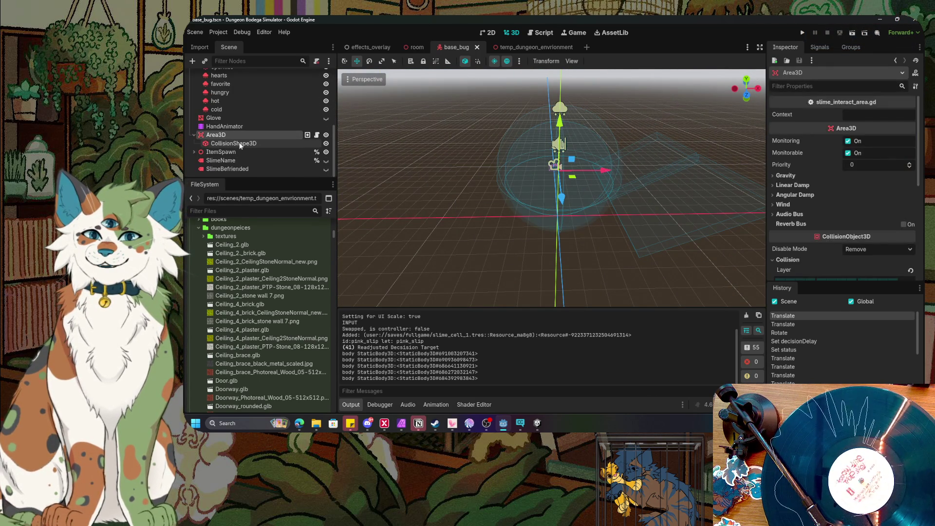
{"action": "scroll", "coordinate": [234, 131], "scroll_direction": "up", "scroll_amount": 10}
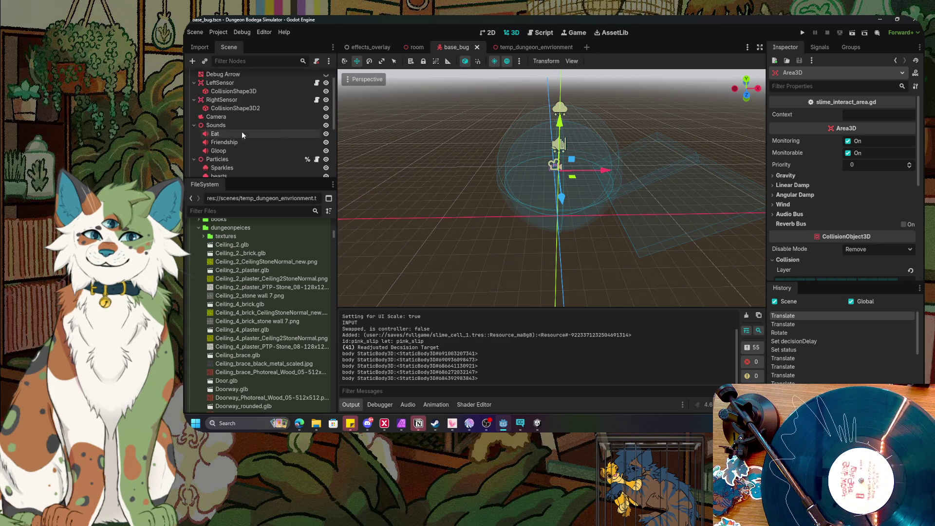
{"action": "left_click", "coordinate": [565, 35]}
{"action": "left_click", "coordinate": [542, 32]}
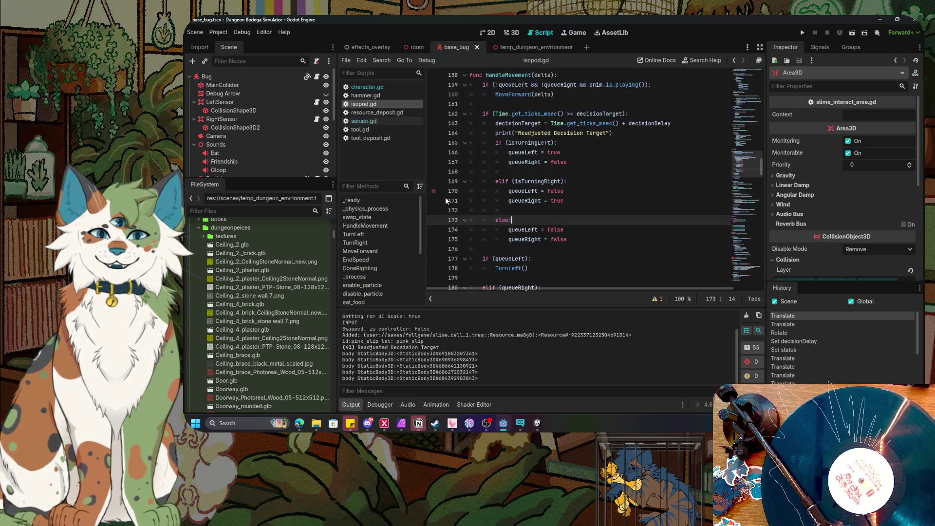
Step: Change the TurnRight velocity in isopod.gd from 0.1 to 1
{"action": "scroll", "coordinate": [594, 239], "scroll_direction": "down", "scroll_amount": 10}
{"action": "scroll", "coordinate": [557, 178], "scroll_direction": "up", "scroll_amount": 5}
{"action": "left_click", "coordinate": [556, 162]}
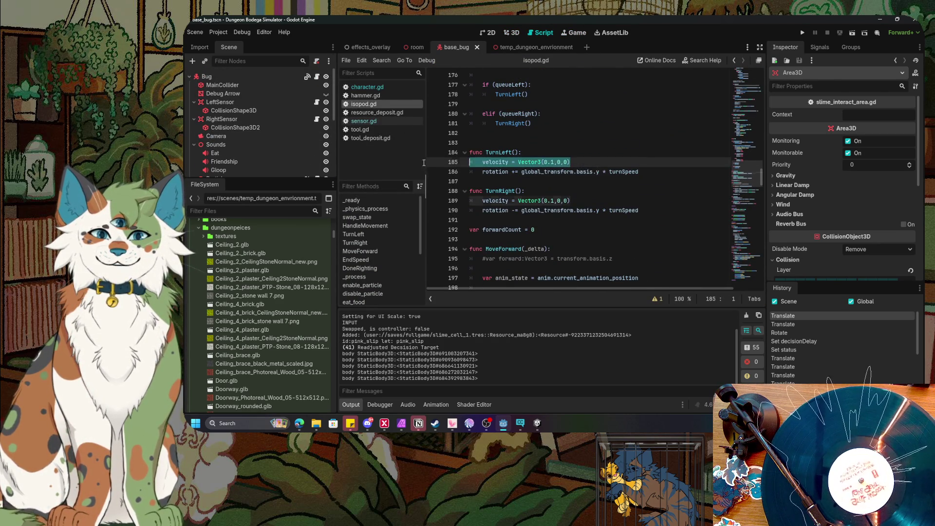
{"action": "left_click", "coordinate": [566, 210]}
{"action": "left_click_drag", "start_coordinate": [586, 205], "coordinate": [471, 201]}
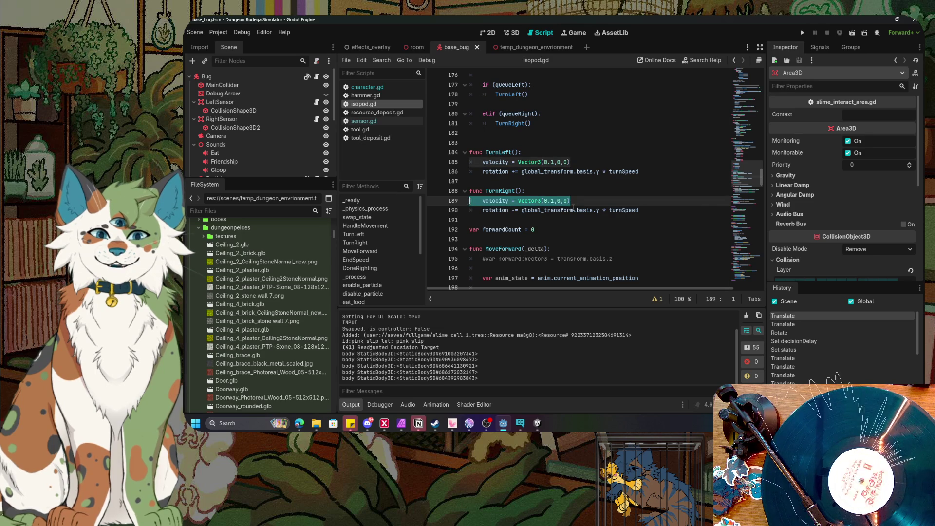
{"action": "left_click", "coordinate": [574, 210]}
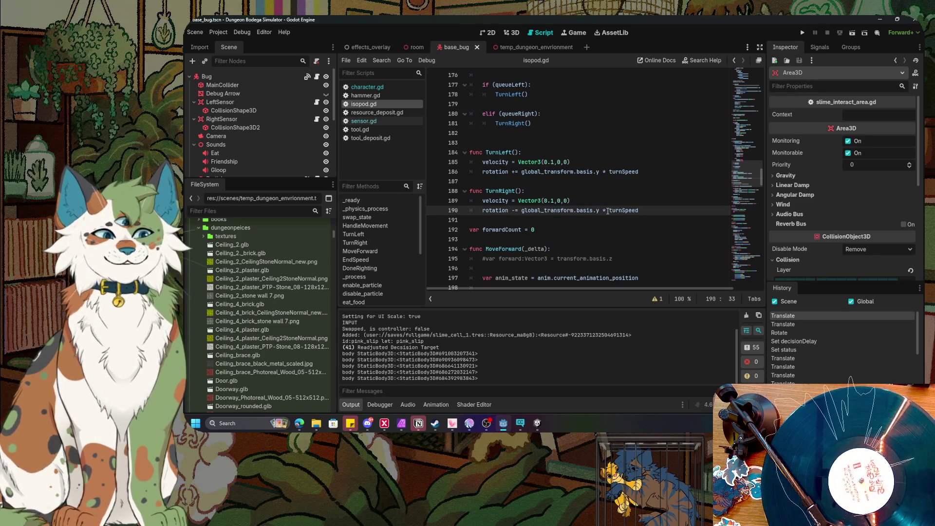
{"action": "left_click", "coordinate": [595, 201]}
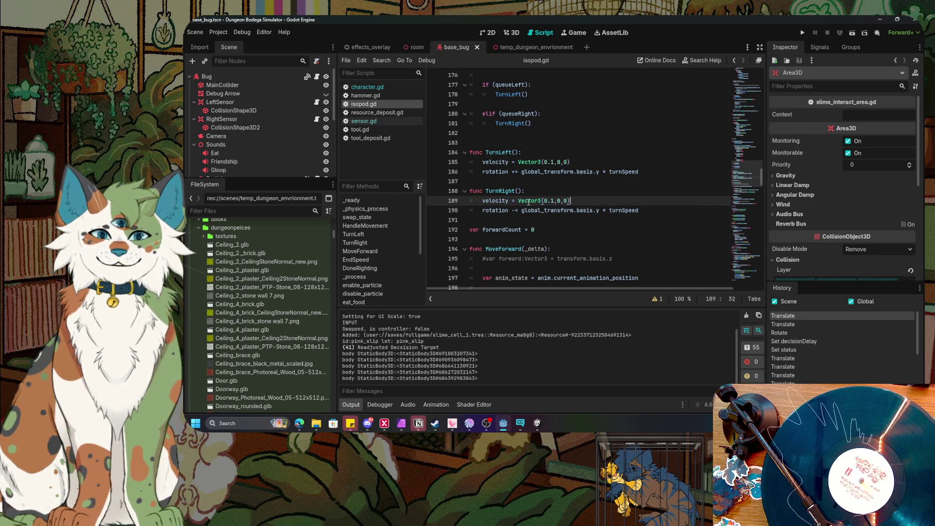
{"action": "type", "text": "1"}
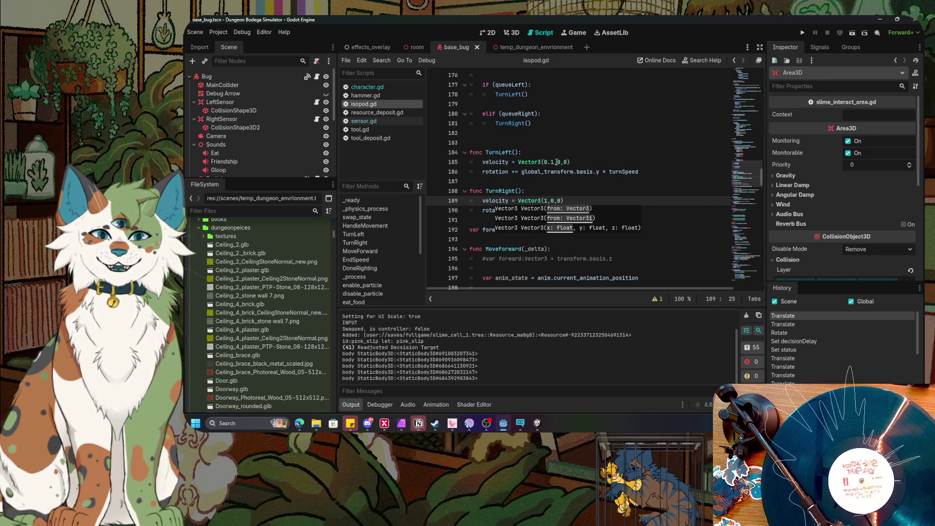
Step: Make TurnLeft's velocity Vector3(1,0,0), save isopod.gd, and run the project
{"action": "double_click", "coordinate": [548, 162]}
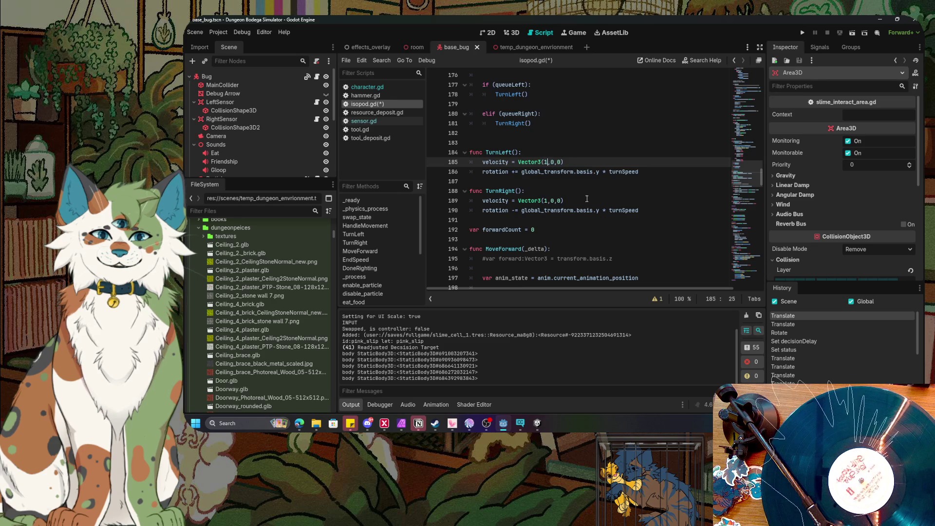
{"action": "left_click", "coordinate": [575, 201]}
{"action": "key", "text": "ctrl+s"}
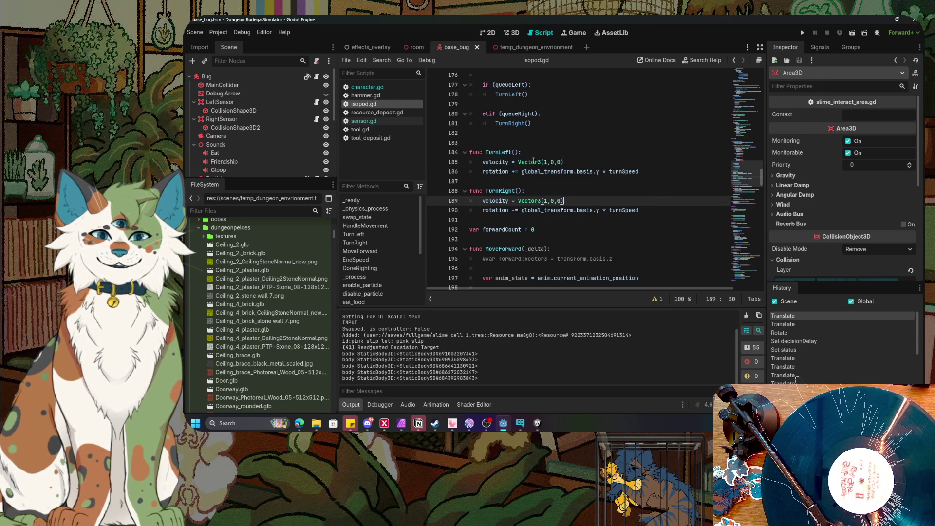
{"action": "left_click", "coordinate": [802, 33]}
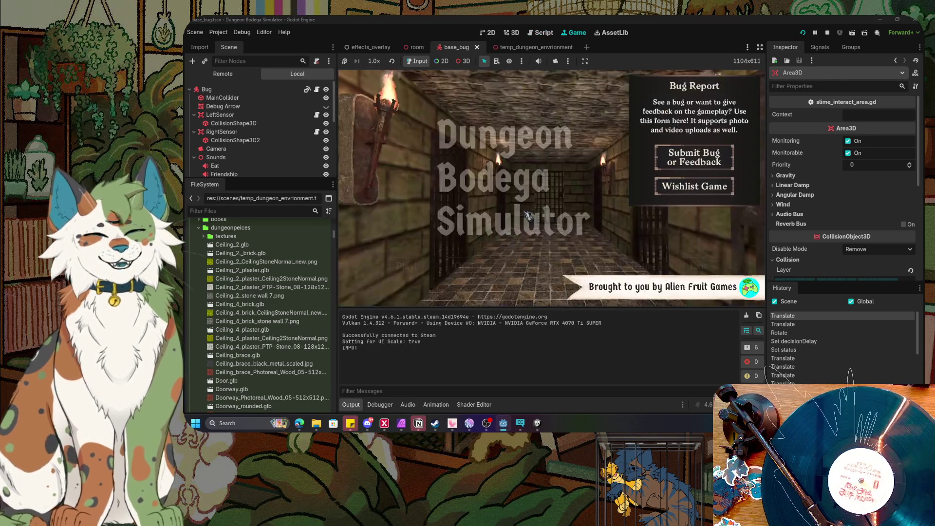
Step: Load a save slot and playtest, then return to the main menu and exit the game
{"action": "left_click", "coordinate": [407, 265]}
{"action": "left_click", "coordinate": [519, 192]}
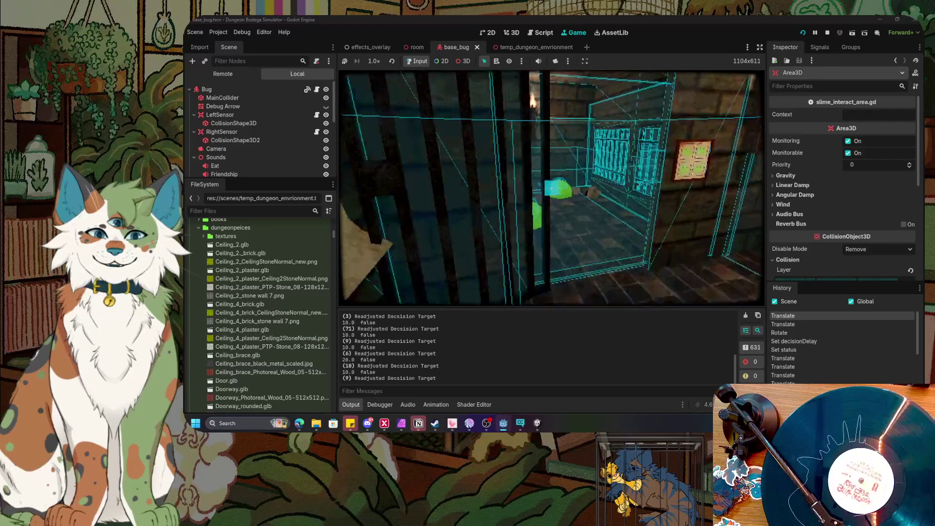
{"action": "key", "text": "Escape"}
{"action": "left_click", "coordinate": [549, 209]}
{"action": "left_click", "coordinate": [496, 195]}
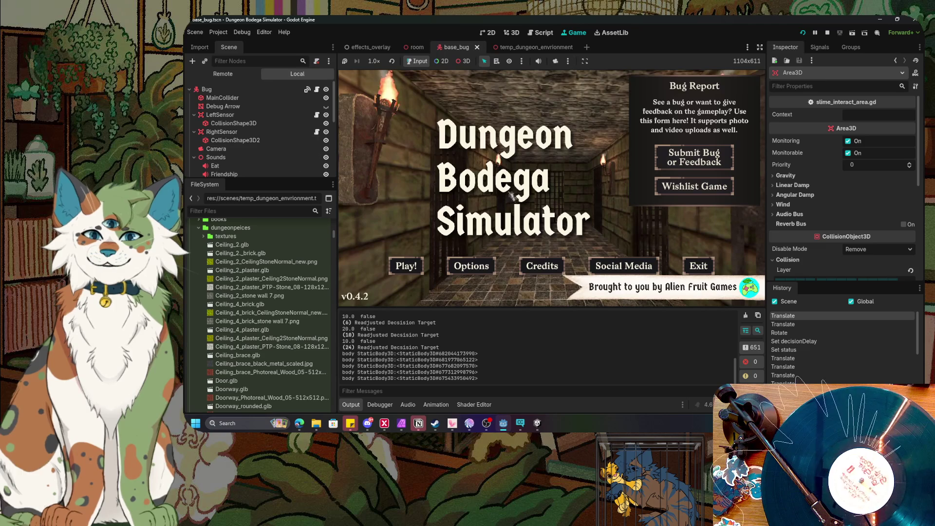
{"action": "left_click", "coordinate": [698, 266]}
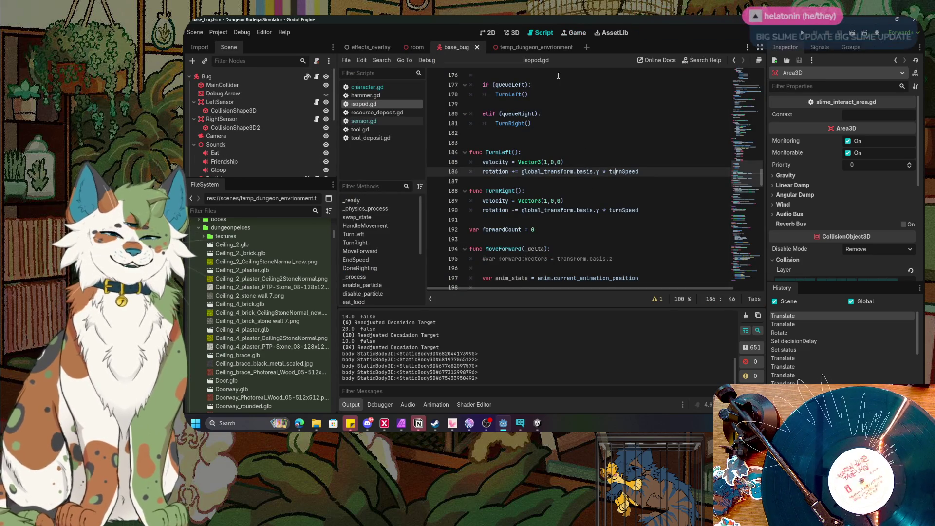
Step: Change the Bug root node's Turn Speed value in the Inspector
{"action": "left_click", "coordinate": [513, 33]}
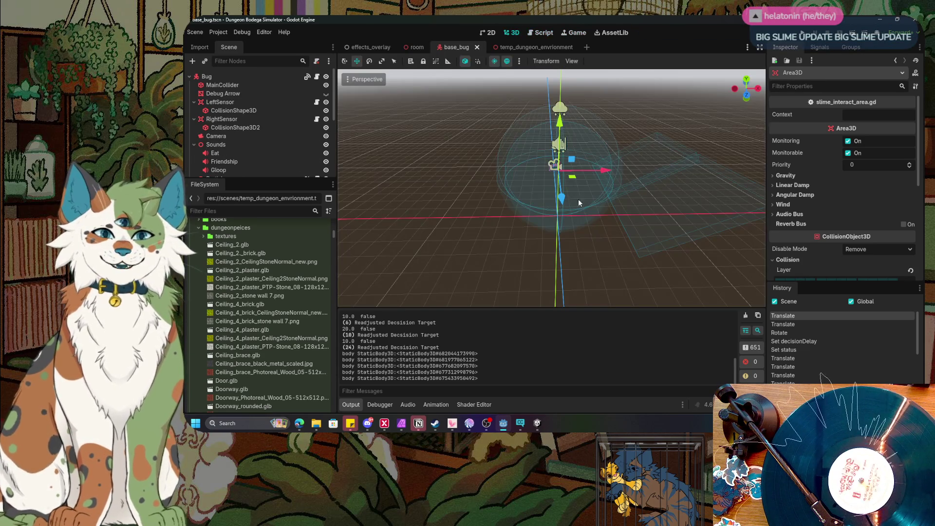
{"action": "left_click", "coordinate": [483, 200]}
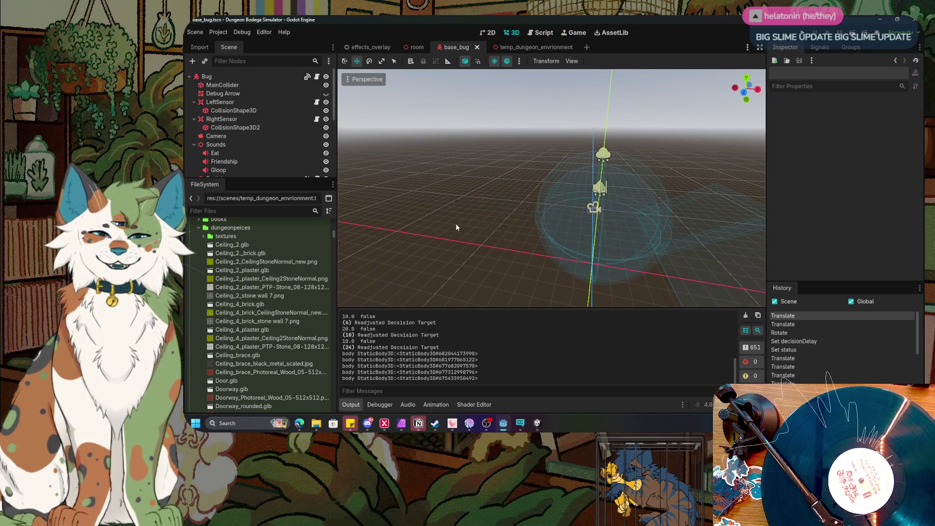
{"action": "left_click", "coordinate": [245, 78]}
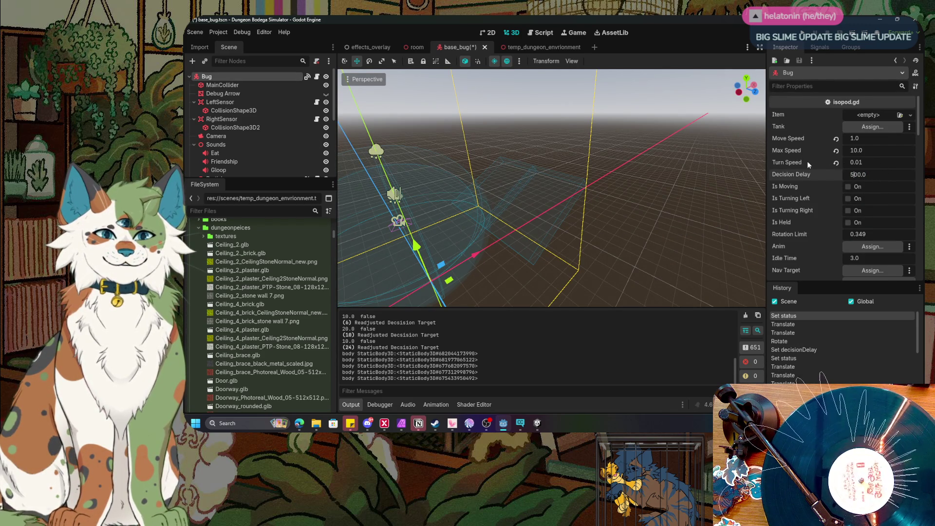
{"action": "mouse_move", "coordinate": [808, 161]}
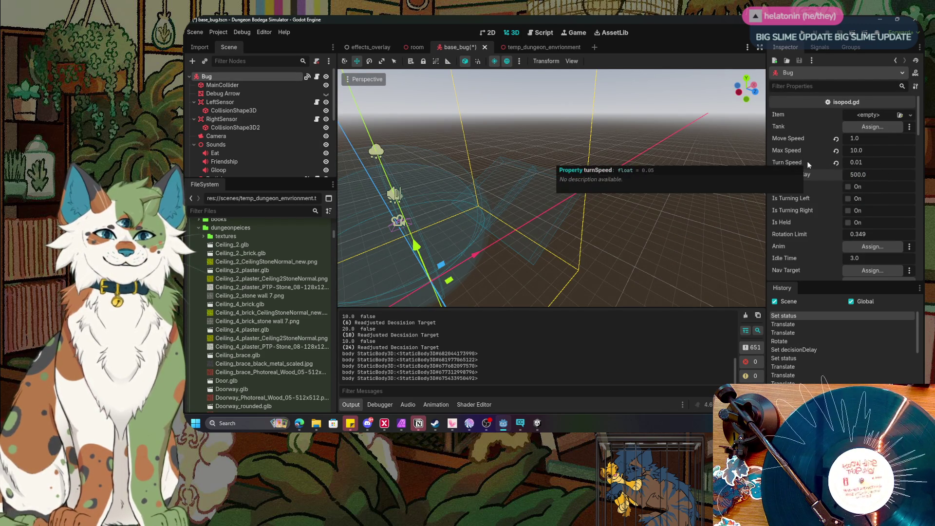
{"action": "left_click", "coordinate": [877, 163]}
{"action": "key", "text": "ctrl+s"}
Step: Save the base_bug scene and close its tab to reveal room.tscn
{"action": "left_click", "coordinate": [695, 156]}
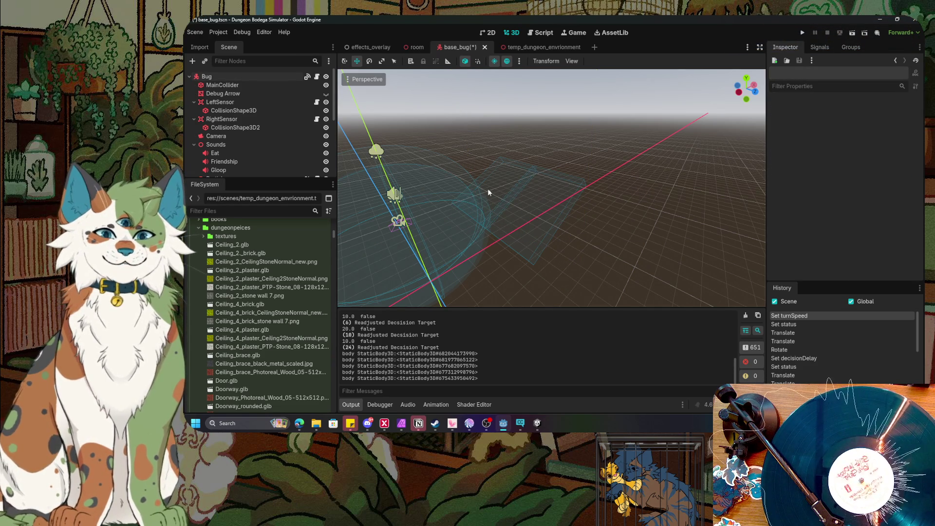
{"action": "left_click", "coordinate": [206, 76]}
{"action": "left_click", "coordinate": [666, 114]}
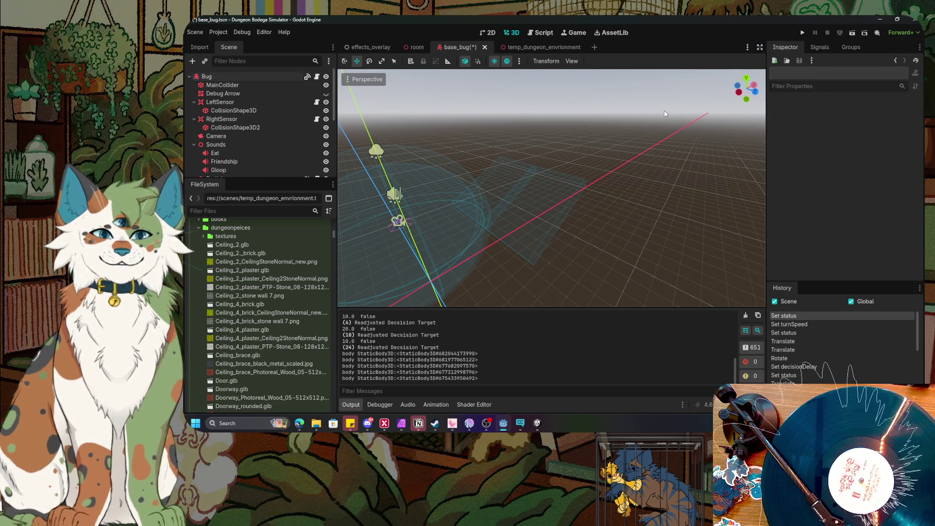
{"action": "key", "text": "ctrl+s"}
{"action": "left_click", "coordinate": [477, 47]}
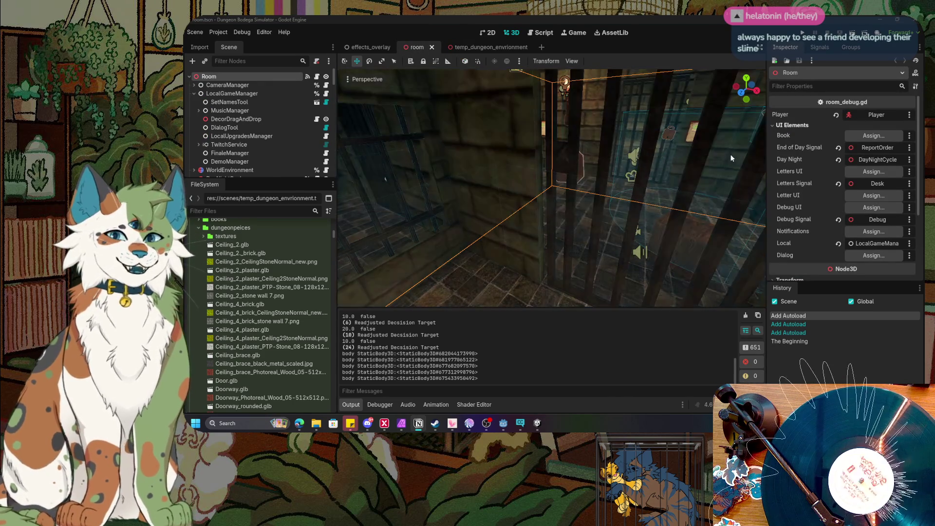
Step: Fly the camera down the room's corridor, then switch to the browser showing Poly Pizza
{"action": "key", "text": "w"}
{"action": "scroll", "coordinate": [551, 190], "scroll_direction": "up", "scroll_amount": 2}
{"action": "scroll", "coordinate": [550, 190], "scroll_direction": "up", "scroll_amount": 8}
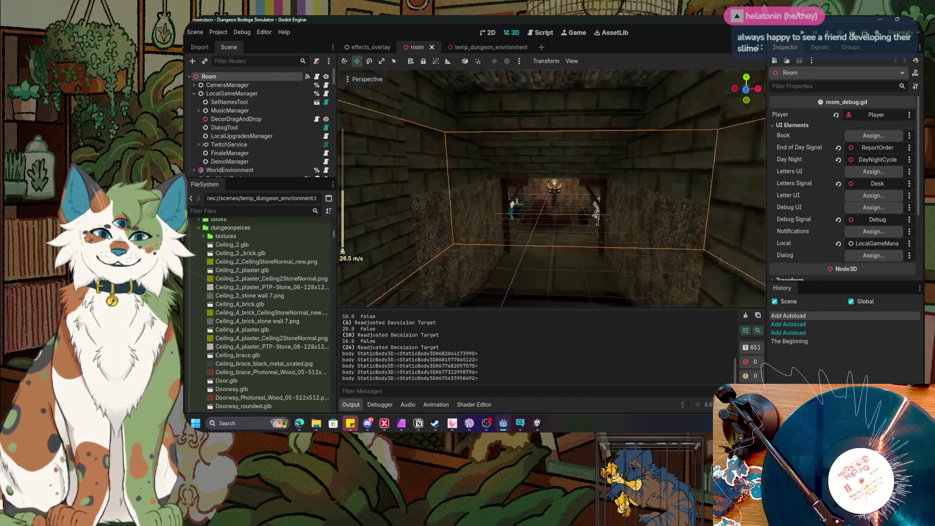
{"action": "key", "text": "w"}
{"action": "key", "text": "w"}
{"action": "key", "text": "w"}
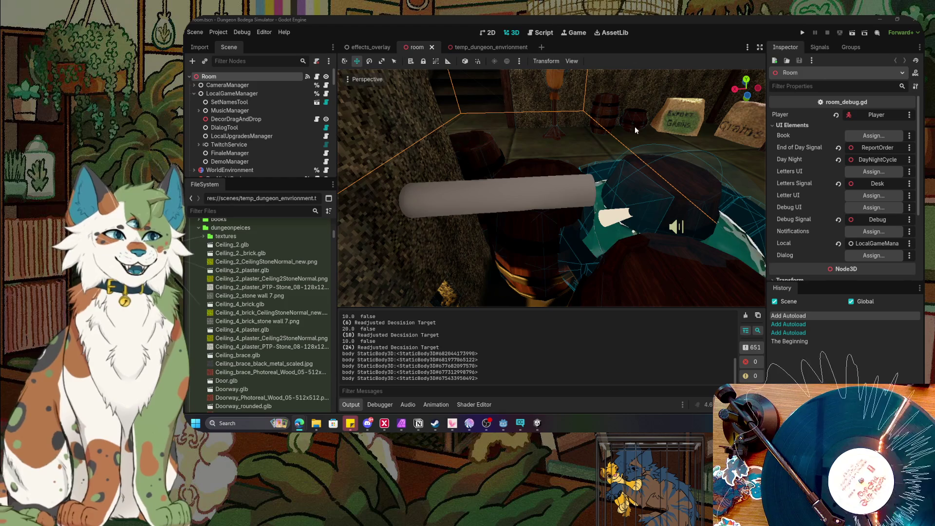
{"action": "key", "text": "alt+Tab"}
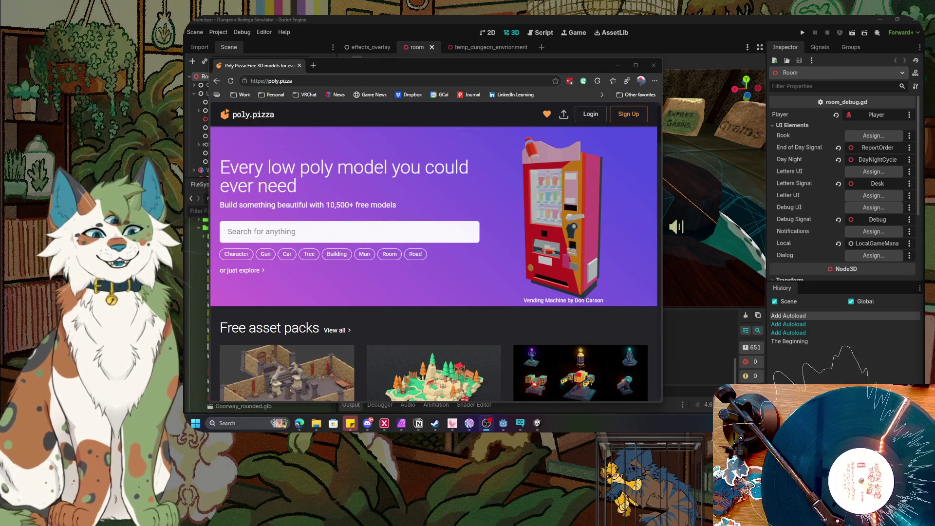
Step: Move the browser window aside and search Poly Pizza for 'faucet'
{"action": "left_click_drag", "start_coordinate": [446, 66], "coordinate": [567, 43]}
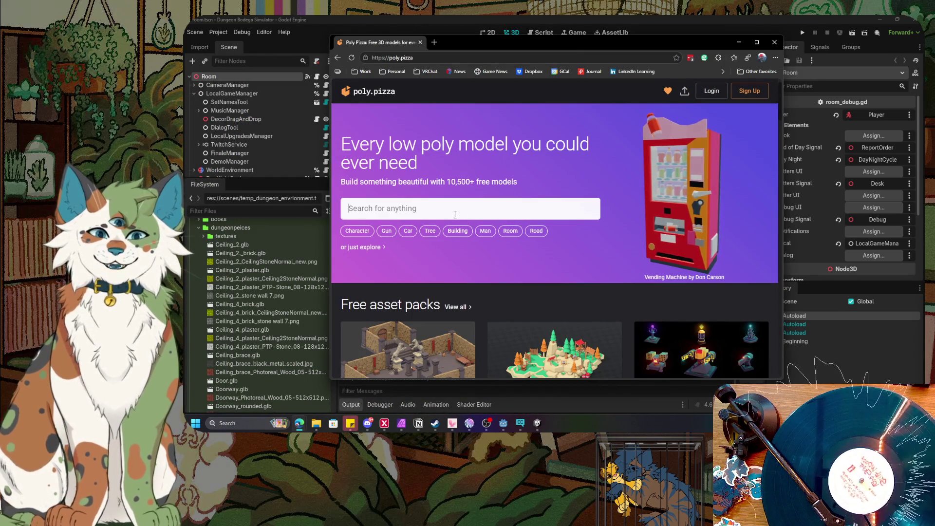
{"action": "scroll", "coordinate": [522, 275], "scroll_direction": "down", "scroll_amount": 3}
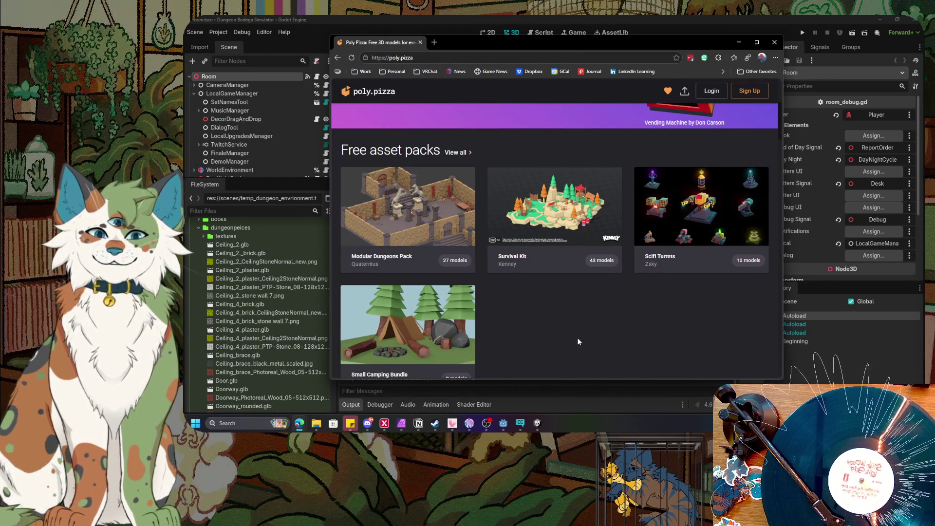
{"action": "scroll", "coordinate": [577, 346], "scroll_direction": "up", "scroll_amount": 3}
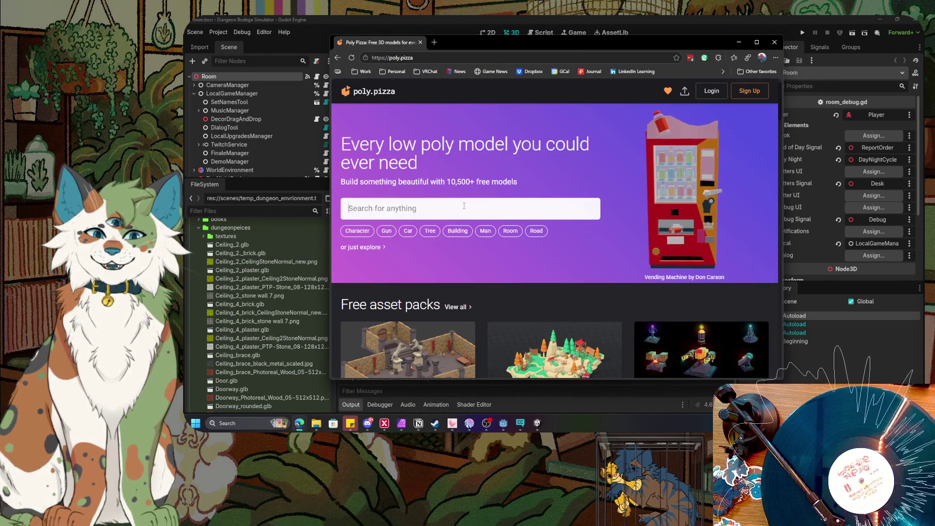
{"action": "type", "text": "faucet"}
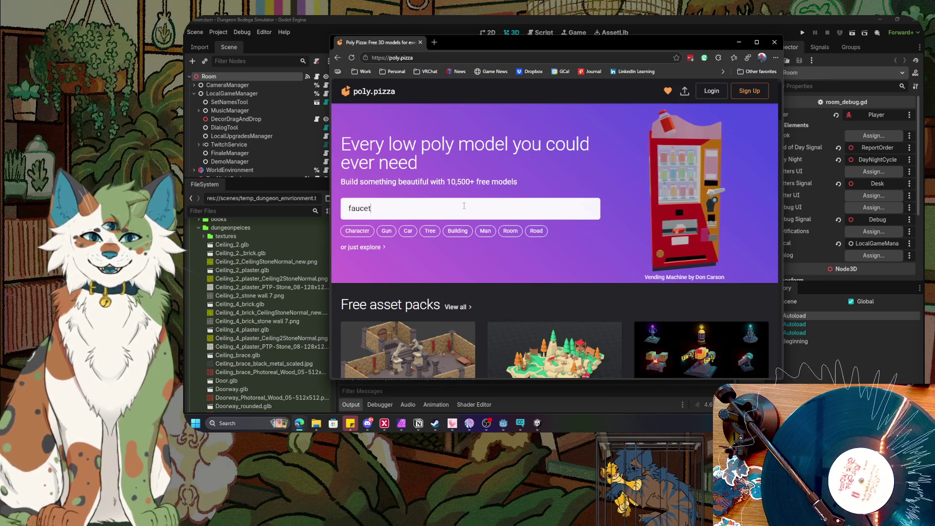
{"action": "key", "text": "Return"}
{"action": "scroll", "coordinate": [549, 319], "scroll_direction": "down", "scroll_amount": 5}
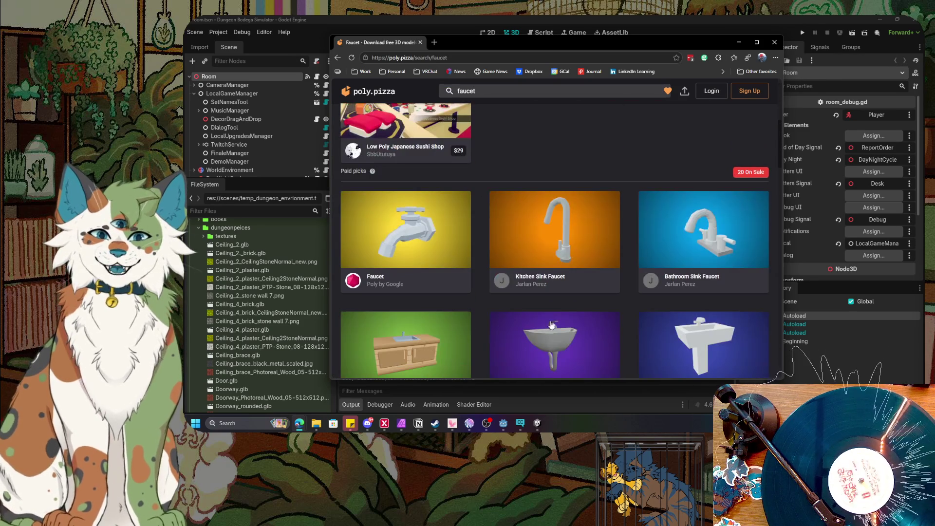
{"action": "scroll", "coordinate": [471, 327], "scroll_direction": "down", "scroll_amount": 5}
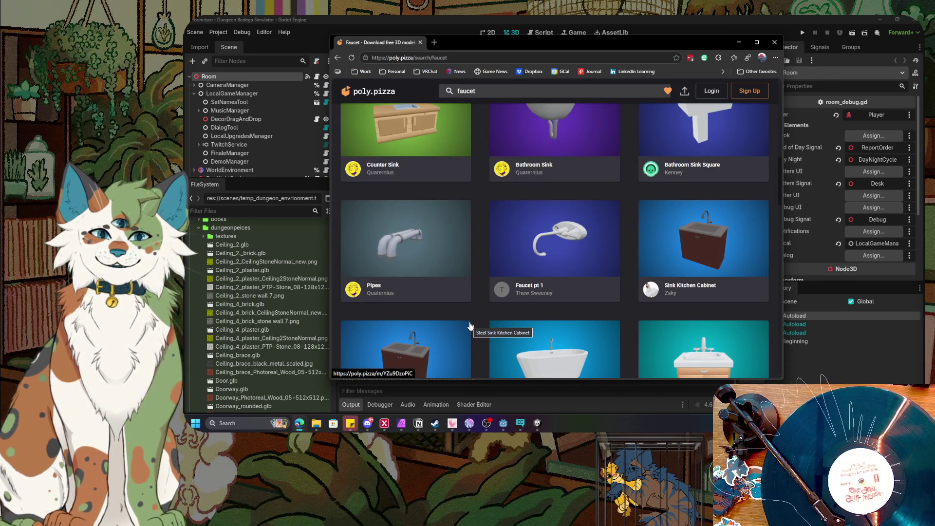
{"action": "scroll", "coordinate": [471, 326], "scroll_direction": "down", "scroll_amount": 3}
{"action": "scroll", "coordinate": [443, 320], "scroll_direction": "up", "scroll_amount": 2}
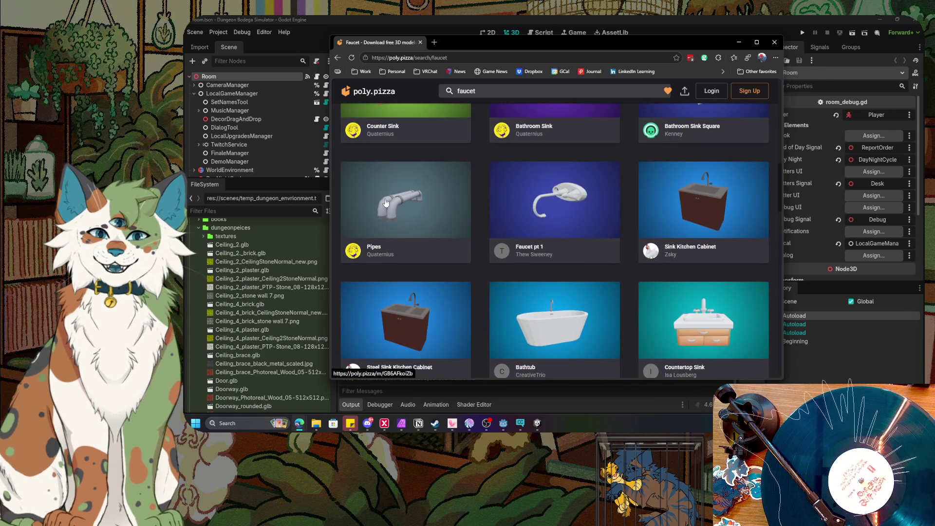
Step: Open the Pipes model in a new tab, rotate it, then browse the faucet results
{"action": "left_click", "coordinate": [397, 215]}
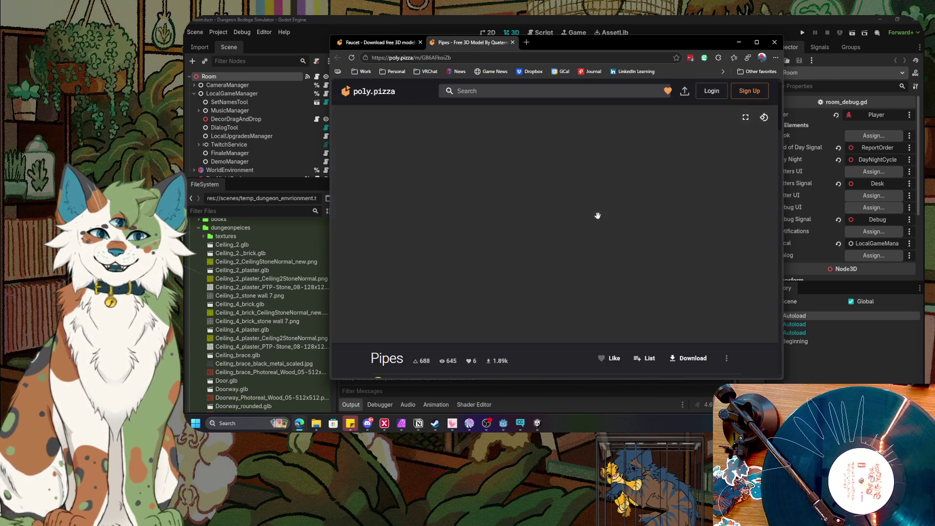
{"action": "mouse_move", "coordinate": [592, 252]}
{"action": "left_mouse_down"}
{"action": "mouse_move", "coordinate": [513, 247]}
{"action": "mouse_move", "coordinate": [536, 228]}
{"action": "mouse_move", "coordinate": [528, 209]}
{"action": "mouse_move", "coordinate": [562, 258]}
{"action": "mouse_move", "coordinate": [603, 261]}
{"action": "left_mouse_up"}
{"action": "key", "text": "alt+Left"}
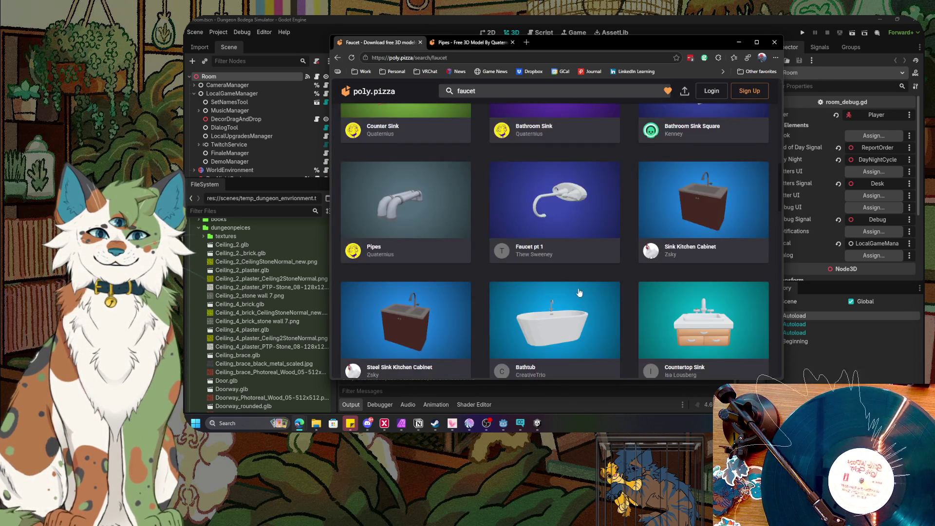
{"action": "scroll", "coordinate": [550, 303], "scroll_direction": "up", "scroll_amount": 3}
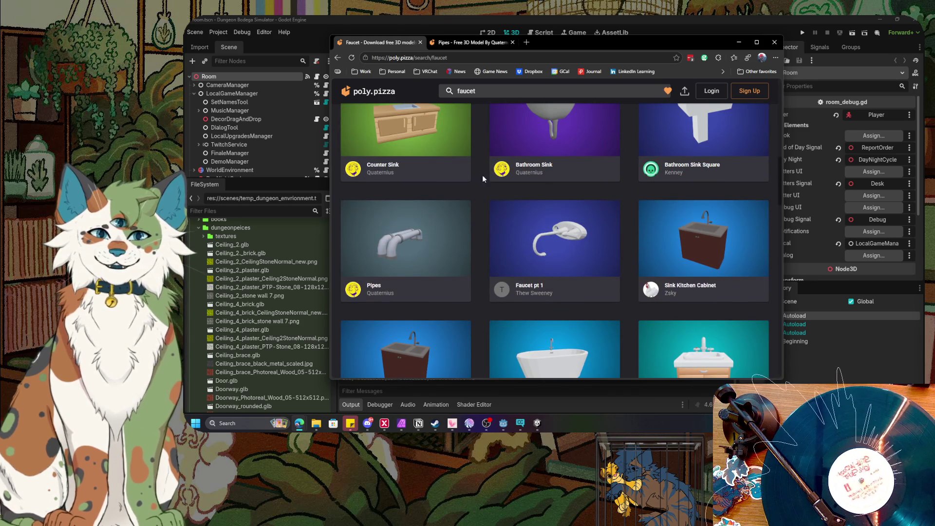
{"action": "scroll", "coordinate": [576, 285], "scroll_direction": "down", "scroll_amount": 15}
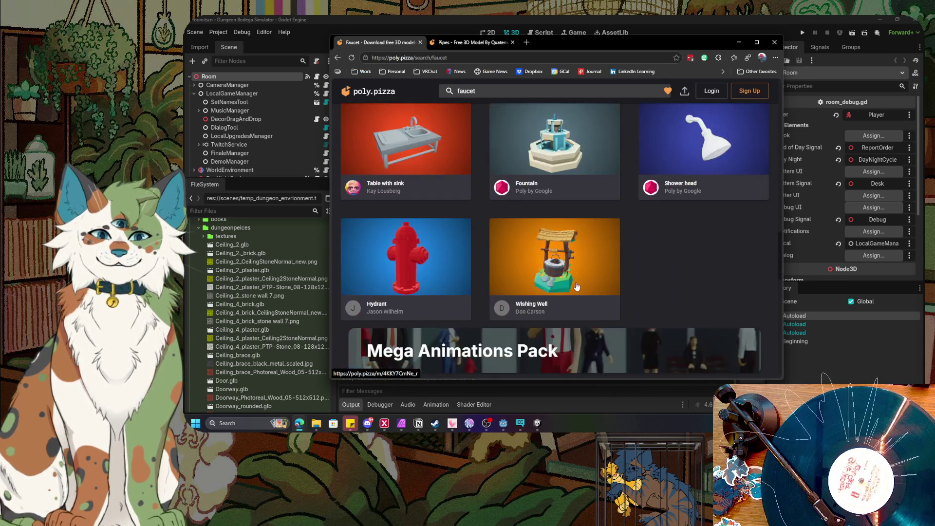
{"action": "scroll", "coordinate": [576, 287], "scroll_direction": "down", "scroll_amount": 5}
{"action": "scroll", "coordinate": [577, 287], "scroll_direction": "up", "scroll_amount": 5}
{"action": "scroll", "coordinate": [576, 287], "scroll_direction": "down", "scroll_amount": 5}
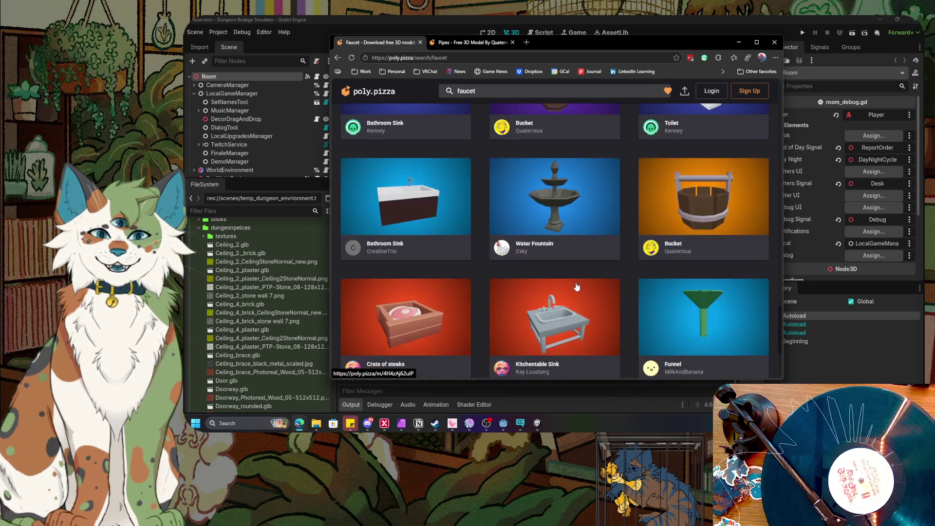
{"action": "scroll", "coordinate": [576, 287], "scroll_direction": "down", "scroll_amount": 3}
{"action": "scroll", "coordinate": [576, 286], "scroll_direction": "down", "scroll_amount": 3}
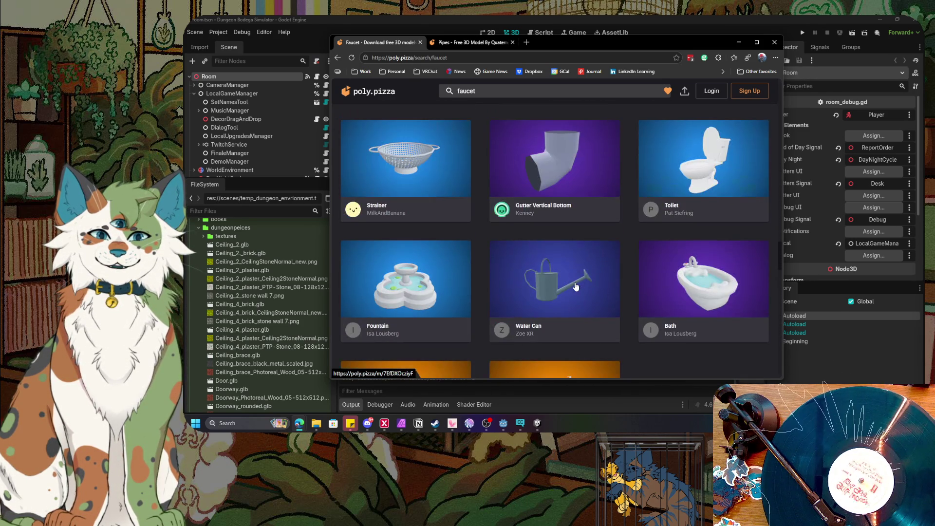
{"action": "scroll", "coordinate": [576, 287], "scroll_direction": "down", "scroll_amount": 3}
{"action": "scroll", "coordinate": [570, 244], "scroll_direction": "up", "scroll_amount": 4}
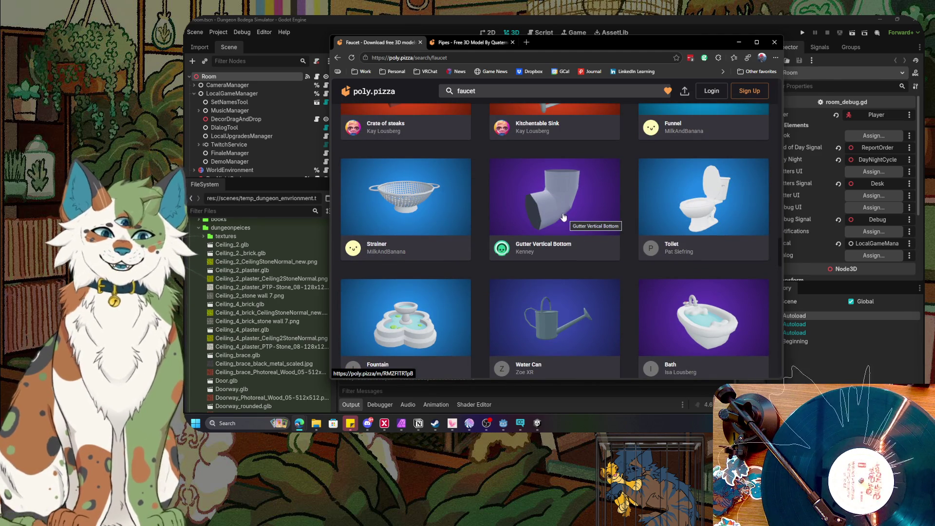
{"action": "scroll", "coordinate": [565, 217], "scroll_direction": "down", "scroll_amount": 5}
{"action": "scroll", "coordinate": [600, 239], "scroll_direction": "down", "scroll_amount": 6}
{"action": "scroll", "coordinate": [633, 263], "scroll_direction": "up", "scroll_amount": 3}
{"action": "scroll", "coordinate": [643, 275], "scroll_direction": "down", "scroll_amount": 3}
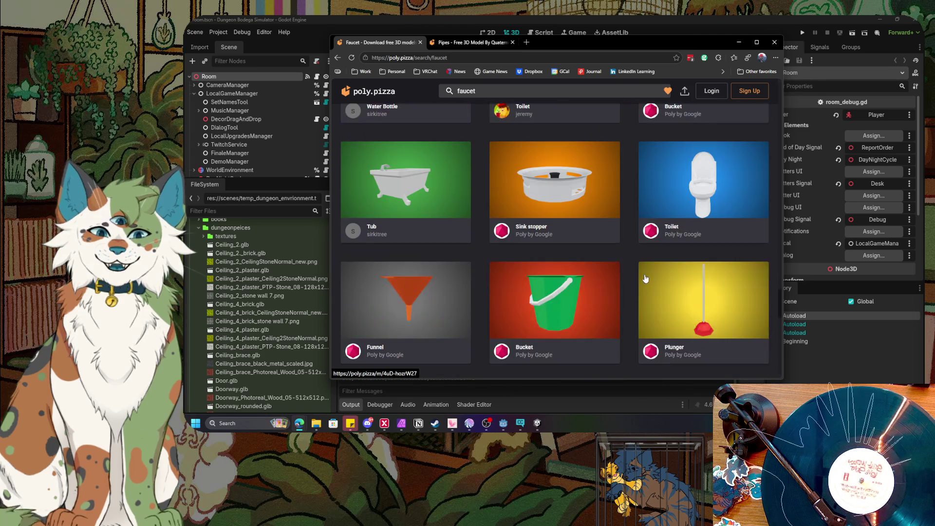
{"action": "scroll", "coordinate": [645, 278], "scroll_direction": "up", "scroll_amount": 3}
{"action": "scroll", "coordinate": [633, 276], "scroll_direction": "down", "scroll_amount": 4}
{"action": "scroll", "coordinate": [632, 276], "scroll_direction": "down", "scroll_amount": 5}
{"action": "scroll", "coordinate": [632, 271], "scroll_direction": "down", "scroll_amount": 3}
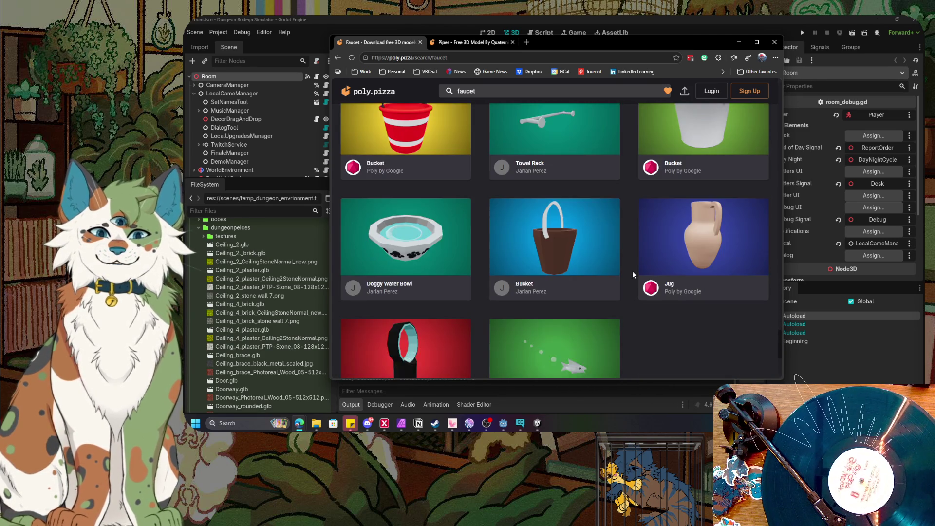
{"action": "scroll", "coordinate": [633, 270], "scroll_direction": "down", "scroll_amount": 3}
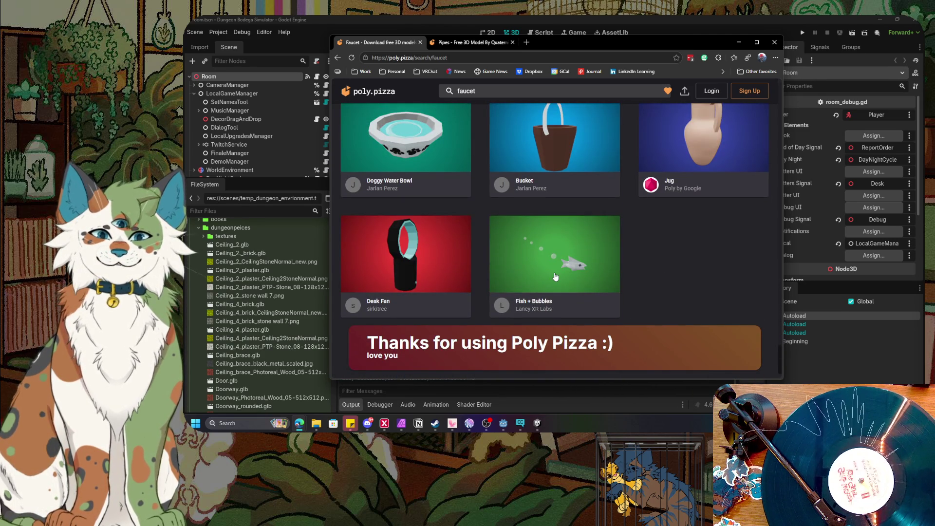
{"action": "scroll", "coordinate": [628, 329], "scroll_direction": "up", "scroll_amount": 5}
{"action": "scroll", "coordinate": [611, 144], "scroll_direction": "up", "scroll_amount": 5}
{"action": "scroll", "coordinate": [573, 295], "scroll_direction": "down", "scroll_amount": 3}
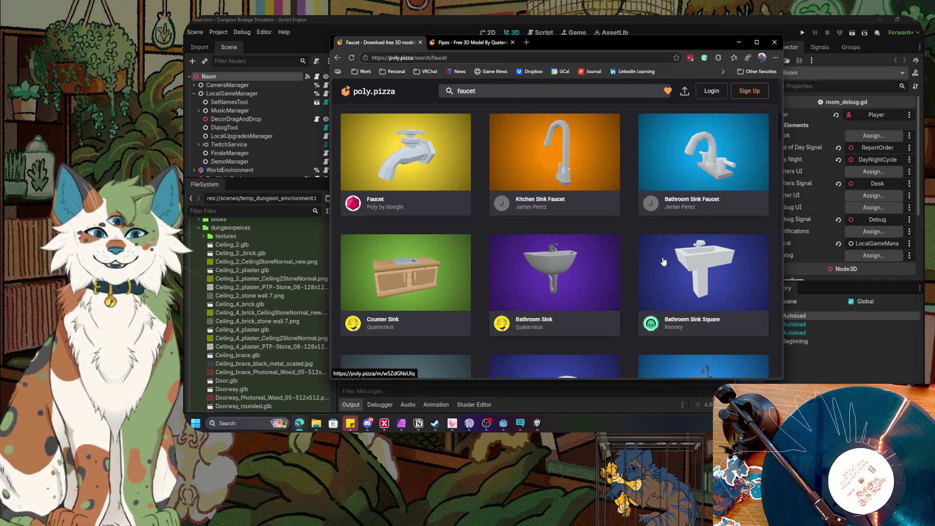
{"action": "scroll", "coordinate": [632, 250], "scroll_direction": "up", "scroll_amount": 2}
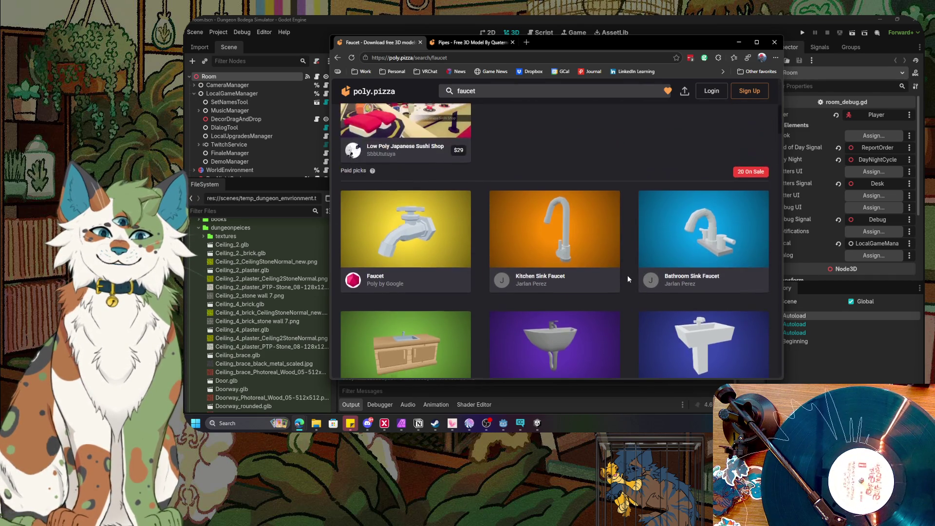
{"action": "scroll", "coordinate": [627, 275], "scroll_direction": "down", "scroll_amount": 4}
{"action": "scroll", "coordinate": [475, 258], "scroll_direction": "down", "scroll_amount": 4}
{"action": "scroll", "coordinate": [475, 264], "scroll_direction": "up", "scroll_amount": 2}
Step: Change the search query to 'pipe' and run it
{"action": "left_click", "coordinate": [509, 90]}
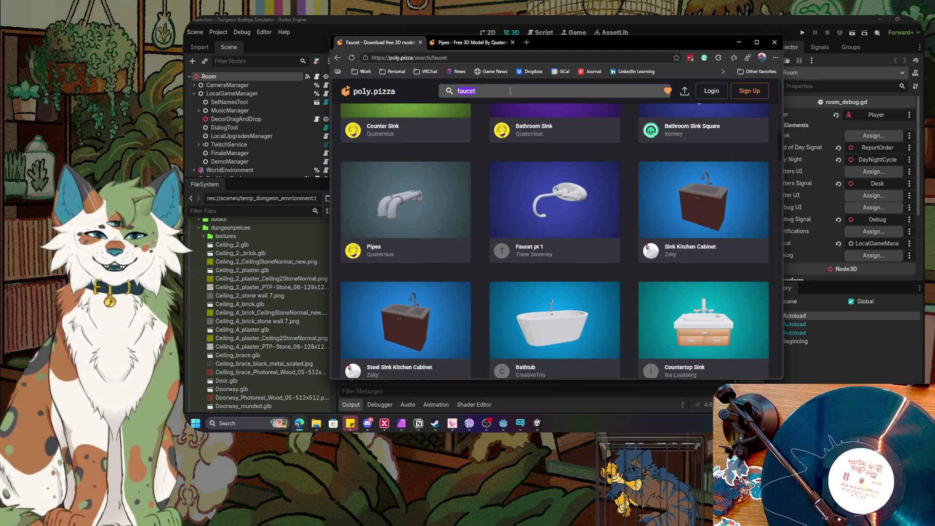
{"action": "type", "text": "pipe"}
{"action": "key", "text": "Return"}
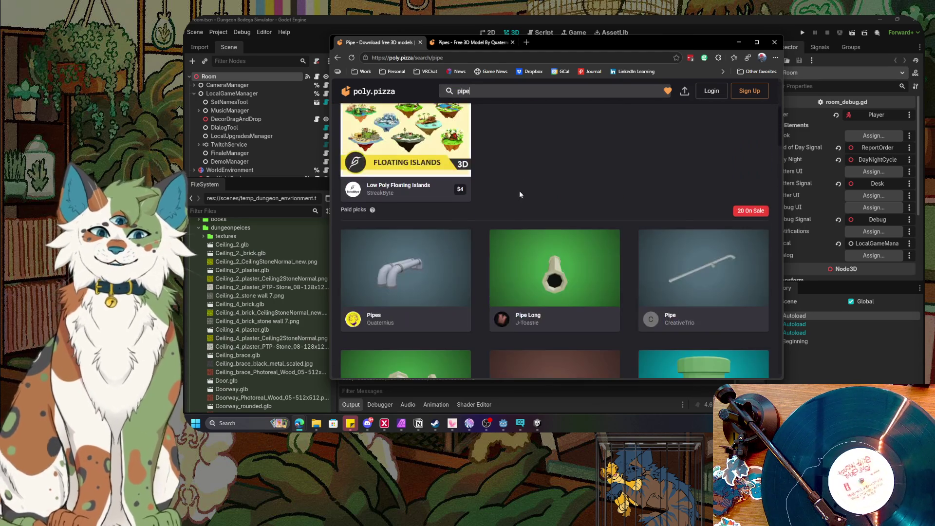
Step: Scroll through pipe results like Steampunk pipes, Pipe Medium and Curved Pipe Long
{"action": "scroll", "coordinate": [515, 193], "scroll_direction": "down", "scroll_amount": 2}
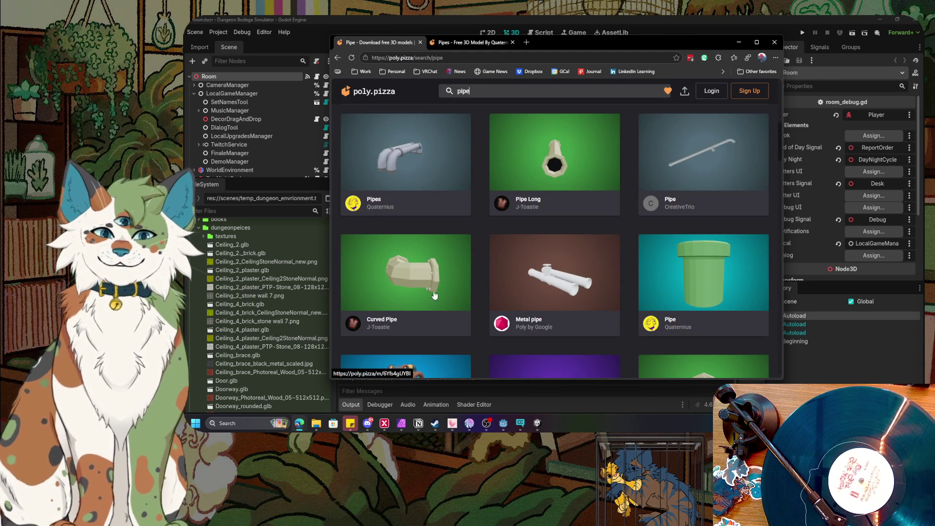
{"action": "scroll", "coordinate": [525, 304], "scroll_direction": "down", "scroll_amount": 2}
{"action": "scroll", "coordinate": [524, 304], "scroll_direction": "down", "scroll_amount": 3}
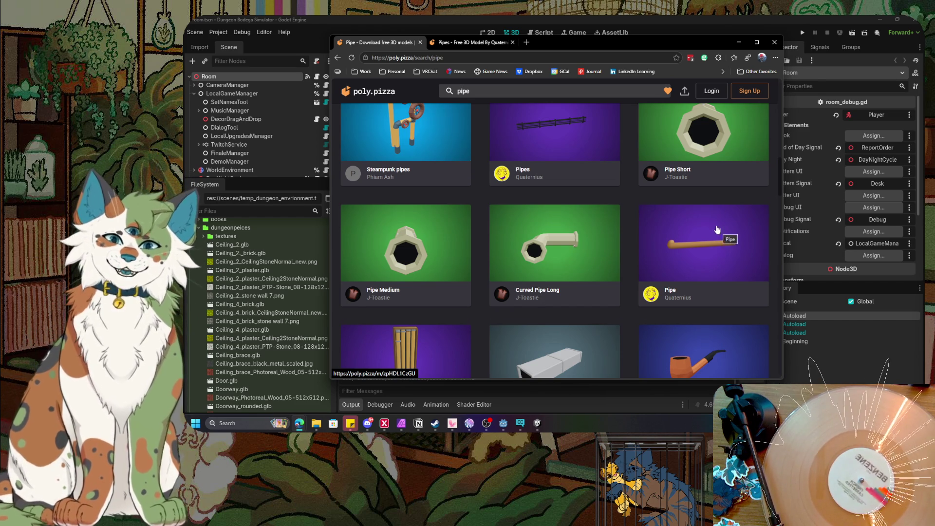
{"action": "scroll", "coordinate": [720, 232], "scroll_direction": "down", "scroll_amount": 4}
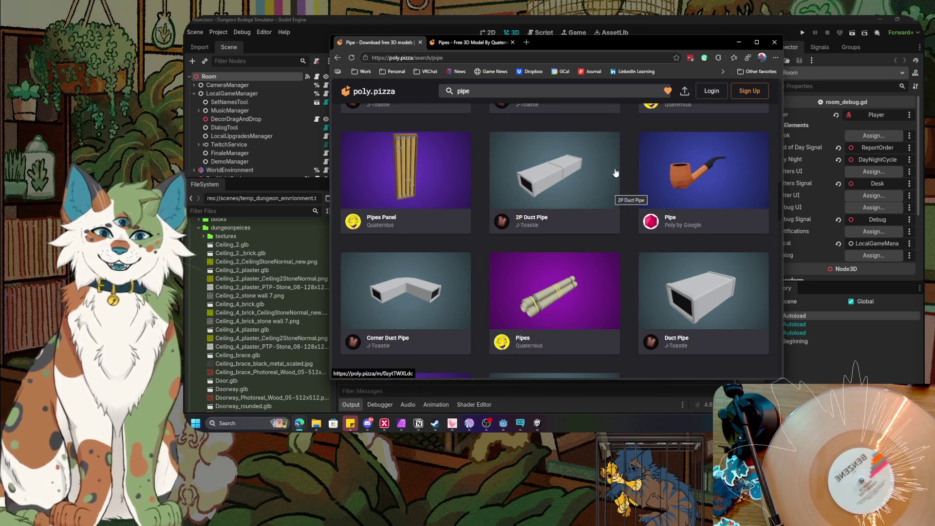
{"action": "scroll", "coordinate": [572, 224], "scroll_direction": "down", "scroll_amount": 2}
{"action": "scroll", "coordinate": [528, 233], "scroll_direction": "down", "scroll_amount": 3}
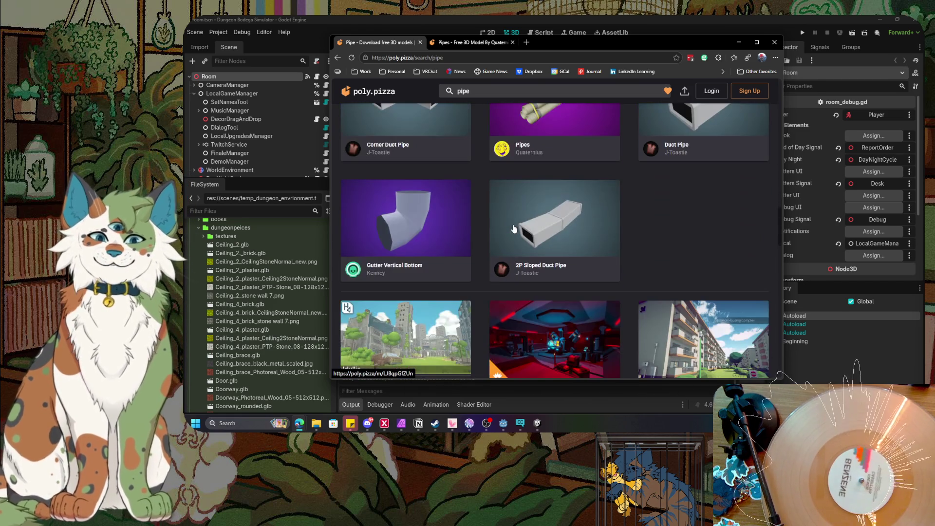
{"action": "scroll", "coordinate": [686, 238], "scroll_direction": "down", "scroll_amount": 10}
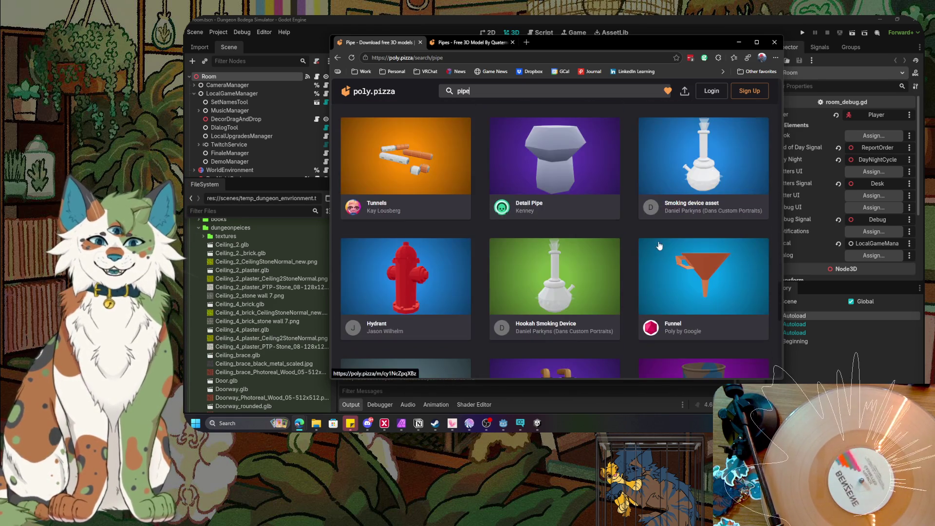
{"action": "scroll", "coordinate": [621, 232], "scroll_direction": "up", "scroll_amount": 2}
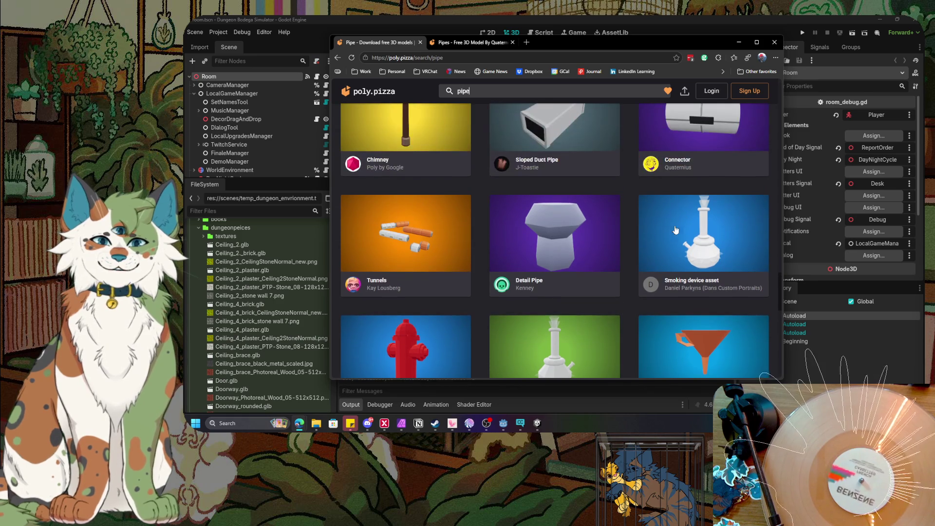
{"action": "middle_click", "coordinate": [702, 241]}
{"action": "left_click", "coordinate": [555, 42]}
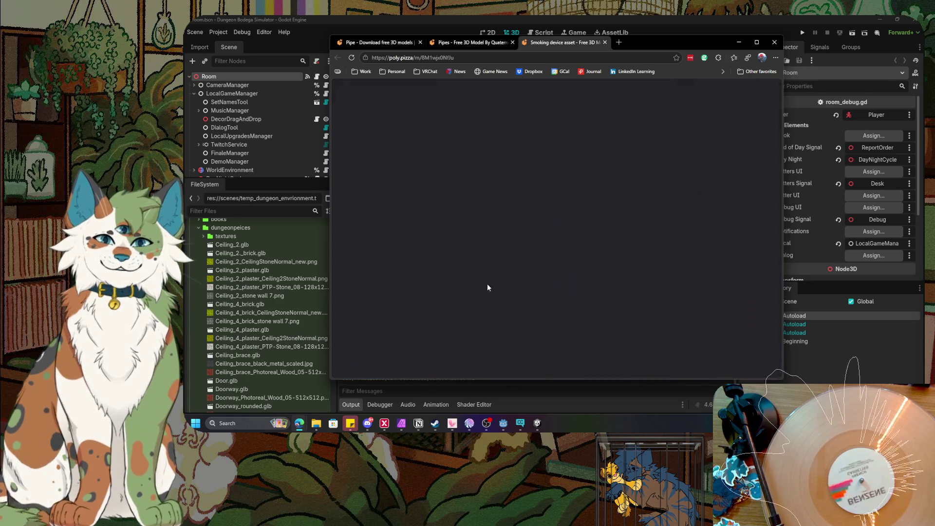
{"action": "mouse_move", "coordinate": [553, 253]}
{"action": "left_mouse_down"}
{"action": "mouse_move", "coordinate": [550, 215]}
{"action": "mouse_move", "coordinate": [526, 302]}
{"action": "mouse_move", "coordinate": [484, 265]}
{"action": "mouse_move", "coordinate": [494, 280]}
{"action": "left_mouse_up"}
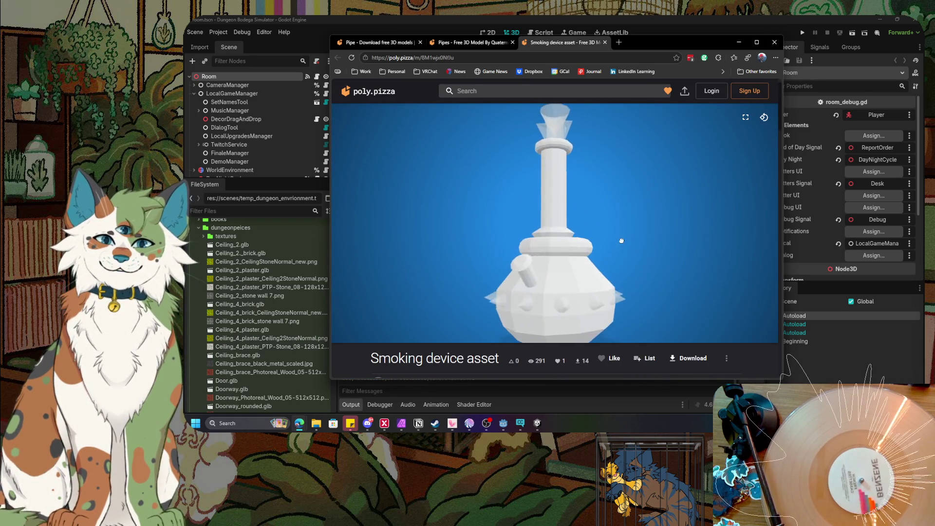
{"action": "left_click", "coordinate": [605, 43]}
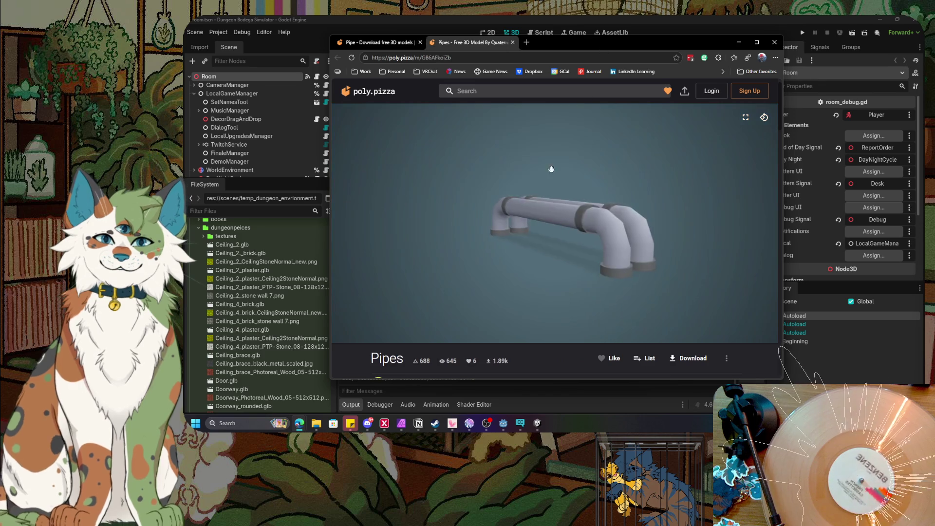
{"action": "key", "text": "ctrl+shift+Tab"}
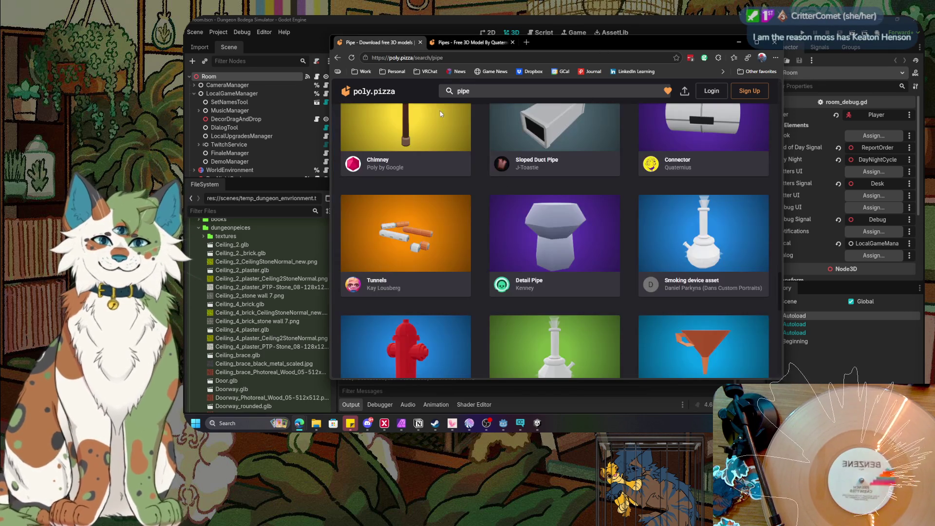
{"action": "scroll", "coordinate": [445, 275], "scroll_direction": "down", "scroll_amount": 5}
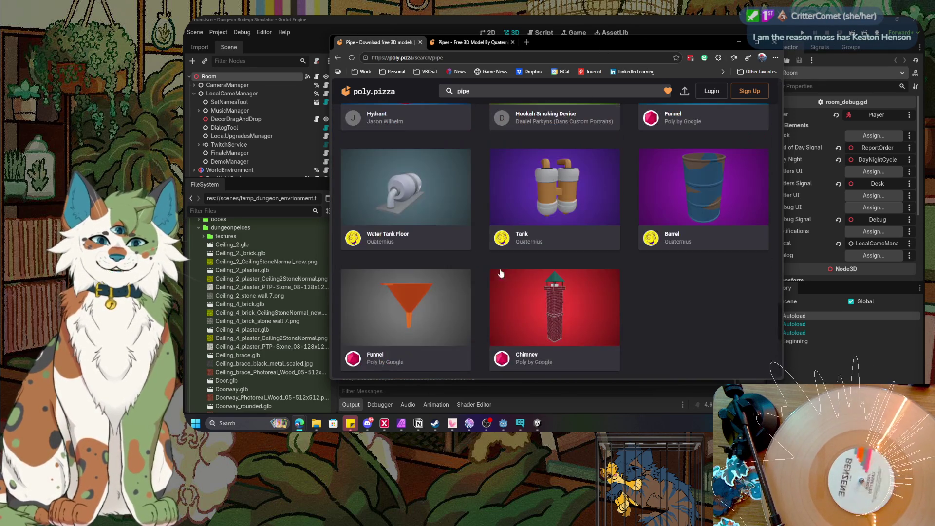
{"action": "scroll", "coordinate": [653, 329], "scroll_direction": "up", "scroll_amount": 5}
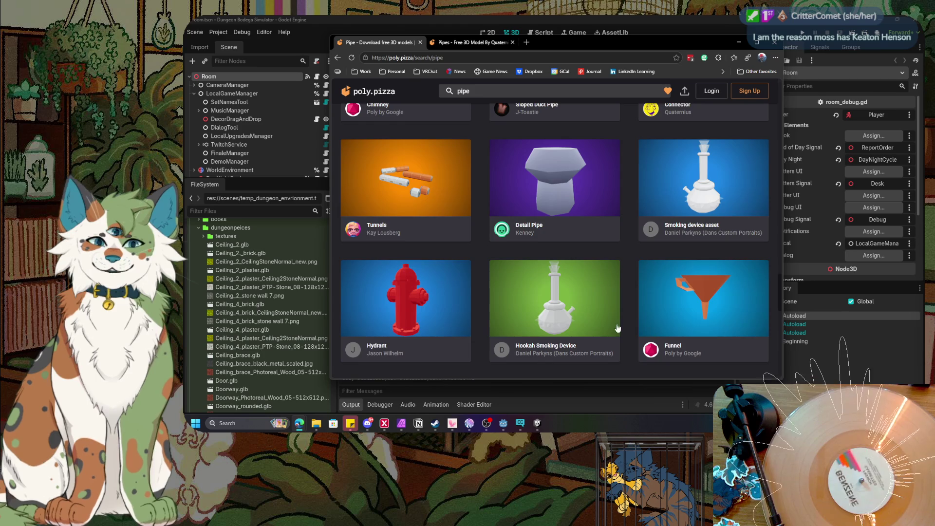
{"action": "scroll", "coordinate": [614, 324], "scroll_direction": "up", "scroll_amount": 5}
{"action": "scroll", "coordinate": [613, 323], "scroll_direction": "up", "scroll_amount": 3}
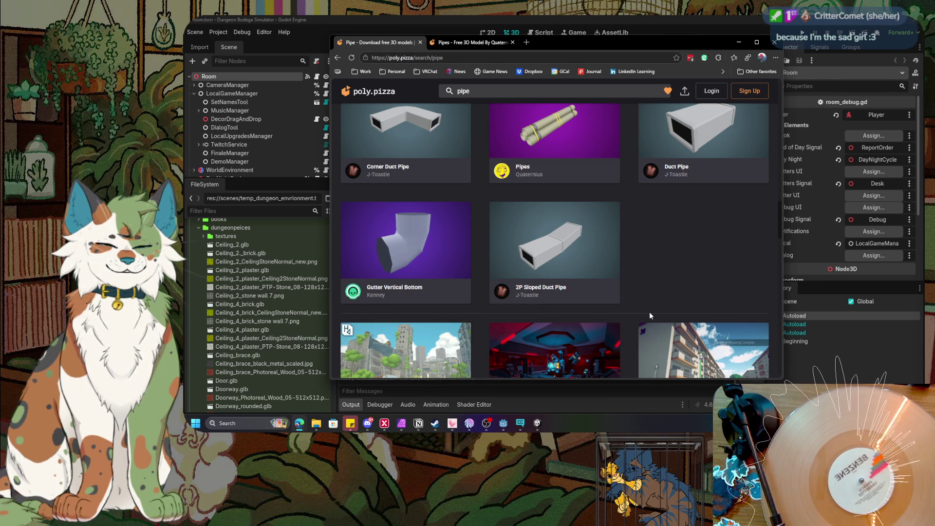
{"action": "left_click", "coordinate": [479, 89]}
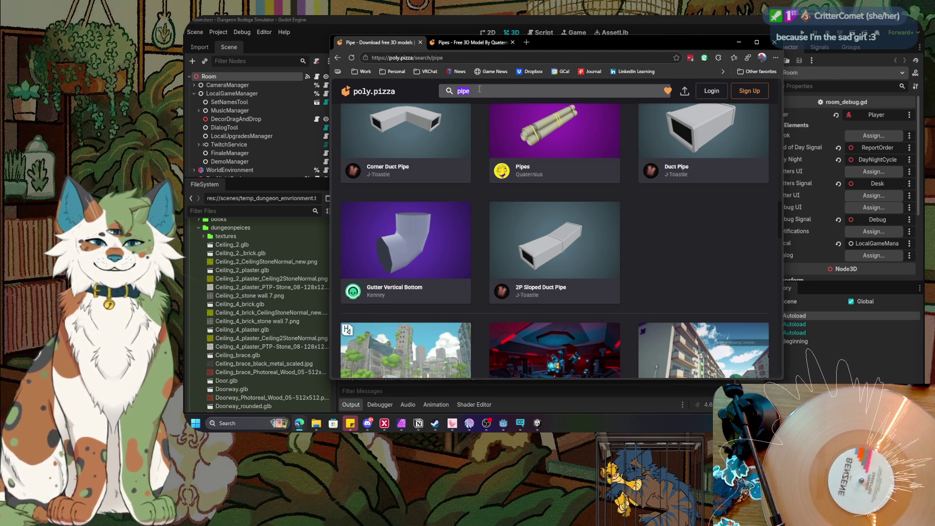
{"action": "type", "text": "aquaduc"}
Step: Correct the query to 'aquaduct' and run the search
{"action": "key", "text": "BackSpace"}
{"action": "type", "text": "ct"}
{"action": "key", "text": "Return"}
{"action": "scroll", "coordinate": [561, 316], "scroll_direction": "down", "scroll_amount": 5}
{"action": "scroll", "coordinate": [561, 316], "scroll_direction": "down", "scroll_amount": 1}
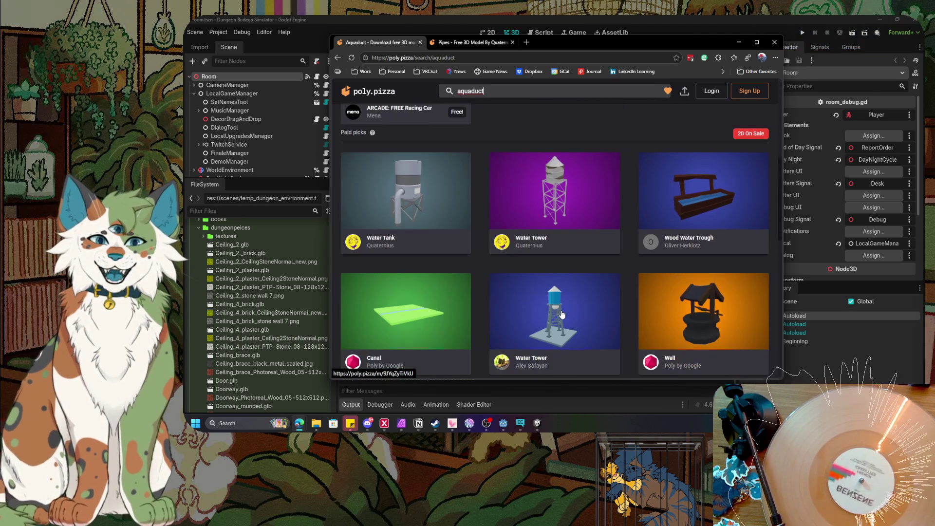
Step: Inspect the Wood Water Trough model in a new tab, close it, and keep browsing results
{"action": "middle_click", "coordinate": [717, 197]}
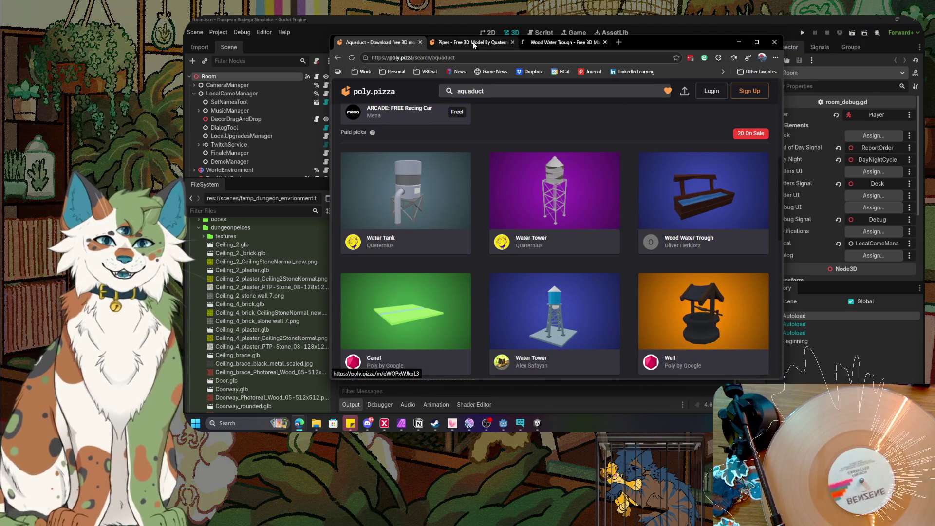
{"action": "left_click", "coordinate": [575, 44]}
{"action": "mouse_move", "coordinate": [509, 284]}
{"action": "left_mouse_down"}
{"action": "mouse_move", "coordinate": [493, 317]}
{"action": "mouse_move", "coordinate": [425, 270]}
{"action": "left_mouse_up"}
{"action": "left_click", "coordinate": [369, 44]}
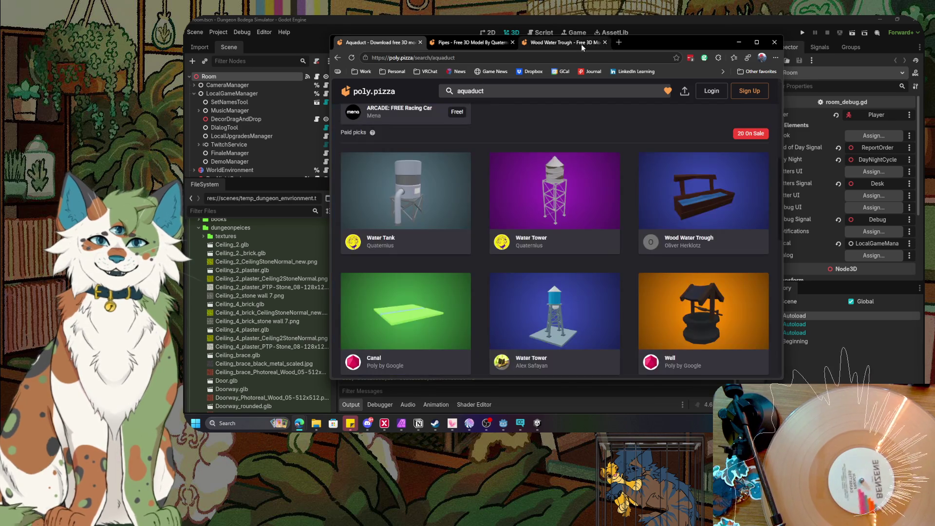
{"action": "left_click", "coordinate": [604, 42]}
{"action": "scroll", "coordinate": [507, 298], "scroll_direction": "down", "scroll_amount": 3}
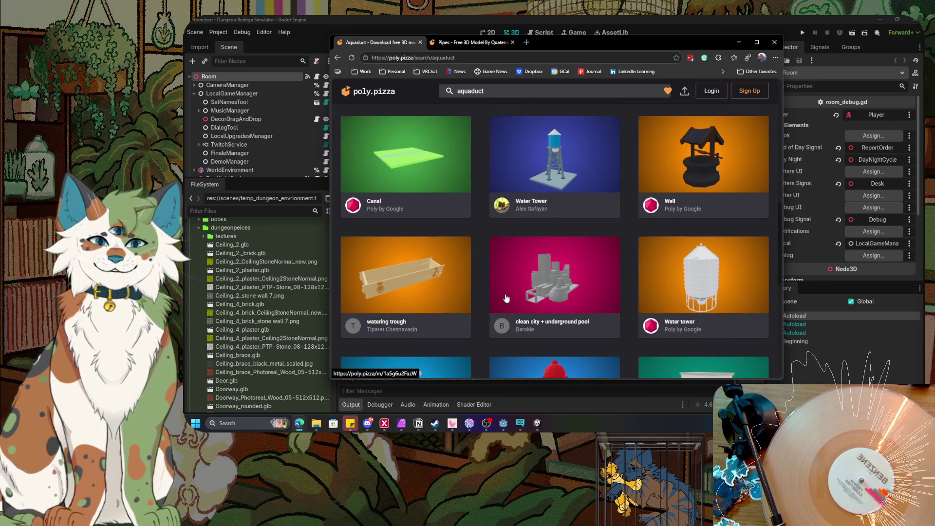
{"action": "scroll", "coordinate": [506, 298], "scroll_direction": "down", "scroll_amount": 5}
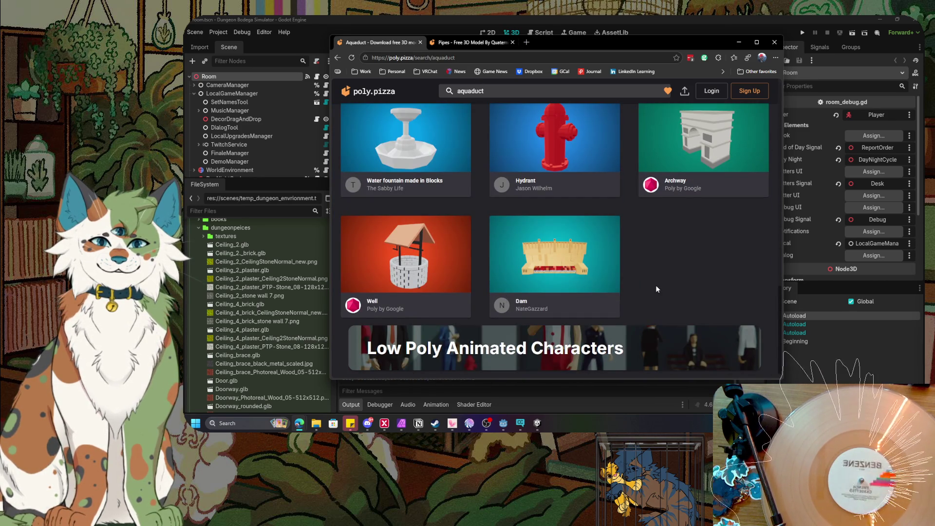
{"action": "scroll", "coordinate": [655, 289], "scroll_direction": "up", "scroll_amount": 8}
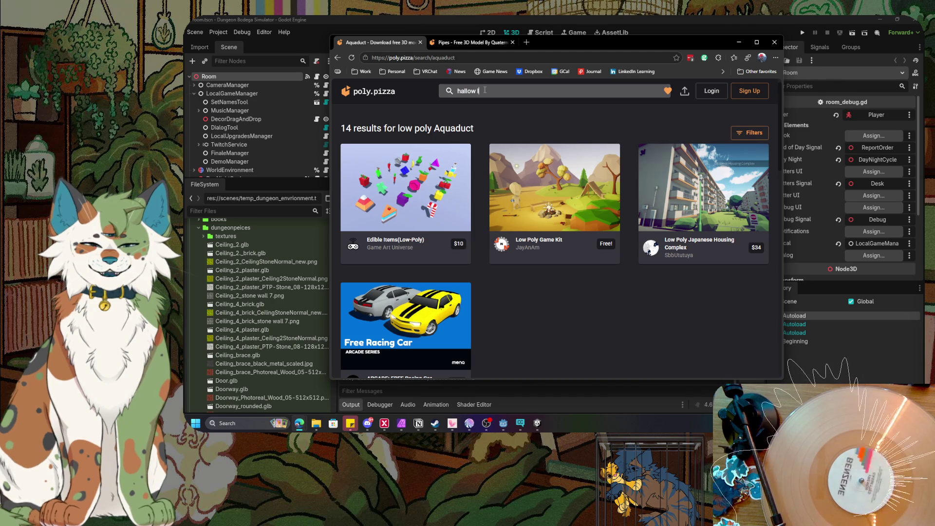
Step: Scroll through the hallow log results of logs, log piles and cabins
{"action": "scroll", "coordinate": [476, 269], "scroll_direction": "down", "scroll_amount": 5}
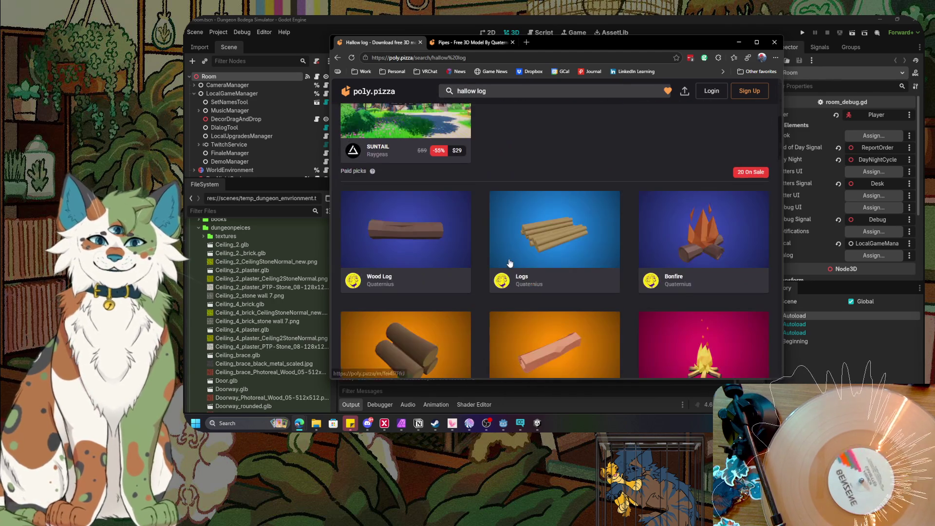
{"action": "scroll", "coordinate": [487, 268], "scroll_direction": "down", "scroll_amount": 3}
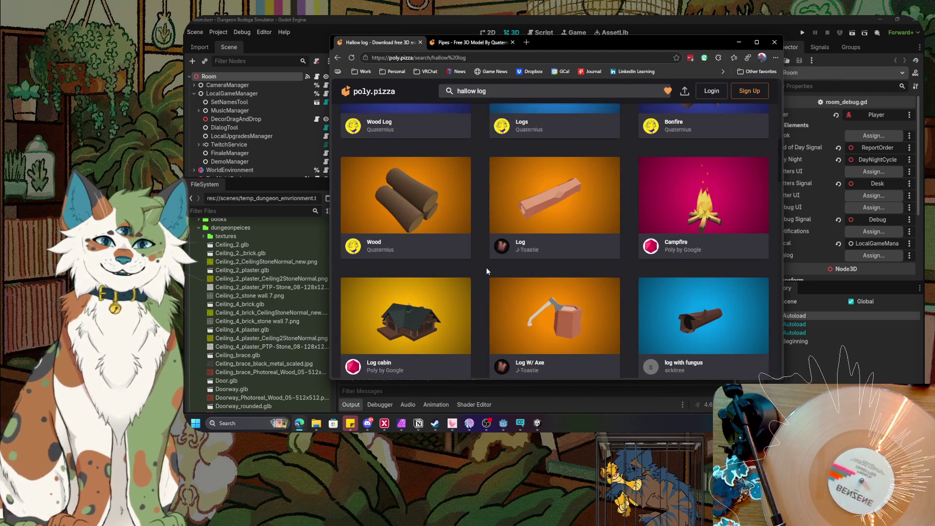
{"action": "scroll", "coordinate": [486, 270], "scroll_direction": "down", "scroll_amount": 2}
{"action": "scroll", "coordinate": [486, 267], "scroll_direction": "down", "scroll_amount": 3}
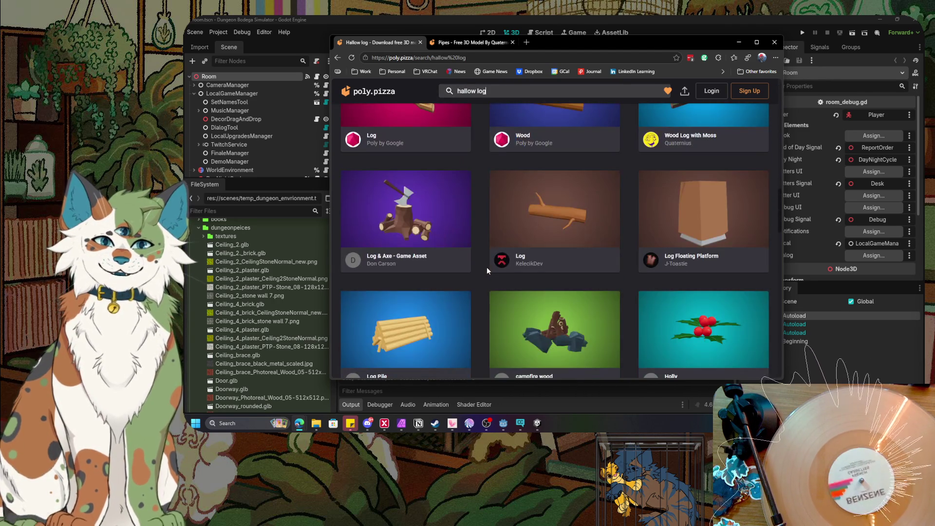
{"action": "scroll", "coordinate": [487, 267], "scroll_direction": "up", "scroll_amount": 3}
{"action": "scroll", "coordinate": [487, 267], "scroll_direction": "down", "scroll_amount": 10}
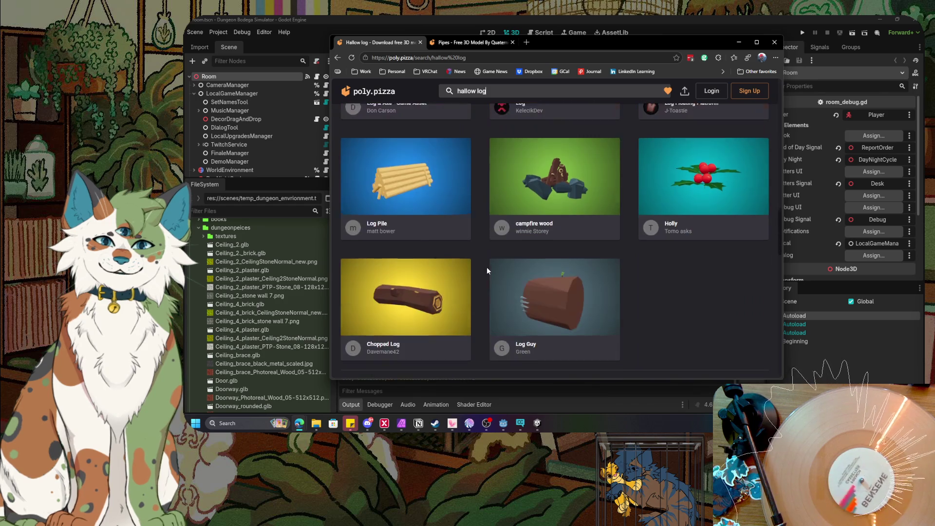
{"action": "scroll", "coordinate": [487, 268], "scroll_direction": "down", "scroll_amount": 5}
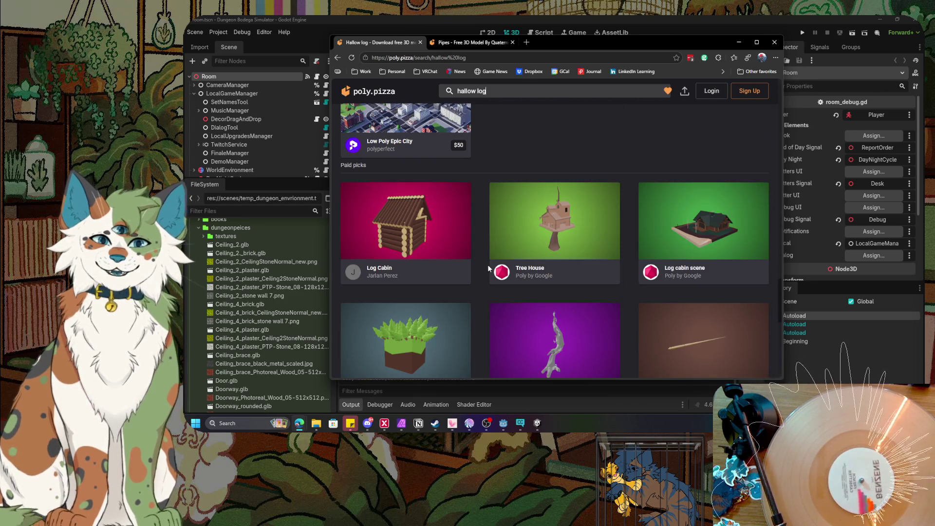
{"action": "scroll", "coordinate": [487, 265], "scroll_direction": "down", "scroll_amount": 4}
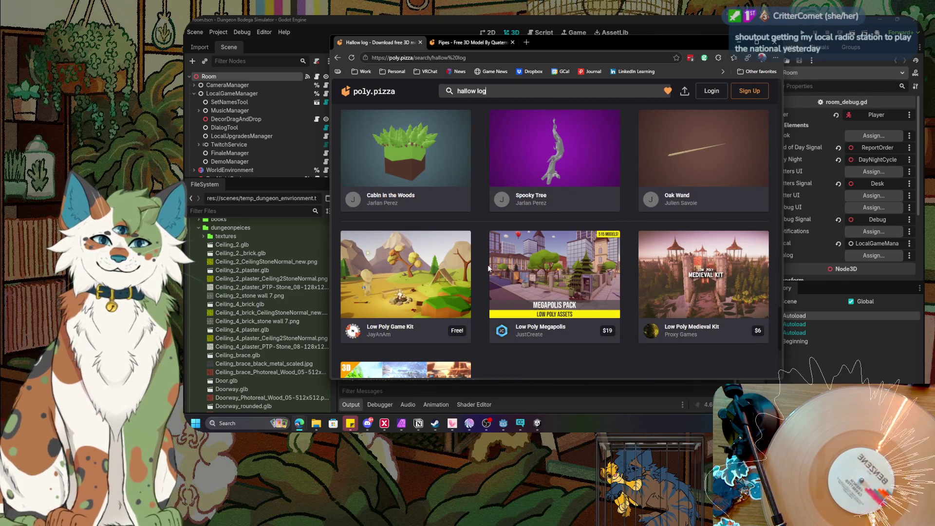
Step: Replace 'log' in the query to search for 'wood tube'
{"action": "double_click", "coordinate": [503, 93]}
{"action": "type", "text": "wood tu"}
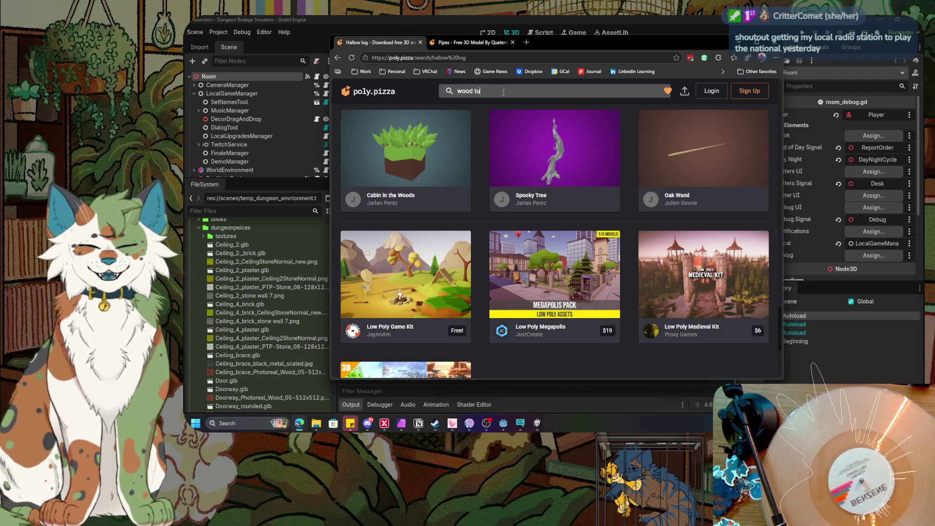
{"action": "type", "text": "be"}
{"action": "key", "text": "Return"}
Step: Browse the wood tube results, then search for 'half cylinder' and scan those
{"action": "scroll", "coordinate": [471, 311], "scroll_direction": "down", "scroll_amount": 4}
{"action": "scroll", "coordinate": [487, 281], "scroll_direction": "down", "scroll_amount": 3}
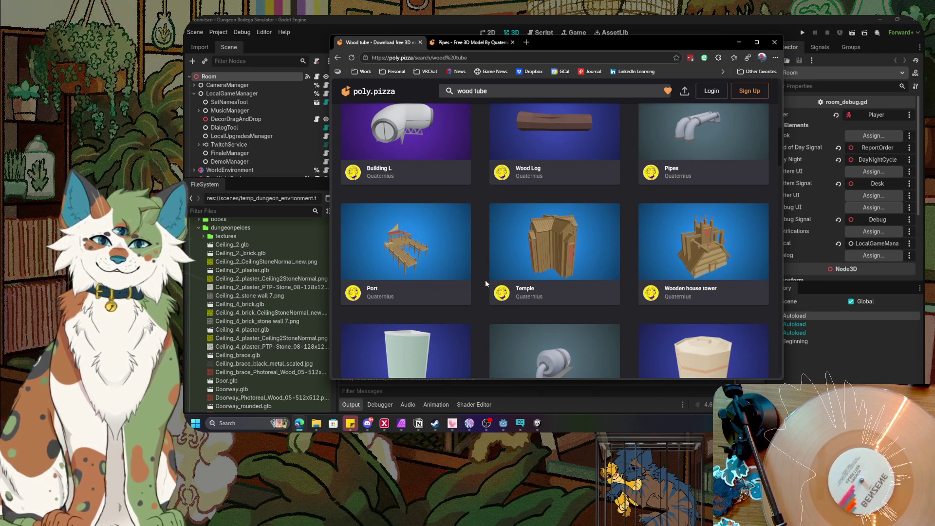
{"action": "scroll", "coordinate": [486, 283], "scroll_direction": "down", "scroll_amount": 3}
{"action": "scroll", "coordinate": [485, 279], "scroll_direction": "down", "scroll_amount": 3}
{"action": "scroll", "coordinate": [485, 280], "scroll_direction": "down", "scroll_amount": 6}
{"action": "left_click", "coordinate": [505, 91]}
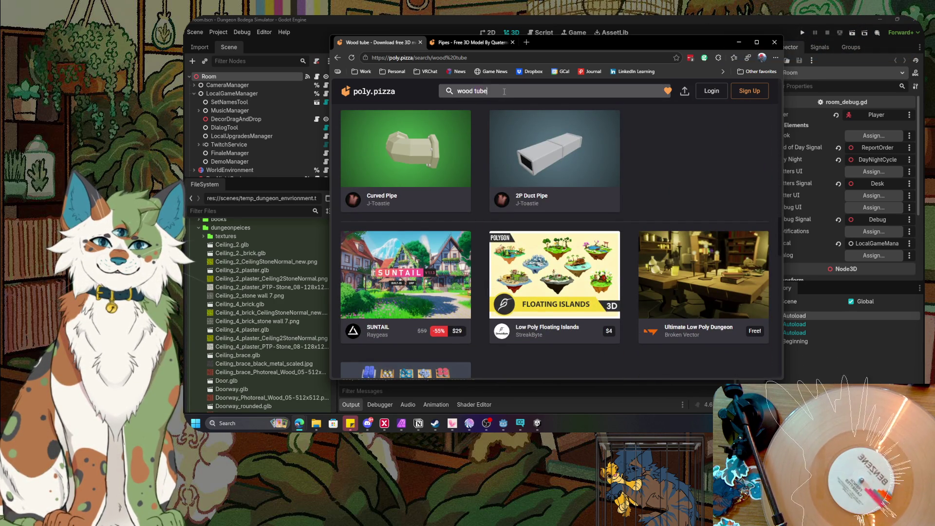
{"action": "type", "text": "half cylinder"}
{"action": "key", "text": "Return"}
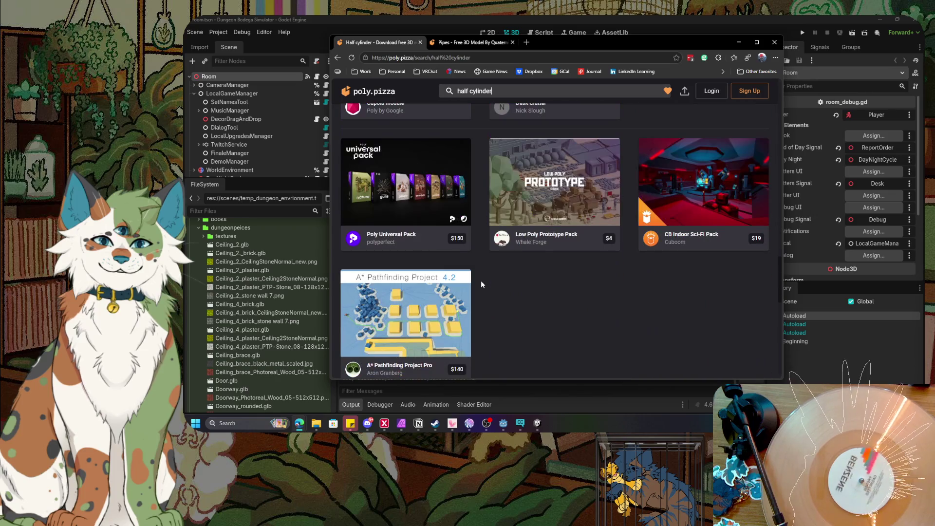
{"action": "scroll", "coordinate": [481, 282], "scroll_direction": "down", "scroll_amount": 4}
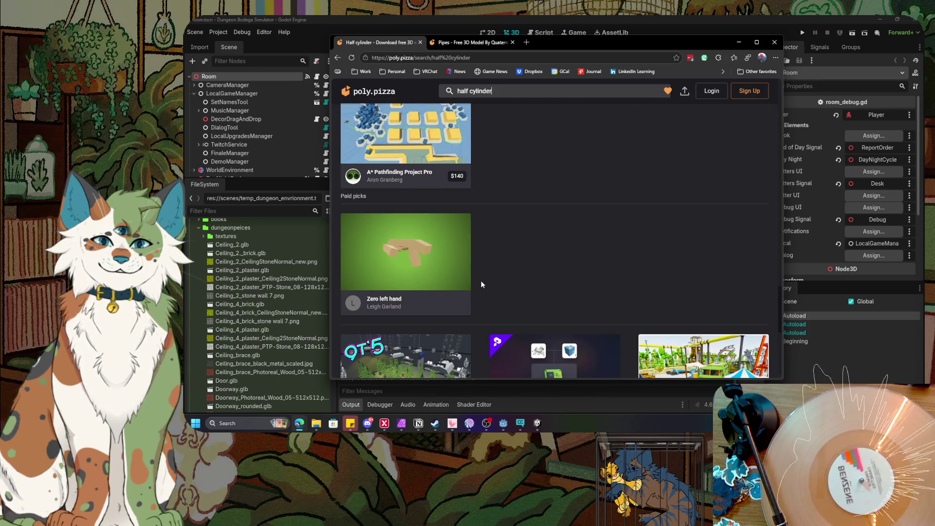
{"action": "scroll", "coordinate": [481, 282], "scroll_direction": "down", "scroll_amount": 4}
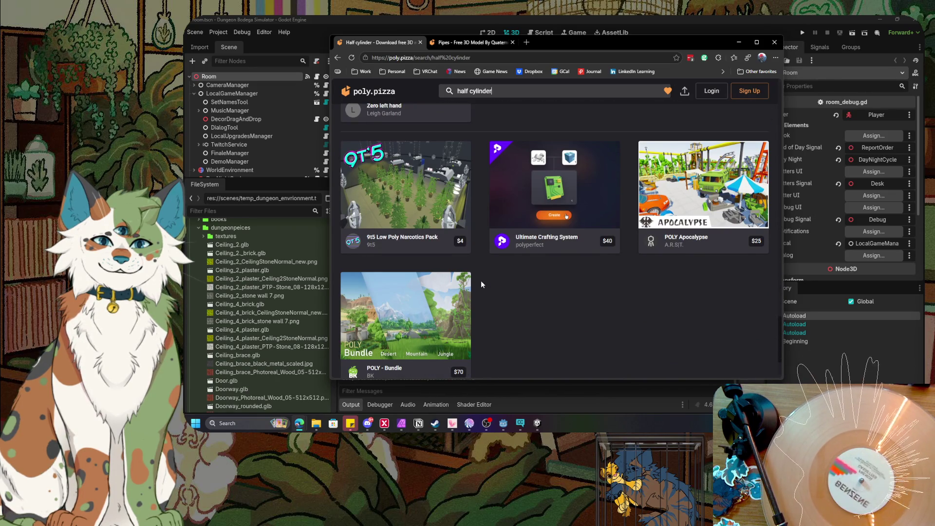
{"action": "scroll", "coordinate": [480, 280], "scroll_direction": "down", "scroll_amount": 1}
{"action": "scroll", "coordinate": [507, 220], "scroll_direction": "up", "scroll_amount": 1}
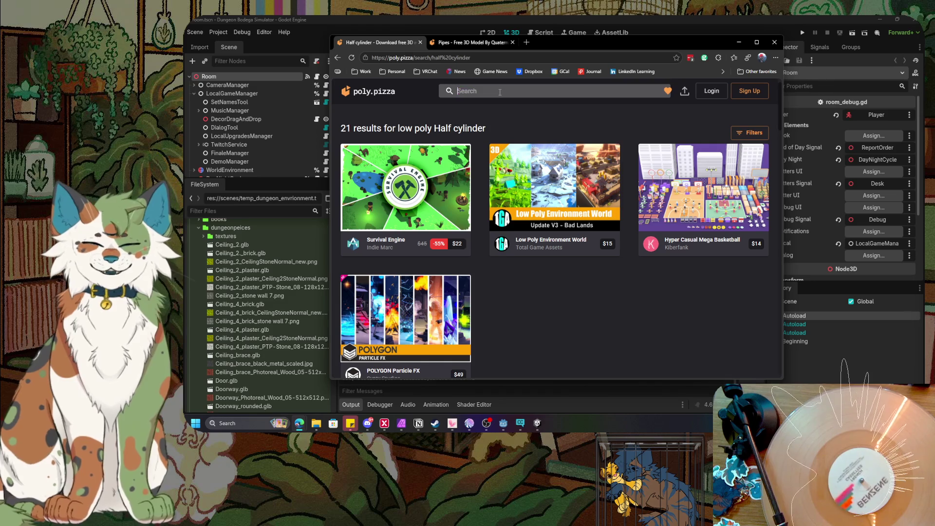
{"action": "type", "text": "pipe"}
Step: Search for pipes again and orbit the long CreativeTrio Pipe model's preview
{"action": "key", "text": "Return"}
{"action": "scroll", "coordinate": [564, 270], "scroll_direction": "down", "scroll_amount": 5}
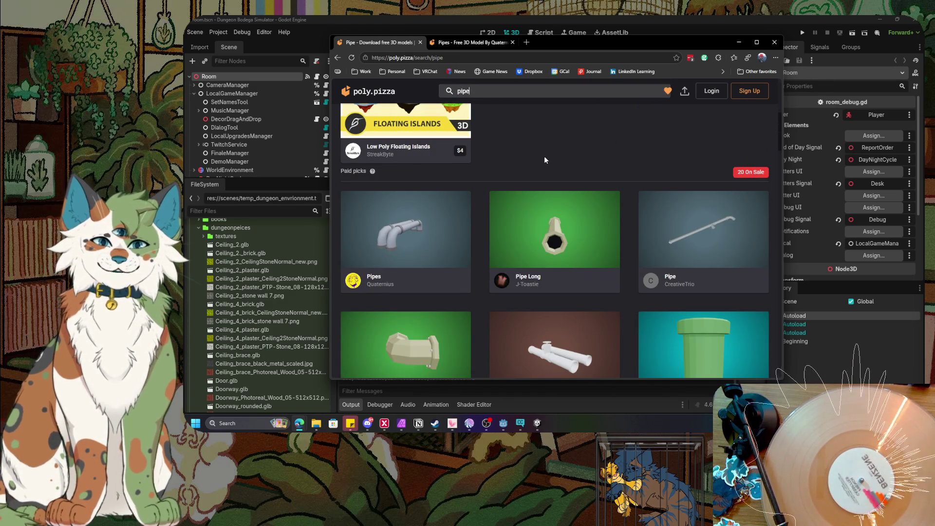
{"action": "left_click", "coordinate": [705, 233]}
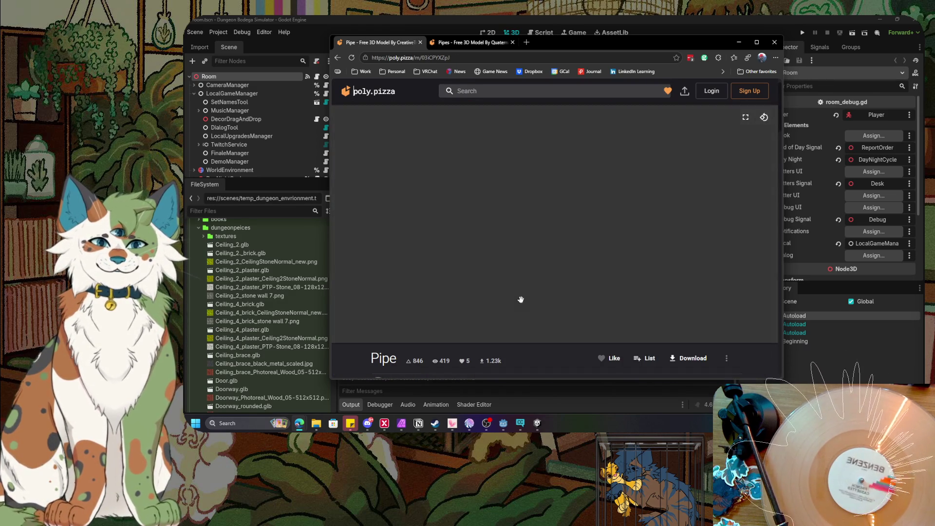
{"action": "mouse_move", "coordinate": [588, 246]}
{"action": "left_mouse_down"}
{"action": "mouse_move", "coordinate": [599, 282]}
{"action": "mouse_move", "coordinate": [555, 191]}
{"action": "mouse_move", "coordinate": [477, 157]}
{"action": "mouse_move", "coordinate": [624, 198]}
{"action": "mouse_move", "coordinate": [624, 147]}
{"action": "mouse_move", "coordinate": [557, 303]}
{"action": "mouse_move", "coordinate": [580, 274]}
{"action": "mouse_move", "coordinate": [388, 217]}
{"action": "left_mouse_up"}
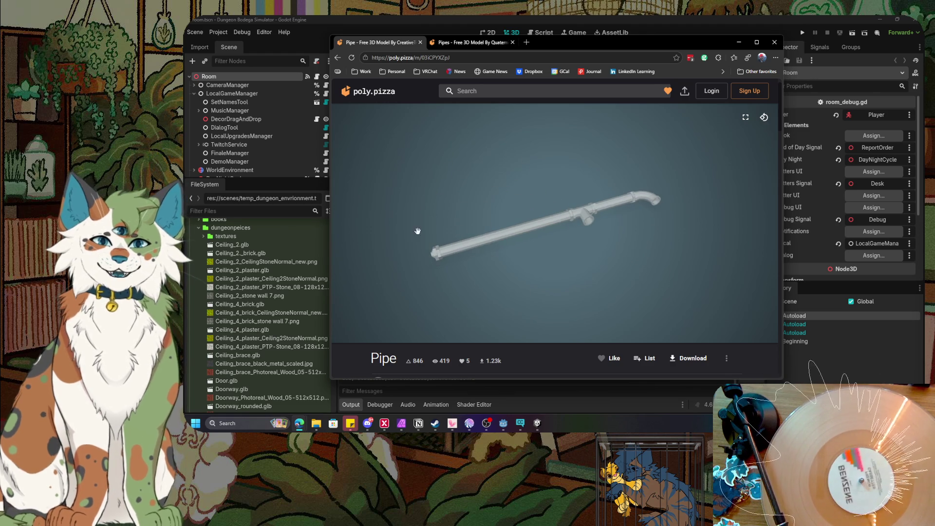
{"action": "mouse_move", "coordinate": [657, 265]}
{"action": "left_mouse_down"}
{"action": "mouse_move", "coordinate": [570, 210]}
{"action": "mouse_move", "coordinate": [520, 215]}
{"action": "mouse_move", "coordinate": [531, 168]}
{"action": "mouse_move", "coordinate": [547, 352]}
{"action": "left_mouse_up"}
{"action": "scroll", "coordinate": [551, 361], "scroll_direction": "down", "scroll_amount": 4}
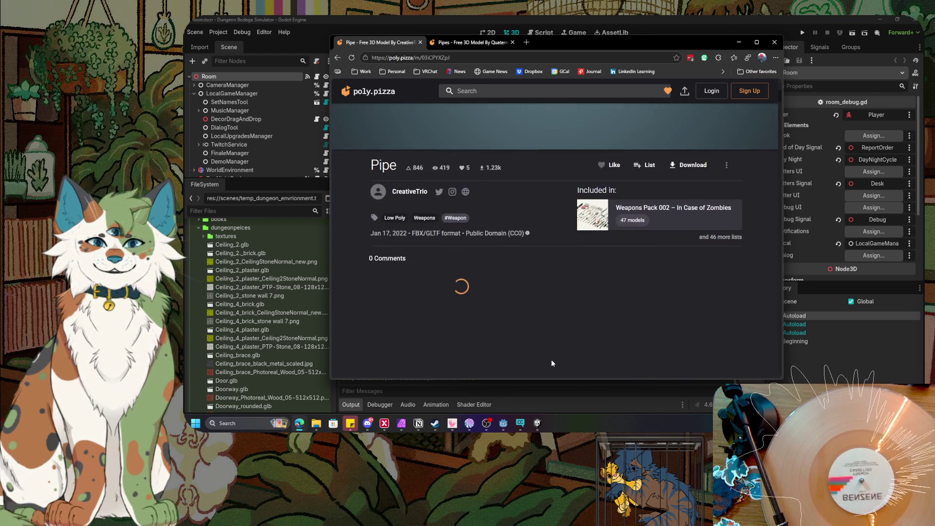
{"action": "scroll", "coordinate": [610, 291], "scroll_direction": "down", "scroll_amount": 4}
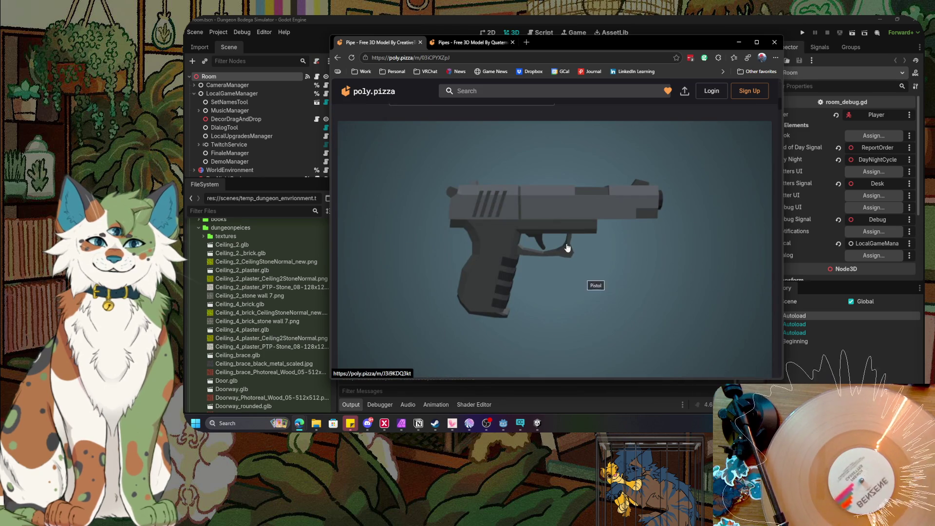
{"action": "scroll", "coordinate": [566, 272], "scroll_direction": "down", "scroll_amount": 5}
{"action": "scroll", "coordinate": [561, 311], "scroll_direction": "up", "scroll_amount": 12}
{"action": "left_click_drag", "start_coordinate": [574, 324], "coordinate": [542, 242]}
{"action": "key", "text": "alt+Left"}
Step: Scroll back through the pipe search results
{"action": "scroll", "coordinate": [546, 332], "scroll_direction": "down", "scroll_amount": 5}
{"action": "scroll", "coordinate": [545, 335], "scroll_direction": "up", "scroll_amount": 4}
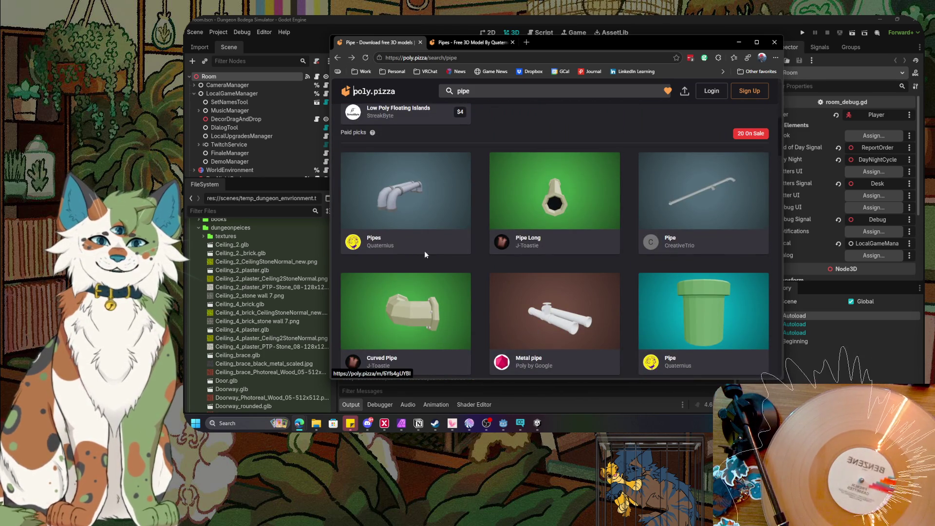
{"action": "scroll", "coordinate": [489, 261], "scroll_direction": "down", "scroll_amount": 8}
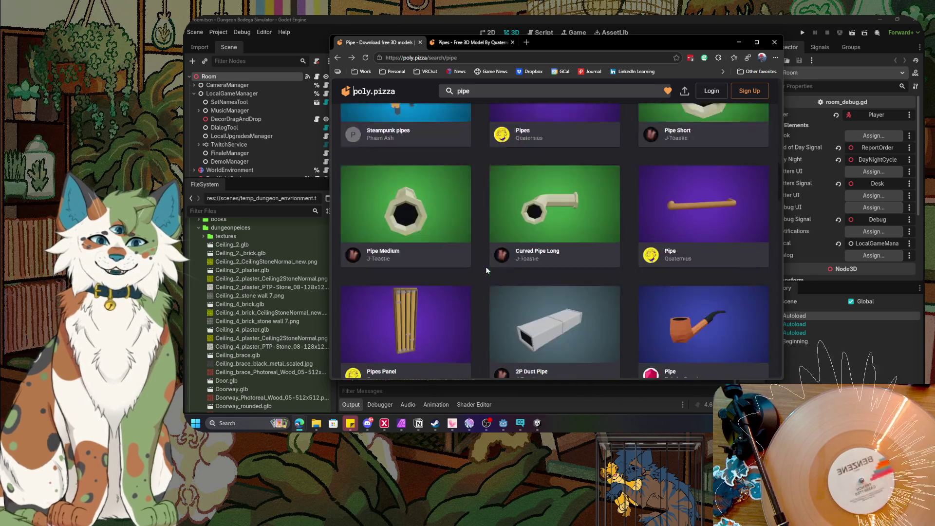
{"action": "scroll", "coordinate": [486, 268], "scroll_direction": "up", "scroll_amount": 2}
{"action": "scroll", "coordinate": [486, 270], "scroll_direction": "down", "scroll_amount": 2}
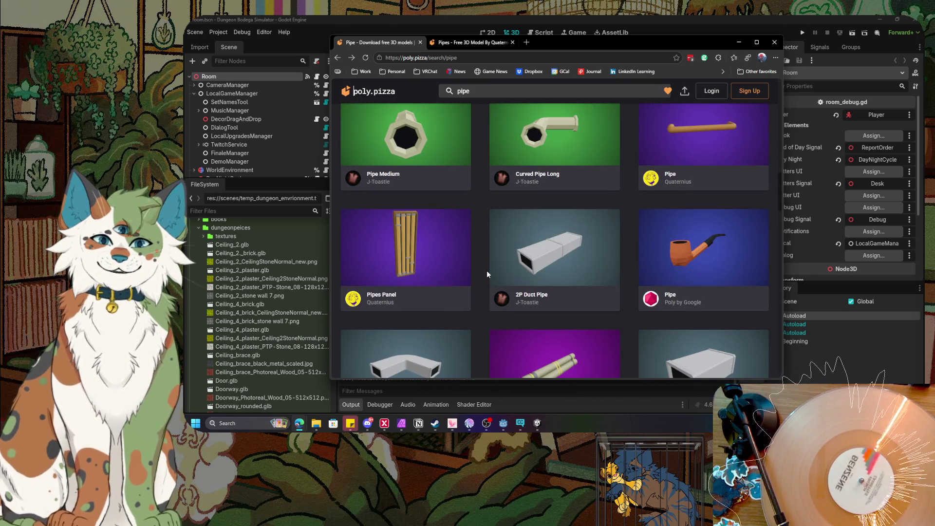
{"action": "scroll", "coordinate": [487, 270], "scroll_direction": "down", "scroll_amount": 5}
{"action": "scroll", "coordinate": [487, 271], "scroll_direction": "down", "scroll_amount": 10}
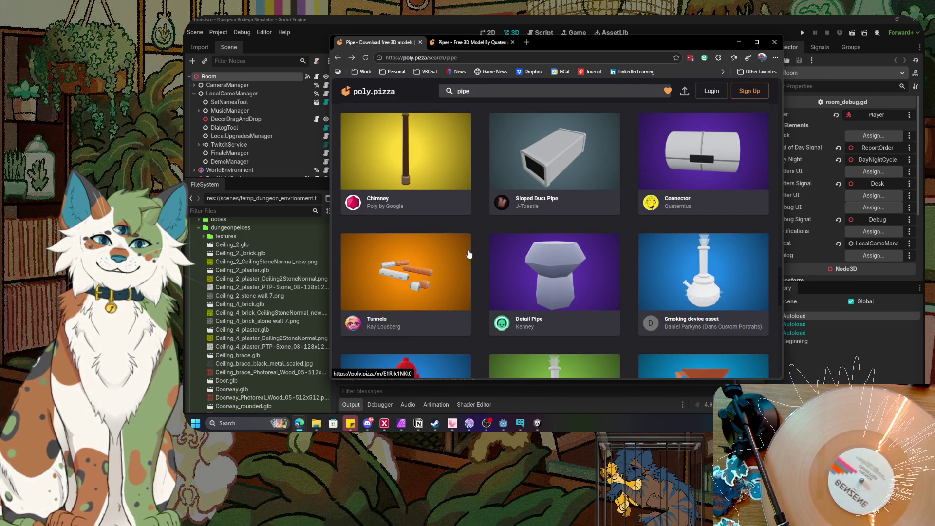
{"action": "scroll", "coordinate": [486, 271], "scroll_direction": "down", "scroll_amount": 4}
{"action": "scroll", "coordinate": [484, 269], "scroll_direction": "down", "scroll_amount": 3}
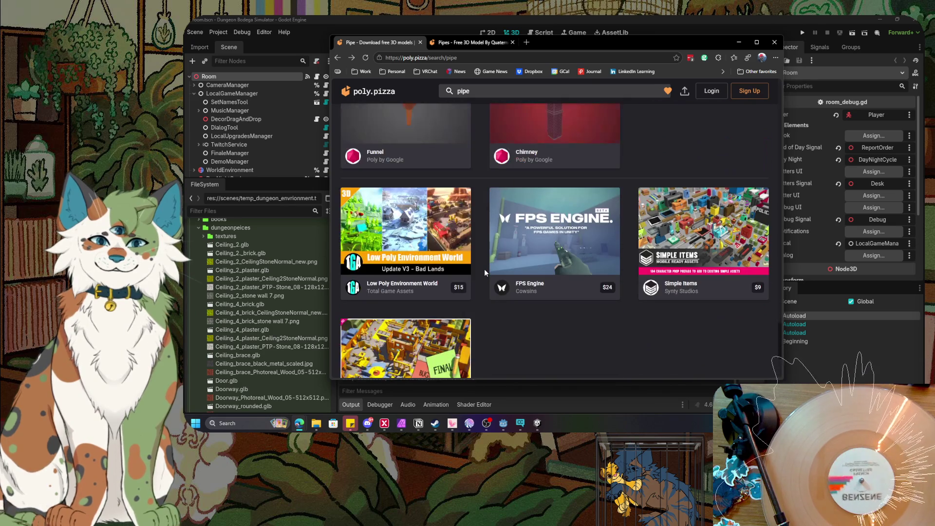
{"action": "scroll", "coordinate": [487, 272], "scroll_direction": "up", "scroll_amount": 15}
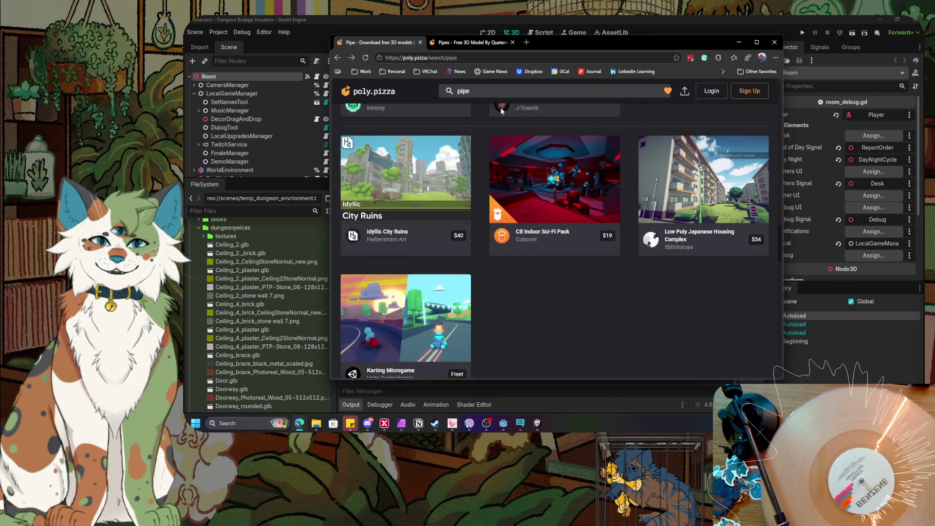
Step: Change the query back to 'faucet' and run the search
{"action": "left_click", "coordinate": [490, 90]}
{"action": "type", "text": "t"}
{"action": "key", "text": "Return"}
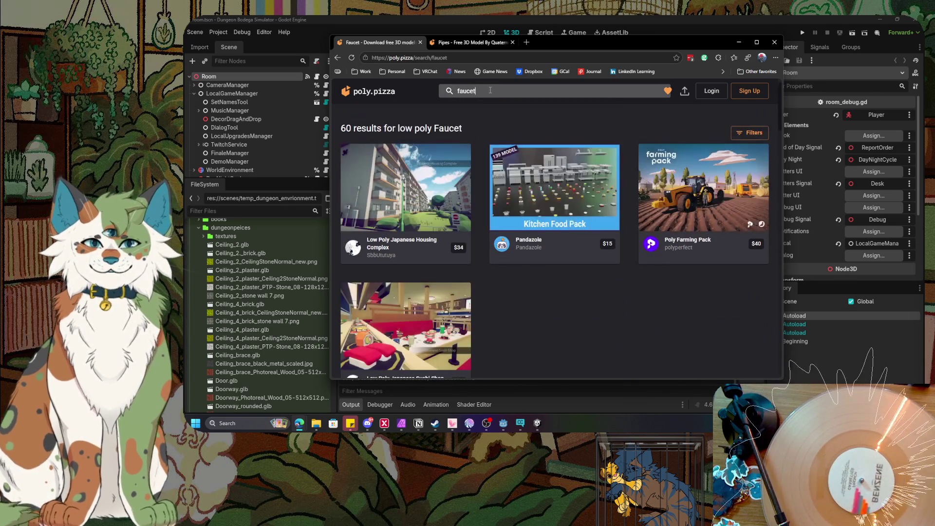
Step: Bring up the Faucet model page from the faucet results
{"action": "scroll", "coordinate": [560, 282], "scroll_direction": "down", "scroll_amount": 4}
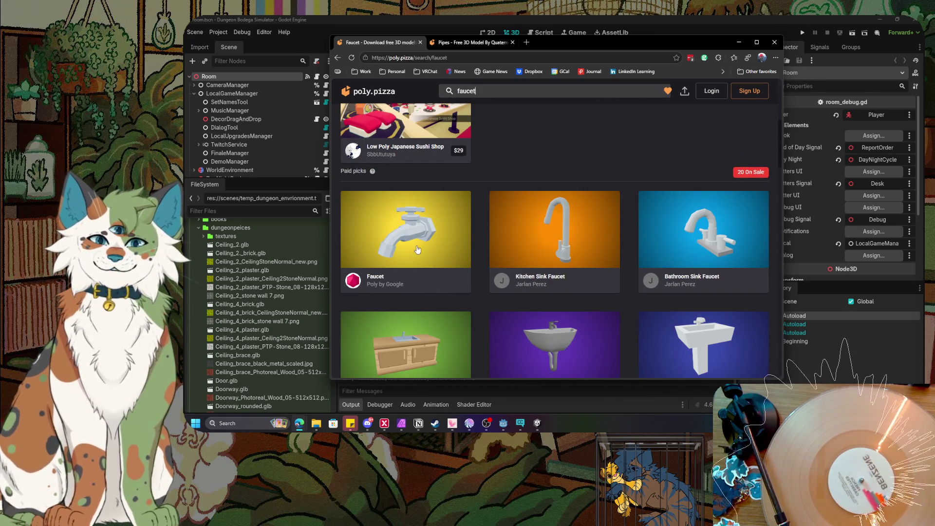
{"action": "scroll", "coordinate": [493, 229], "scroll_direction": "down", "scroll_amount": 3}
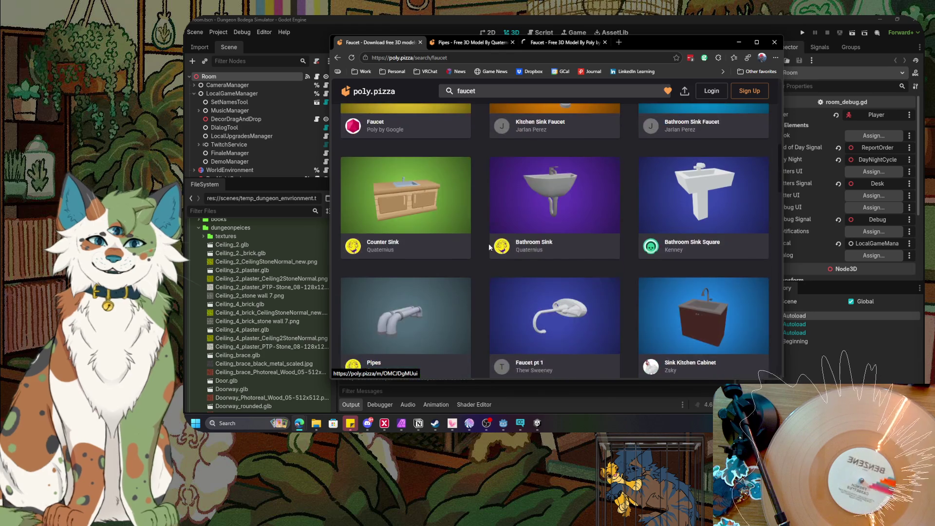
{"action": "scroll", "coordinate": [485, 291], "scroll_direction": "down", "scroll_amount": 2}
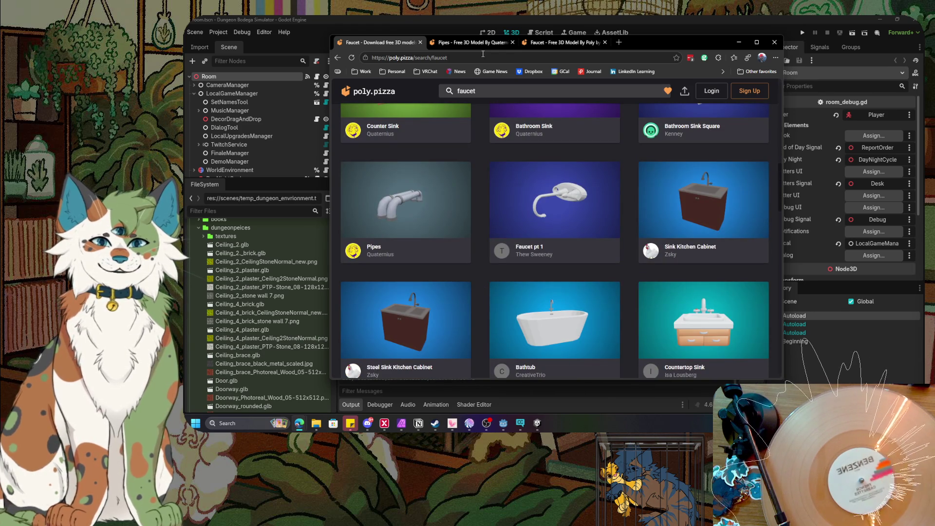
{"action": "left_click", "coordinate": [467, 42]}
{"action": "left_click", "coordinate": [586, 43]}
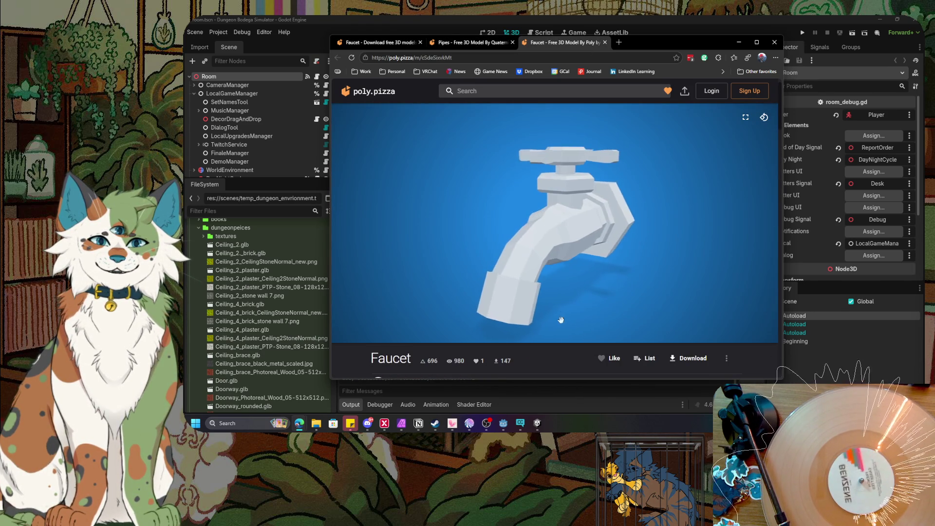
{"action": "scroll", "coordinate": [553, 364], "scroll_direction": "down", "scroll_amount": 1}
{"action": "scroll", "coordinate": [551, 361], "scroll_direction": "down", "scroll_amount": 3}
Step: Download the Faucet model in OBJ format as Faucet.zip
{"action": "left_click", "coordinate": [690, 165]}
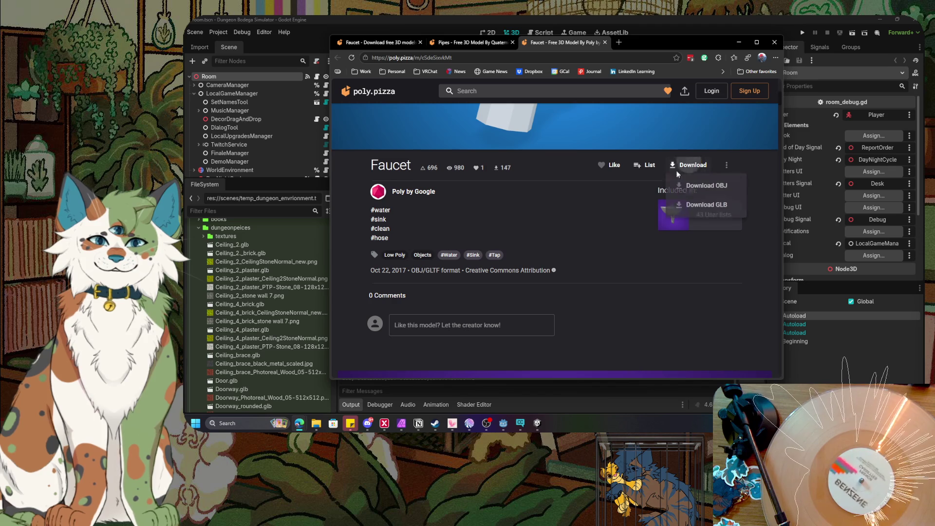
{"action": "left_click", "coordinate": [702, 205]}
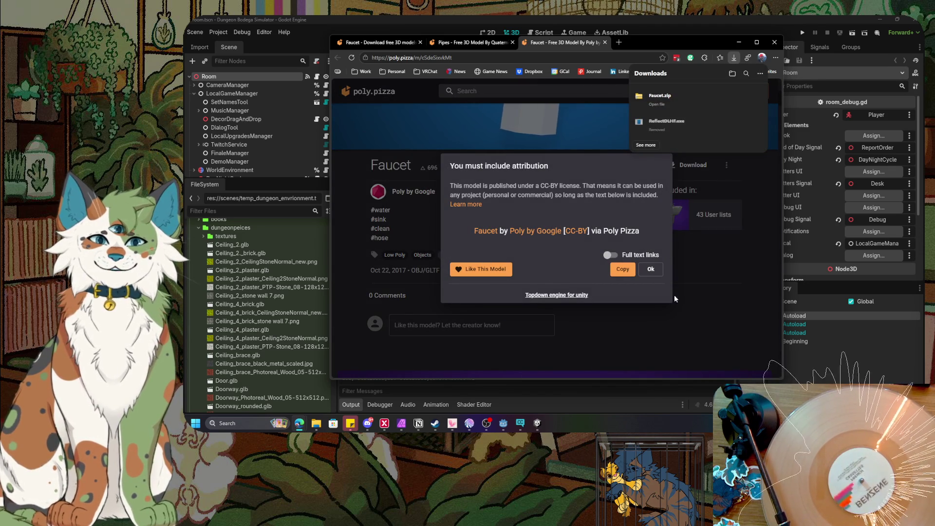
{"action": "left_click", "coordinate": [652, 270]}
Step: Download the Faucet as Faucet.glb, then return to the Godot editor
{"action": "left_click", "coordinate": [689, 165]}
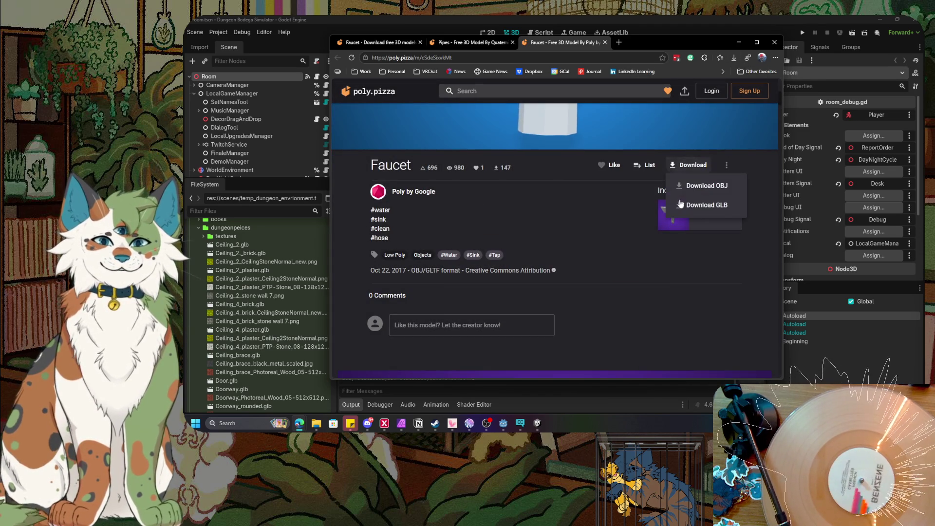
{"action": "left_click", "coordinate": [692, 207]}
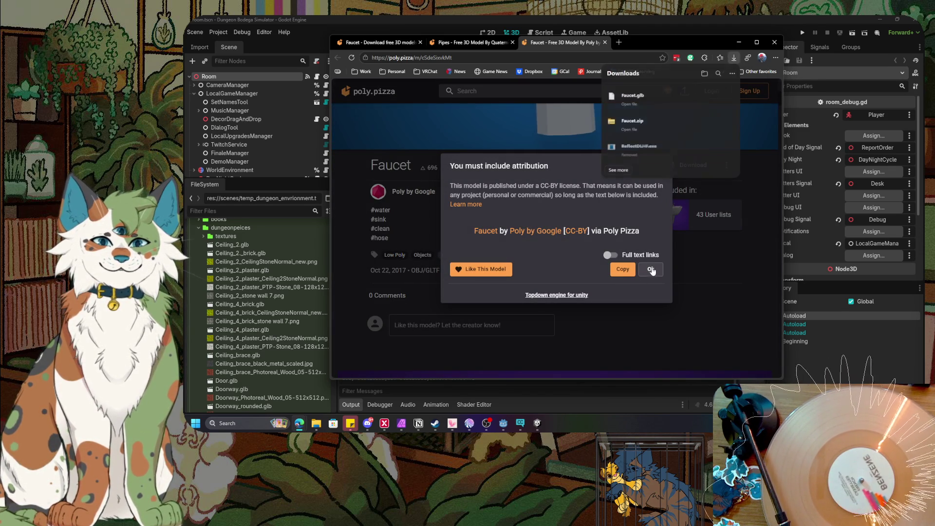
{"action": "left_click", "coordinate": [651, 271]}
{"action": "scroll", "coordinate": [195, 316], "scroll_direction": "up", "scroll_amount": 5}
{"action": "left_click", "coordinate": [192, 305]}
Step: Collapse the model folders in FileSystem and expand the one-off-assets folder
{"action": "left_click", "coordinate": [198, 321]}
{"action": "left_click", "coordinate": [198, 329]}
{"action": "left_click", "coordinate": [198, 329]}
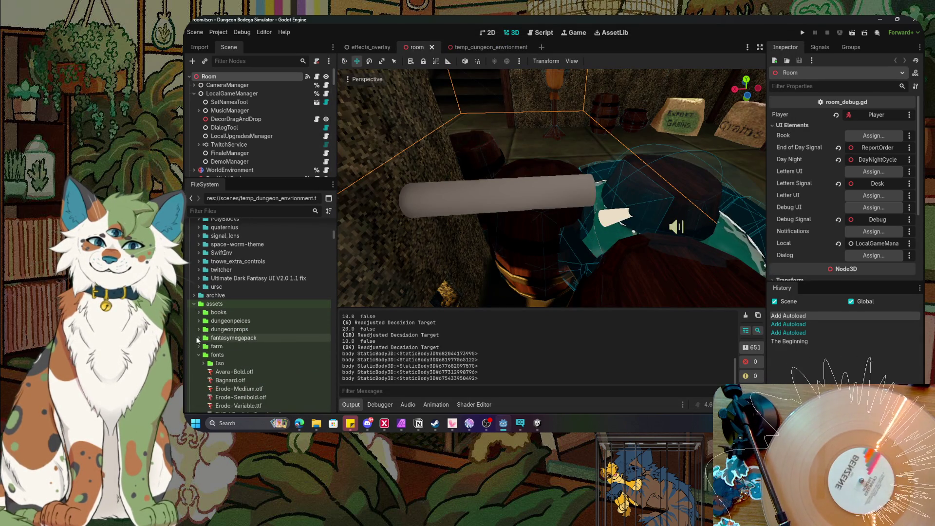
{"action": "left_click", "coordinate": [198, 379]}
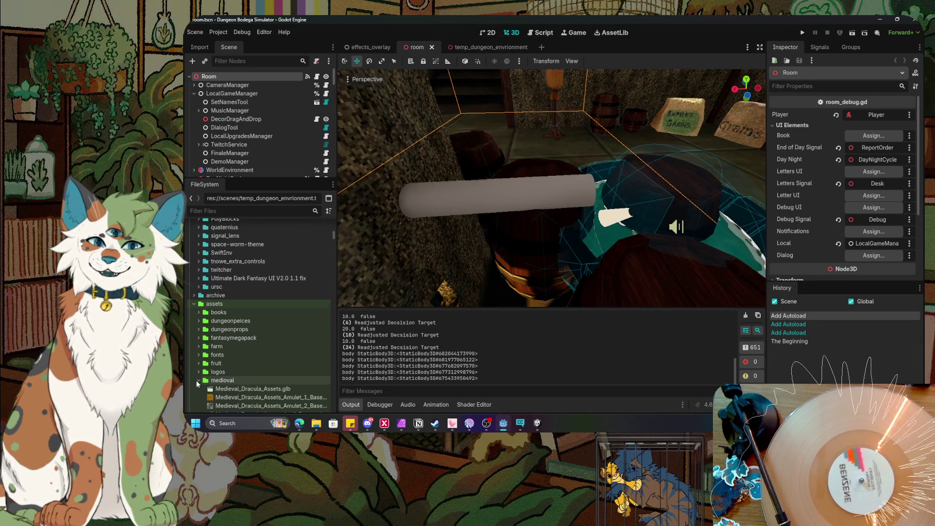
{"action": "scroll", "coordinate": [193, 302], "scroll_direction": "down", "scroll_amount": 4}
{"action": "left_click", "coordinate": [195, 288]}
{"action": "left_click", "coordinate": [198, 313]}
{"action": "left_click", "coordinate": [199, 321]}
{"action": "left_click", "coordinate": [203, 338]}
{"action": "left_click", "coordinate": [203, 338]}
{"action": "left_click", "coordinate": [208, 380]}
Step: Import Faucet.glb from the Downloads folder into one-off-assets
{"action": "left_click", "coordinate": [317, 423]}
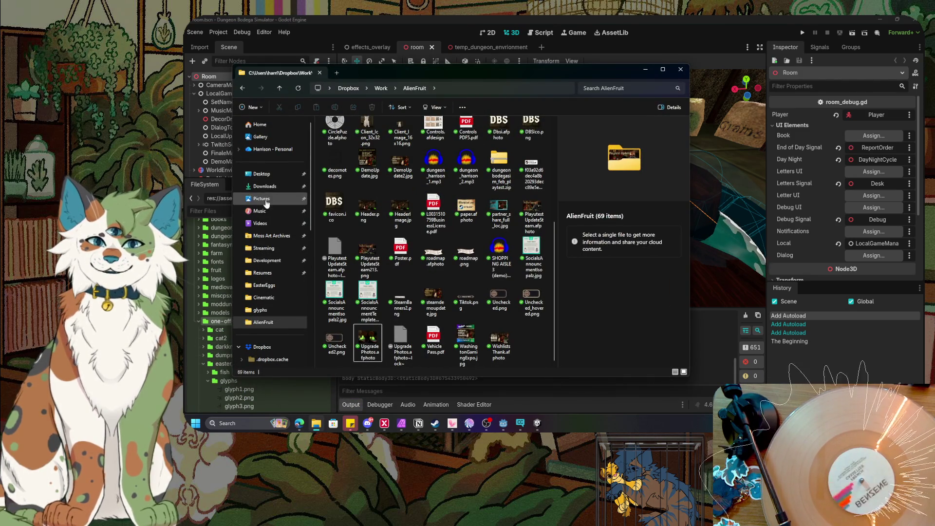
{"action": "left_click", "coordinate": [257, 186]}
{"action": "left_click_drag", "start_coordinate": [395, 73], "coordinate": [615, 78]}
{"action": "left_click", "coordinate": [560, 155]}
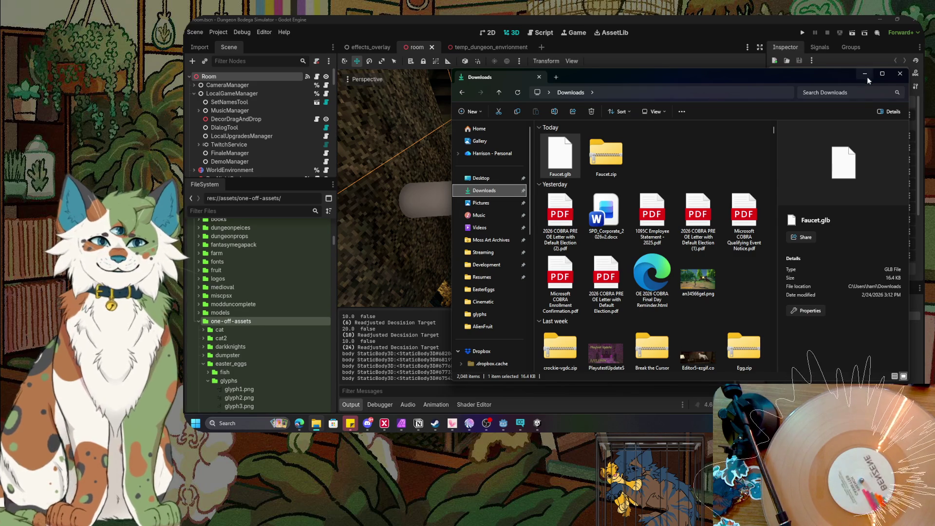
{"action": "left_click_drag", "start_coordinate": [560, 155], "coordinate": [243, 358]}
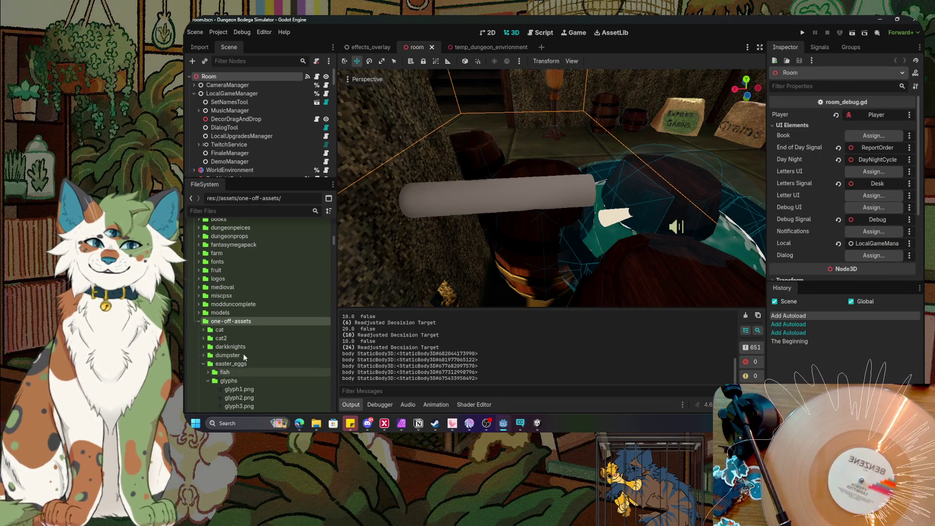
Step: Test the Gutter Vertical Bottom model in the room scene, then delete it
{"action": "scroll", "coordinate": [243, 359], "scroll_direction": "down", "scroll_amount": 10}
{"action": "scroll", "coordinate": [244, 382], "scroll_direction": "down", "scroll_amount": 3}
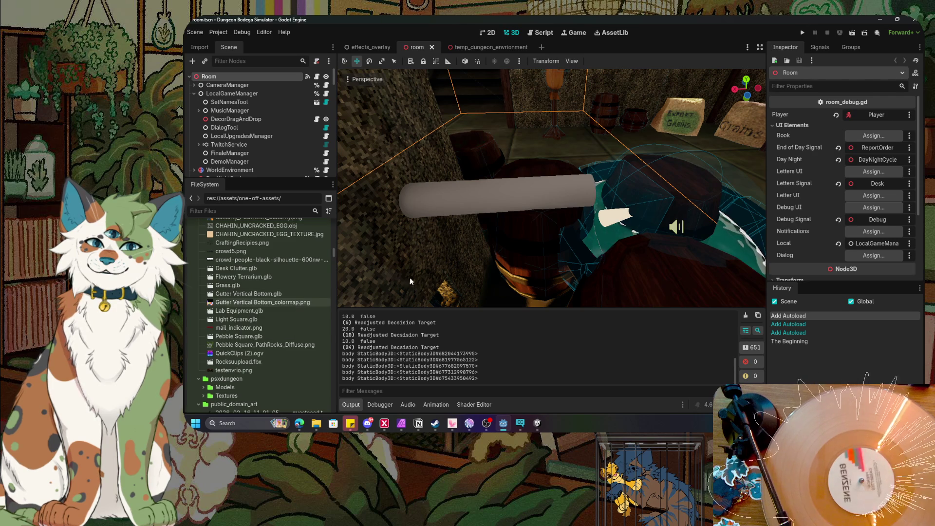
{"action": "scroll", "coordinate": [553, 218], "scroll_direction": "down", "scroll_amount": 5}
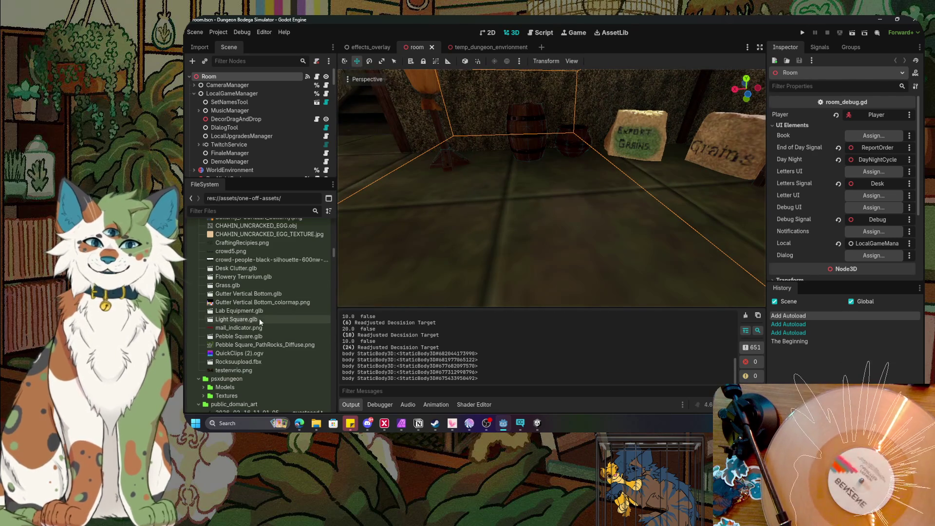
{"action": "left_click", "coordinate": [252, 293]}
{"action": "left_click_drag", "start_coordinate": [494, 232], "coordinate": [494, 232]}
{"action": "key", "text": "f"}
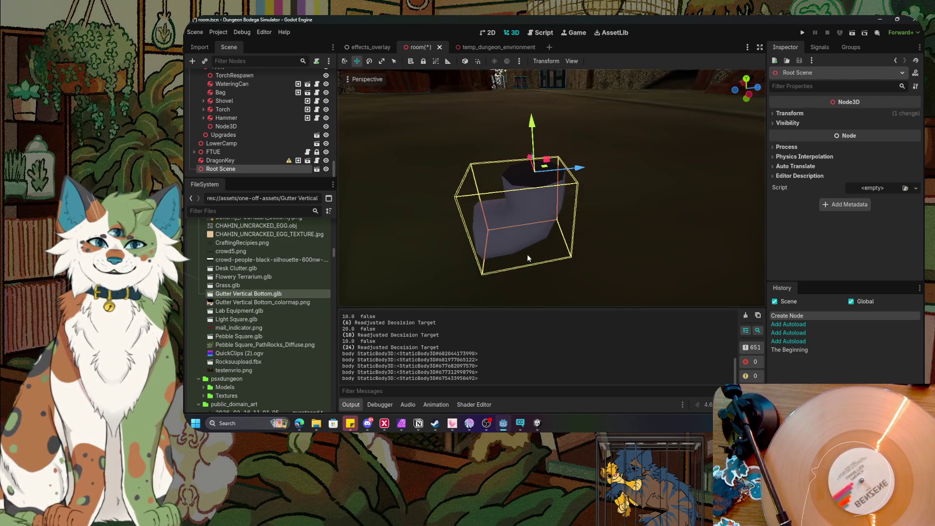
{"action": "key", "text": "Delete"}
{"action": "key", "text": "Return"}
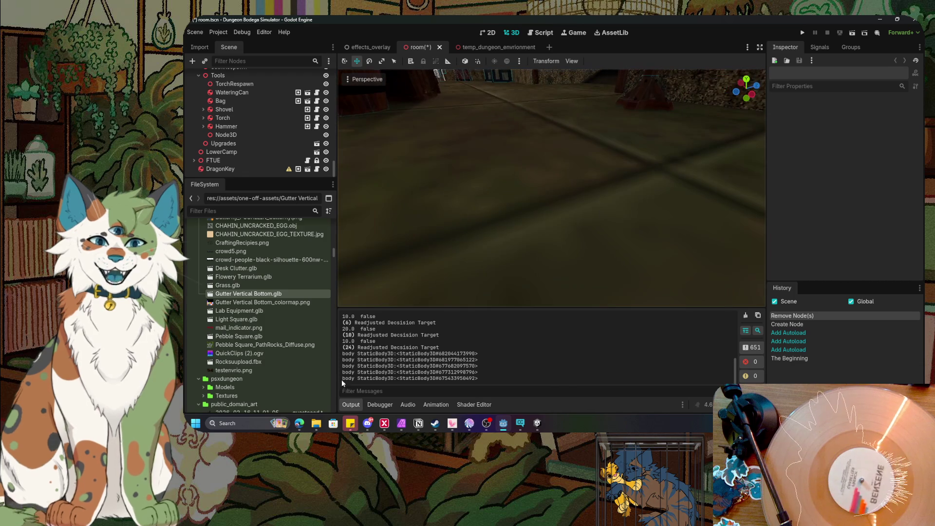
Step: Bring the Faucet page back and search Poly Pizza for 'gutter' models
{"action": "mouse_move", "coordinate": [311, 424]}
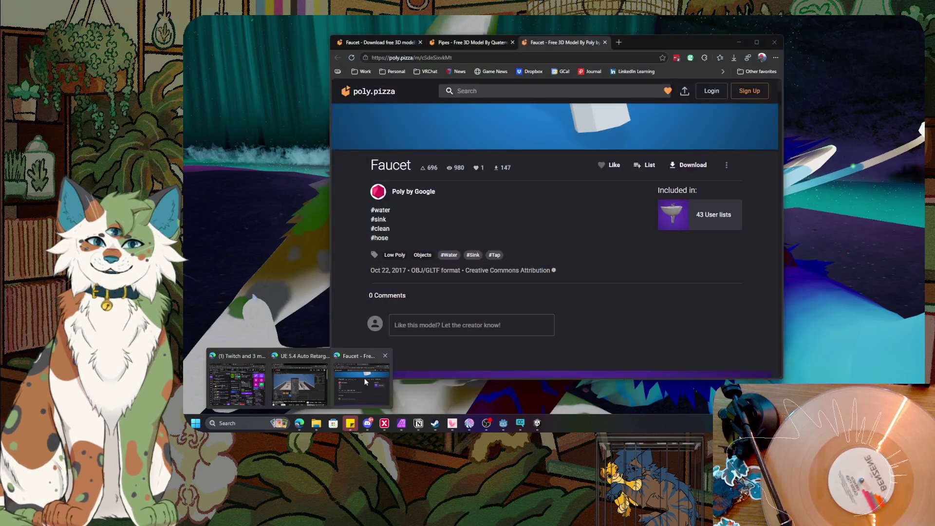
{"action": "left_click", "coordinate": [365, 385]}
{"action": "left_click", "coordinate": [485, 91]}
{"action": "type", "text": "er"}
{"action": "key", "text": "Return"}
Step: Browse the 13 gutter results, then minimize the browser
{"action": "scroll", "coordinate": [521, 314], "scroll_direction": "down", "scroll_amount": 5}
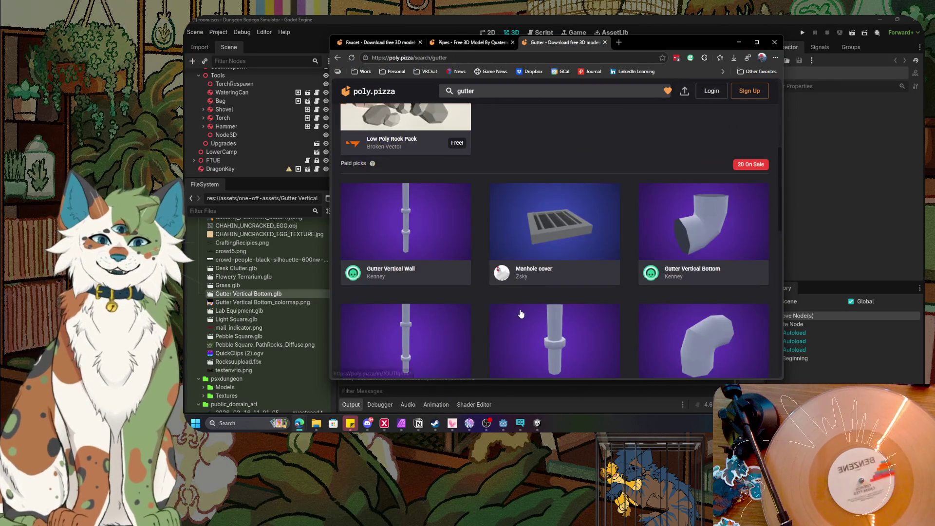
{"action": "scroll", "coordinate": [493, 316], "scroll_direction": "down", "scroll_amount": 3}
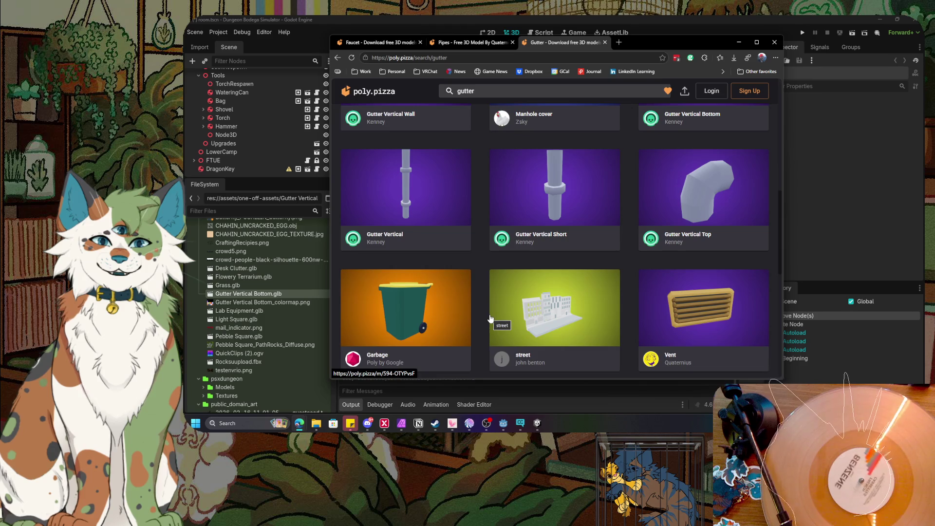
{"action": "scroll", "coordinate": [490, 318], "scroll_direction": "down", "scroll_amount": 6}
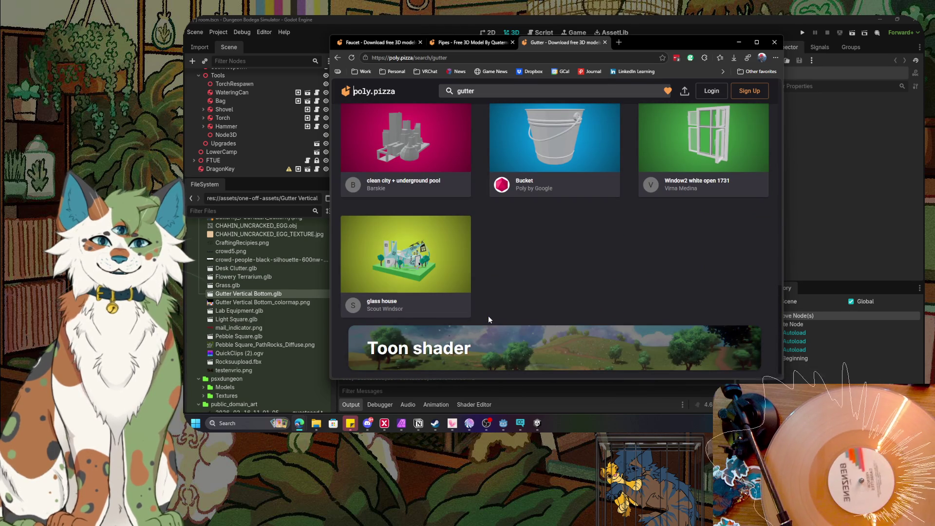
{"action": "scroll", "coordinate": [488, 315], "scroll_direction": "up", "scroll_amount": 15}
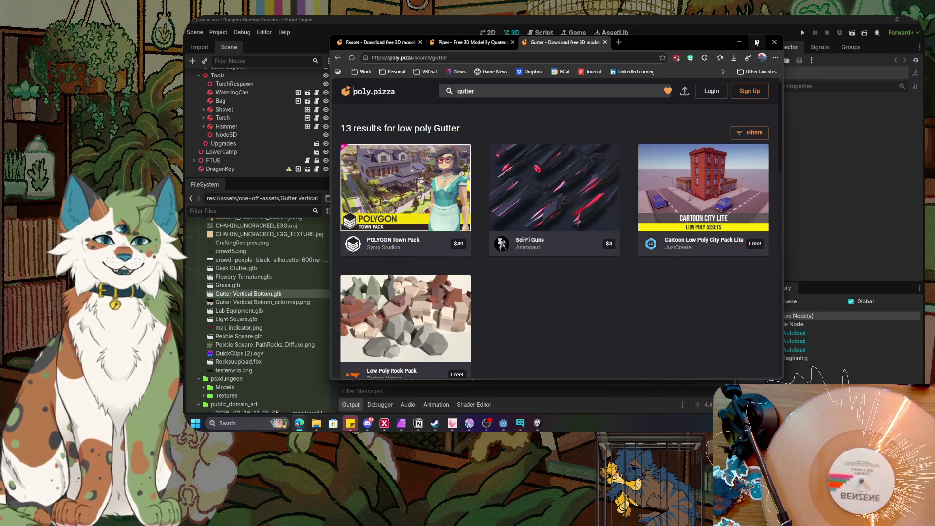
{"action": "left_click", "coordinate": [739, 41]}
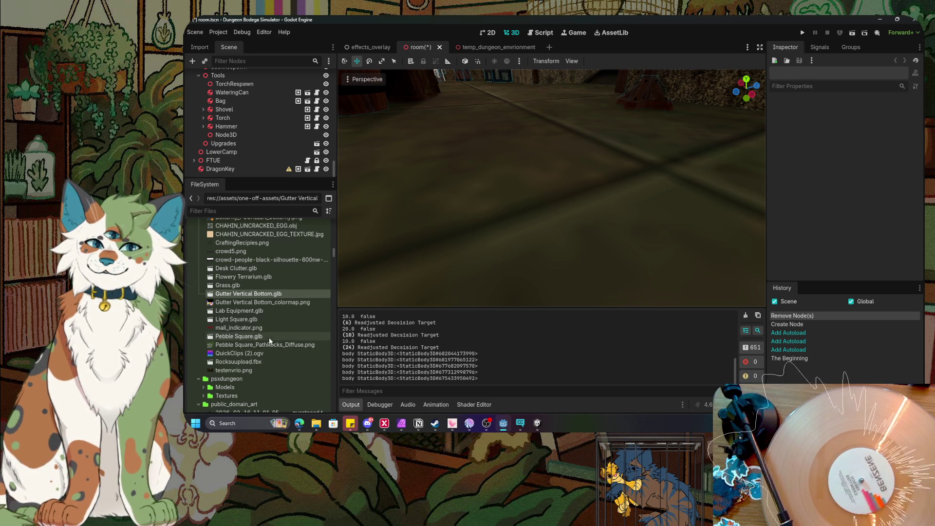
Step: Filter FileSystem for the faucet and drop Faucet.glb into the scene
{"action": "scroll", "coordinate": [282, 318], "scroll_direction": "up", "scroll_amount": 5}
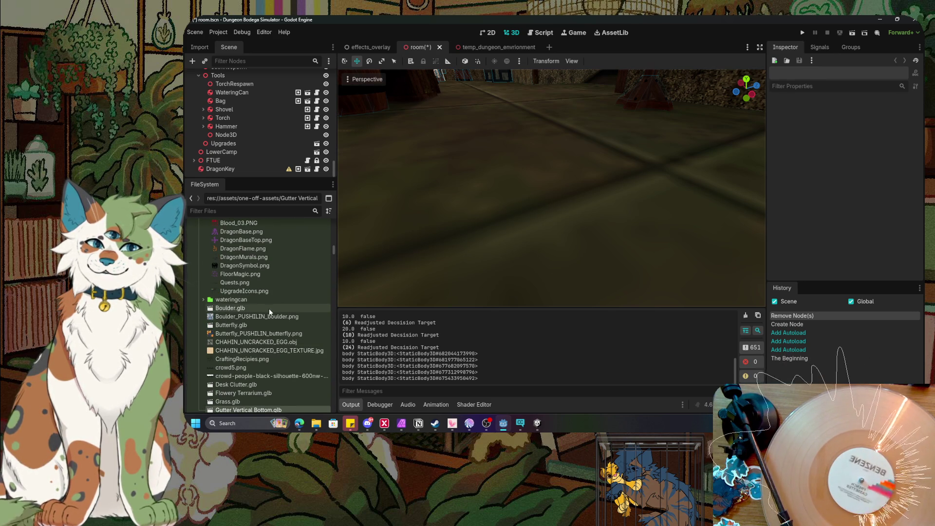
{"action": "scroll", "coordinate": [280, 325], "scroll_direction": "down", "scroll_amount": 5}
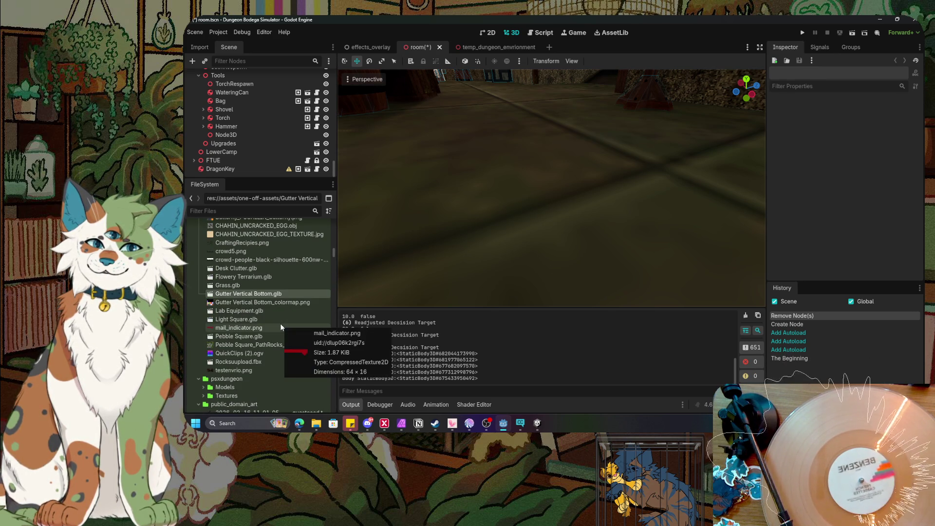
{"action": "scroll", "coordinate": [276, 321], "scroll_direction": "down", "scroll_amount": 5}
{"action": "left_click", "coordinate": [199, 262]}
{"action": "left_click", "coordinate": [198, 271]}
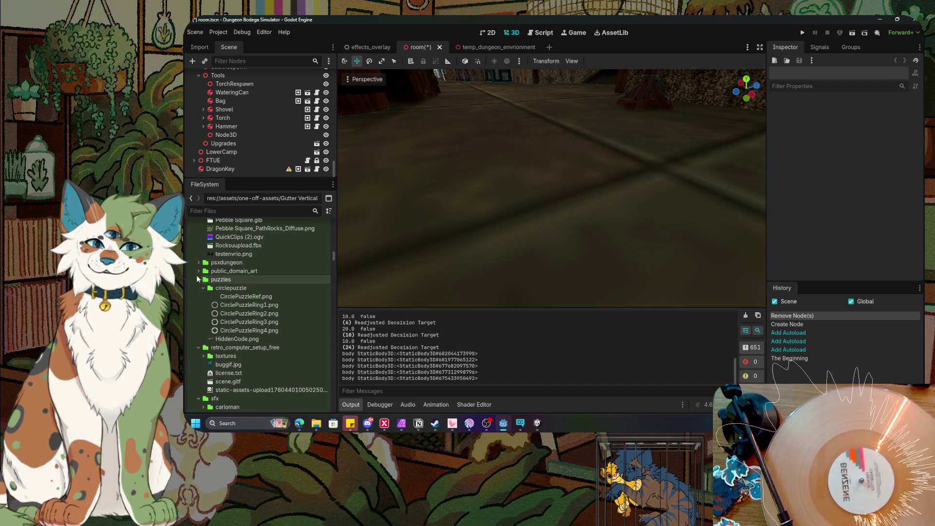
{"action": "left_click", "coordinate": [198, 279]}
{"action": "left_click", "coordinate": [199, 287]}
{"action": "type", "text": "fa"}
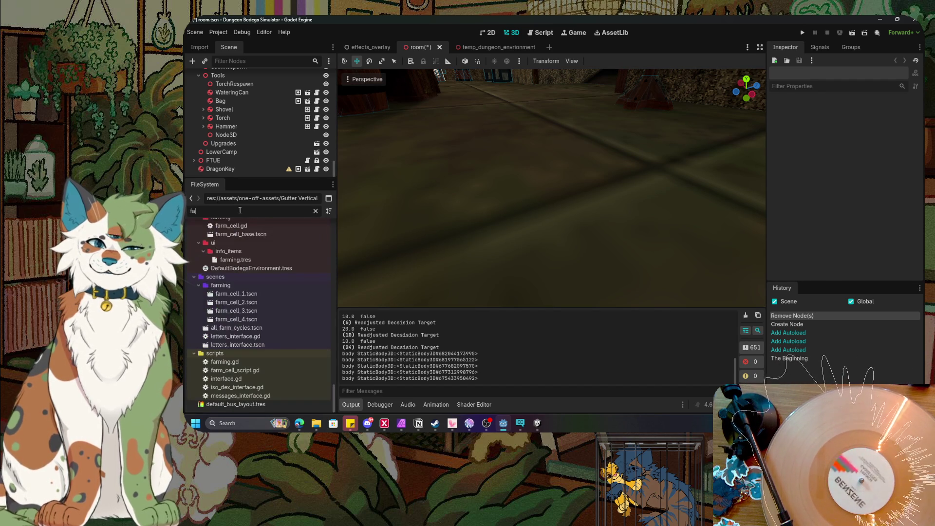
{"action": "type", "text": "uc"}
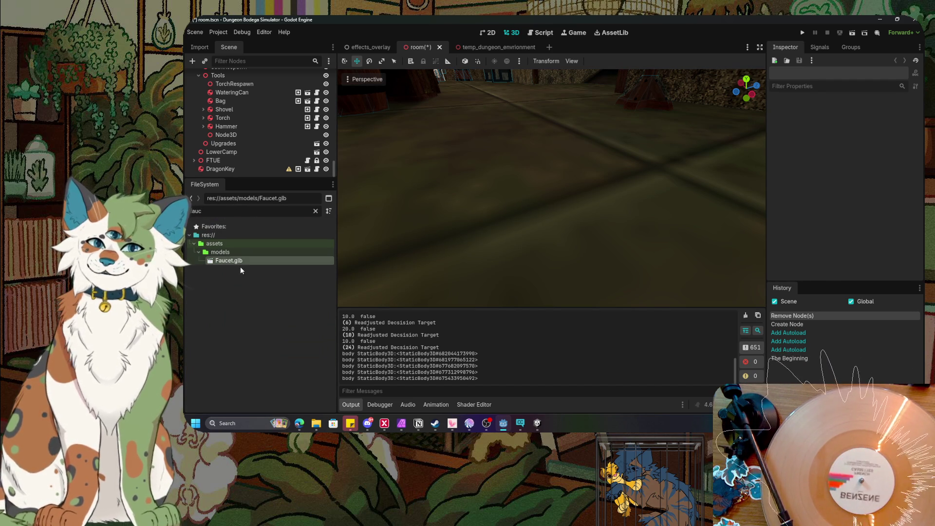
{"action": "type", "text": "w"}
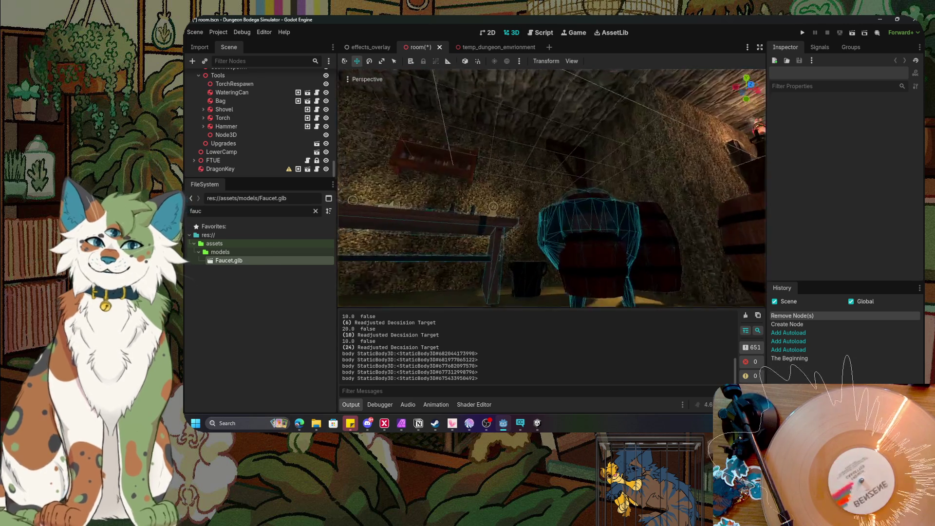
{"action": "mouse_move", "coordinate": [242, 264]}
{"action": "left_mouse_down"}
{"action": "mouse_move", "coordinate": [417, 200]}
{"action": "mouse_move", "coordinate": [584, 226]}
{"action": "left_mouse_up"}
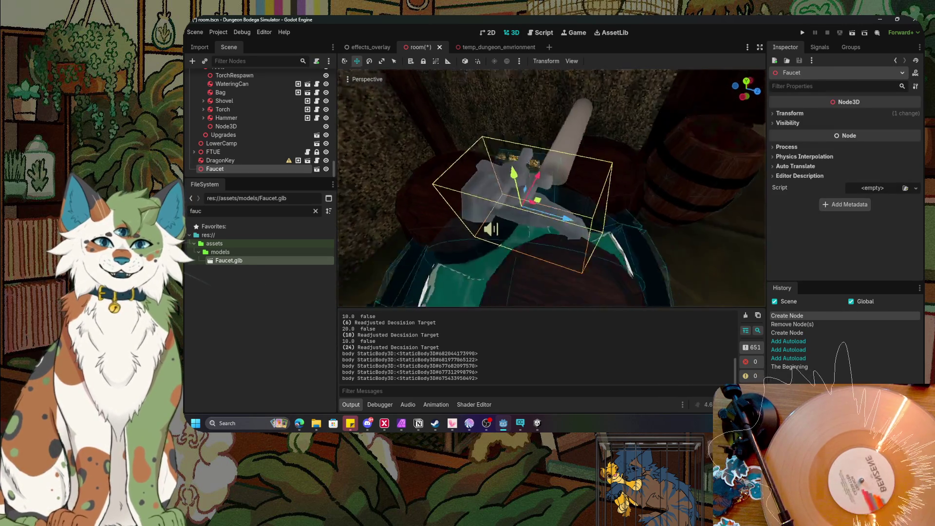
{"action": "key", "text": "w"}
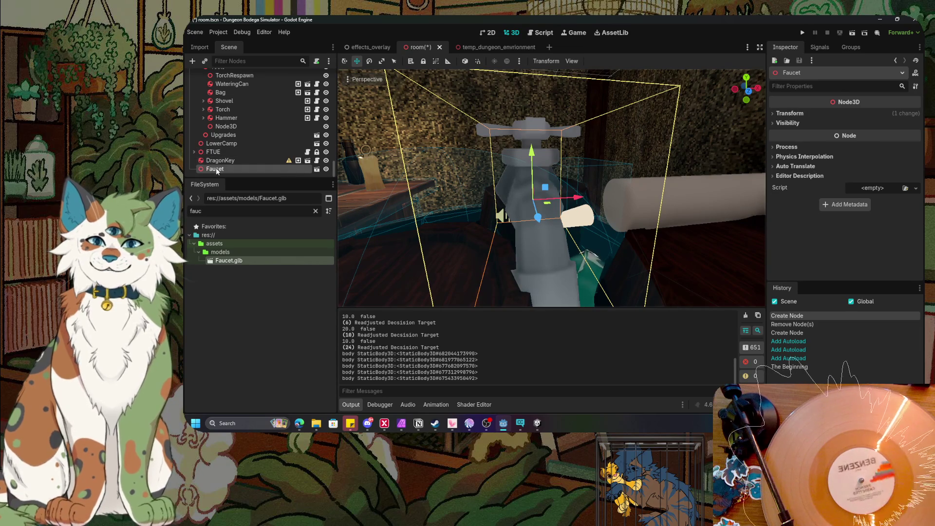
Step: Reparent the Faucet under the cauldron's pipe mesh and zero its position
{"action": "key", "text": "ctrl+x"}
{"action": "left_click", "coordinate": [657, 210]}
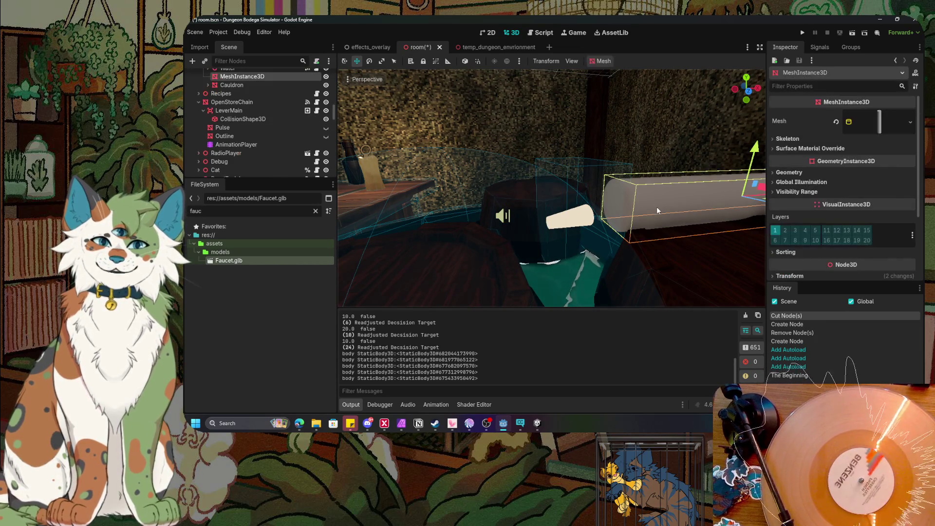
{"action": "scroll", "coordinate": [258, 126], "scroll_direction": "up", "scroll_amount": 2}
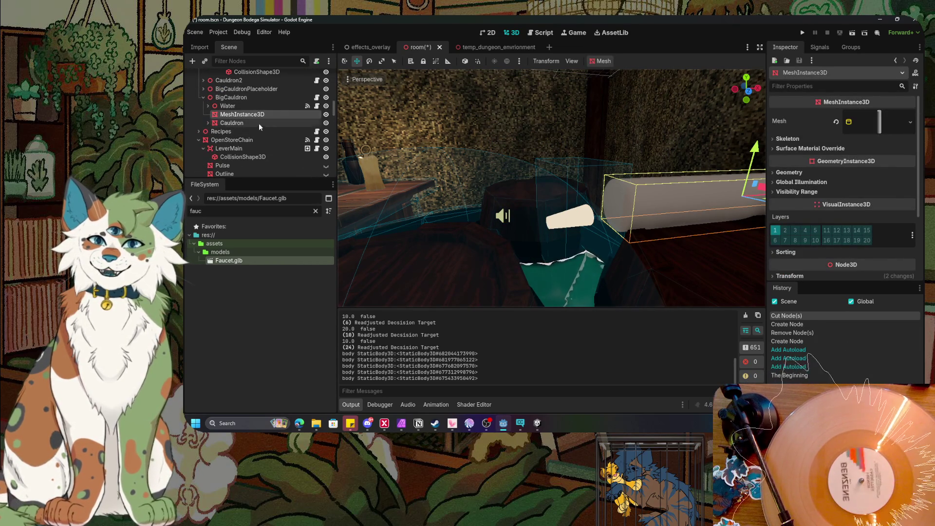
{"action": "key", "text": "ctrl+v"}
{"action": "key", "text": "f"}
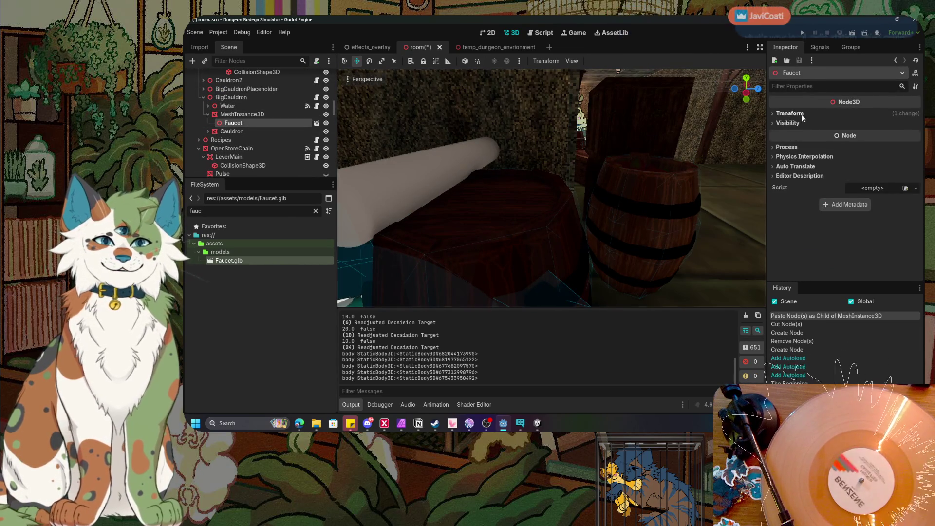
{"action": "left_click", "coordinate": [830, 113]}
{"action": "left_click", "coordinate": [910, 125]}
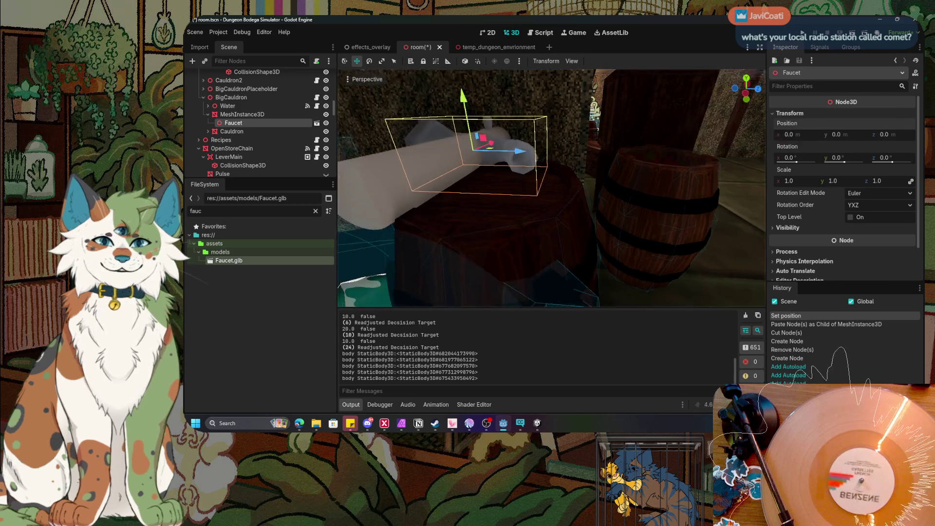
Step: Rotate the faucet 90° upright, slide it along the pipe, and scale it to 0.48
{"action": "scroll", "coordinate": [553, 181], "scroll_direction": "up", "scroll_amount": 5}
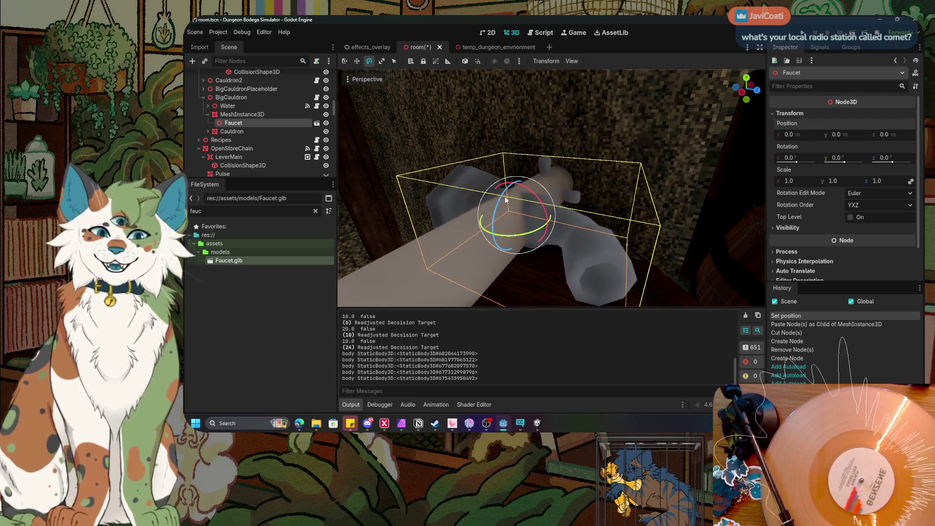
{"action": "mouse_move", "coordinate": [500, 198]}
{"action": "left_mouse_down"}
{"action": "mouse_move", "coordinate": [489, 235]}
{"action": "mouse_move", "coordinate": [498, 242]}
{"action": "mouse_move", "coordinate": [492, 229]}
{"action": "mouse_move", "coordinate": [417, 211]}
{"action": "mouse_move", "coordinate": [397, 197]}
{"action": "mouse_move", "coordinate": [439, 209]}
{"action": "left_mouse_up"}
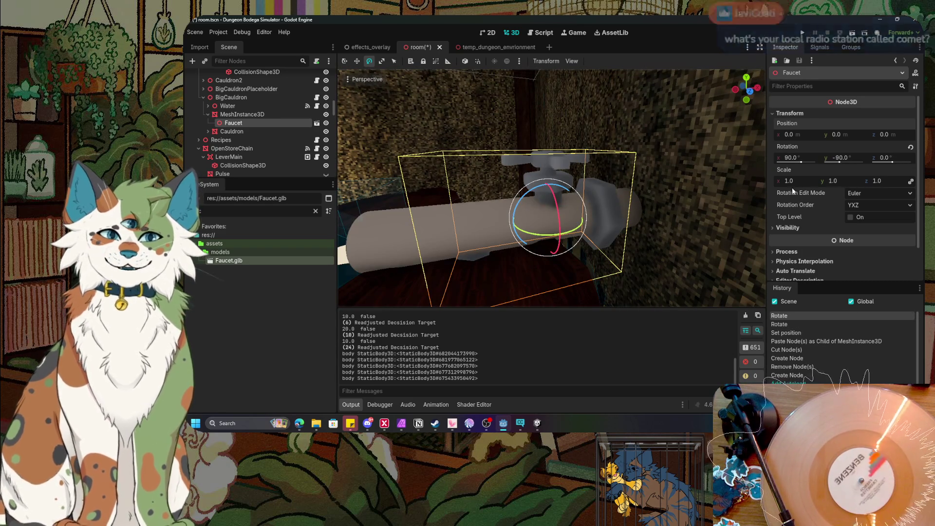
{"action": "left_click_drag", "start_coordinate": [572, 224], "coordinate": [461, 238]}
{"action": "left_click_drag", "start_coordinate": [550, 195], "coordinate": [521, 175]}
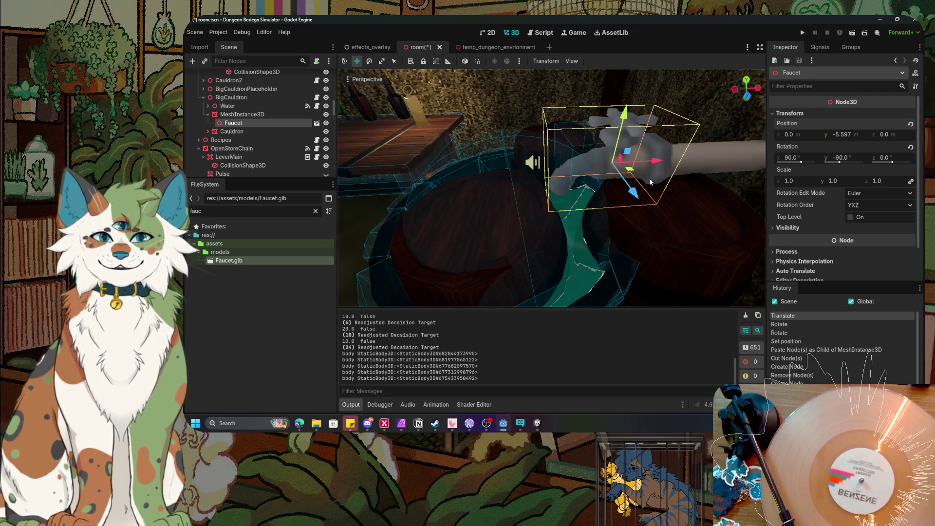
{"action": "scroll", "coordinate": [659, 176], "scroll_direction": "up", "scroll_amount": 5}
{"action": "left_click_drag", "start_coordinate": [665, 184], "coordinate": [681, 185]}
{"action": "mouse_move", "coordinate": [782, 181]}
{"action": "left_mouse_down"}
{"action": "mouse_move", "coordinate": [762, 181]}
{"action": "mouse_move", "coordinate": [794, 180]}
{"action": "left_mouse_up"}
Step: Give the pipe's CylinderMesh a top and bottom radius of 0.5 m
{"action": "key", "text": "f"}
{"action": "left_click", "coordinate": [643, 197]}
{"action": "key", "text": "f"}
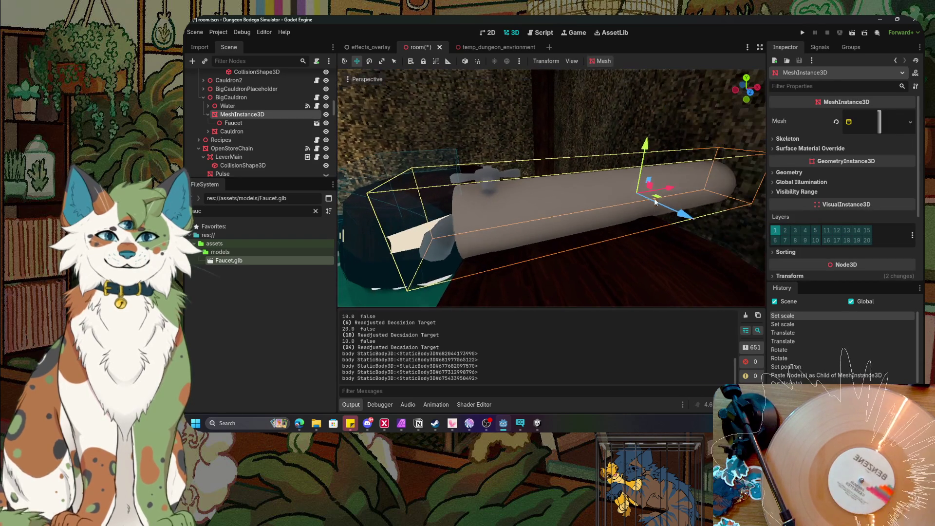
{"action": "mouse_move", "coordinate": [674, 190]}
{"action": "left_mouse_down"}
{"action": "mouse_move", "coordinate": [692, 193]}
{"action": "mouse_move", "coordinate": [677, 191]}
{"action": "left_mouse_up"}
{"action": "key", "text": "ctrl+z"}
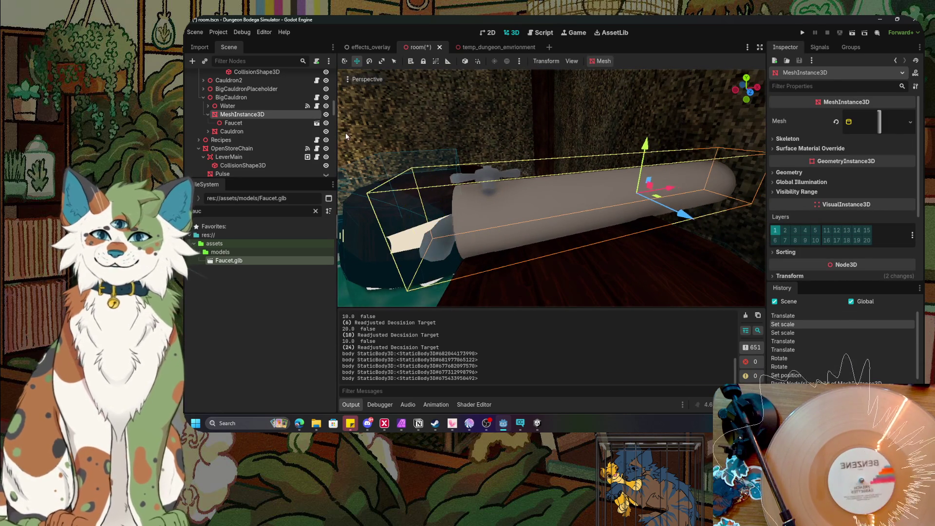
{"action": "left_click", "coordinate": [863, 130]}
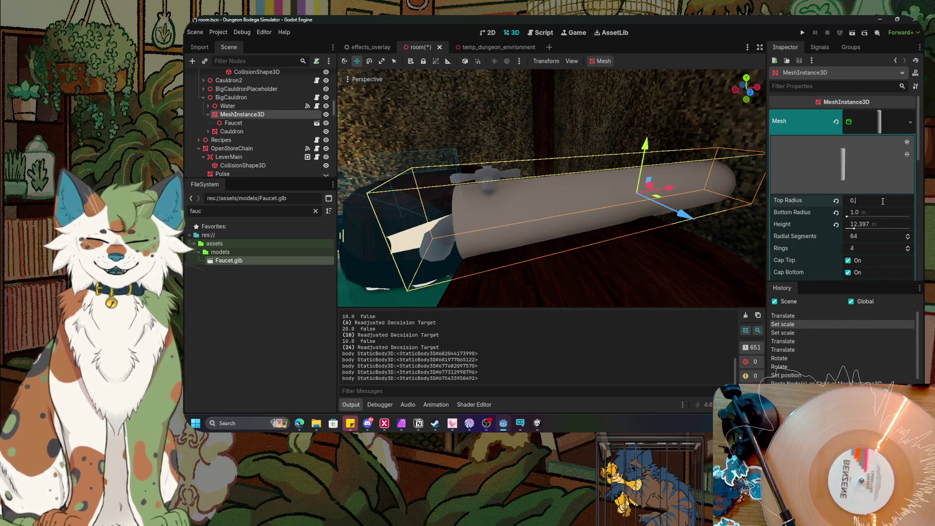
{"action": "type", "text": "5"}
{"action": "key", "text": "Return"}
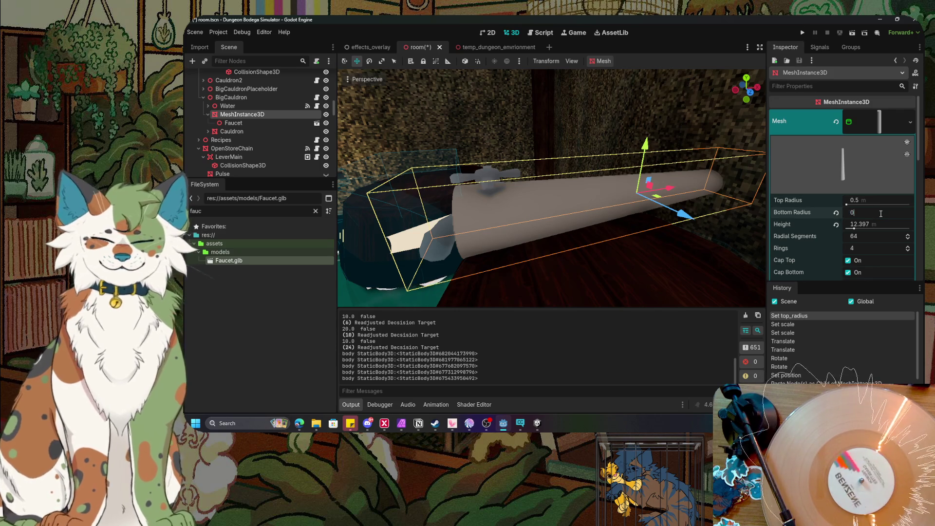
{"action": "type", "text": ".5"}
{"action": "key", "text": "Return"}
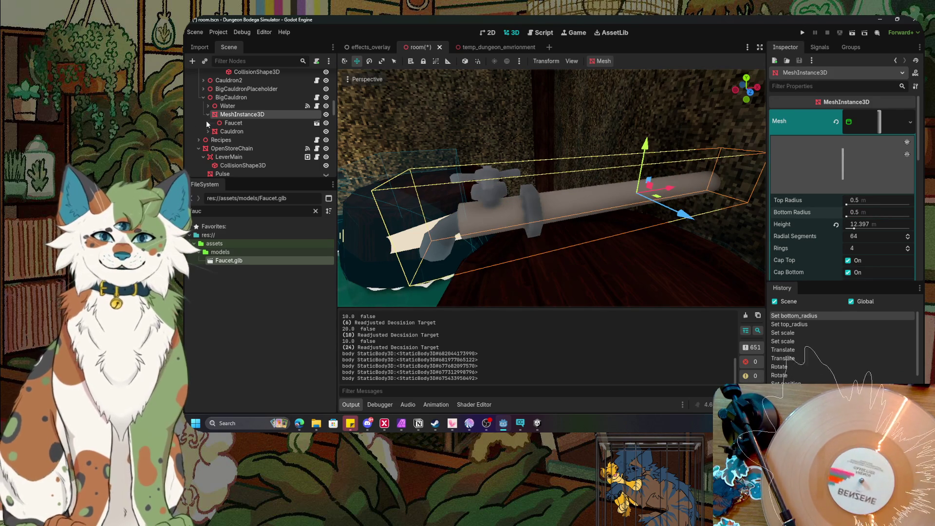
Step: Slide the Faucet farther along the pipe to y -7.152
{"action": "left_click", "coordinate": [191, 124]}
{"action": "left_click_drag", "start_coordinate": [540, 211], "coordinate": [482, 224]}
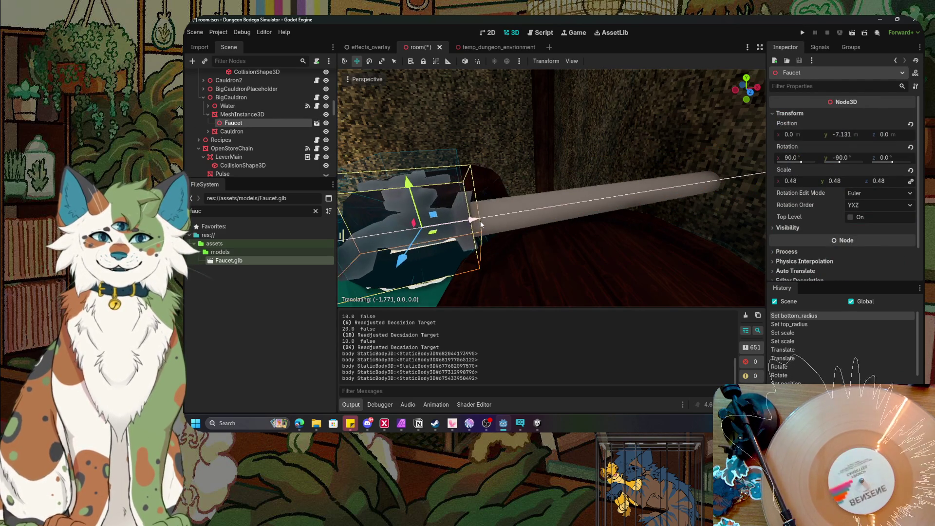
{"action": "left_click_drag", "start_coordinate": [342, 236], "coordinate": [342, 279]}
{"action": "right_click", "coordinate": [285, 124]}
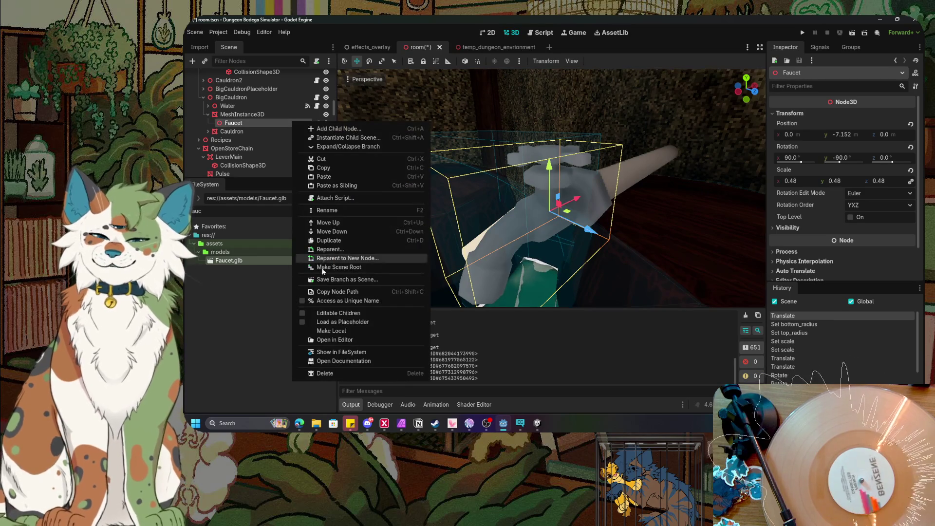
Step: Make the Faucet local, move its mesh under the pipe, delete the wrapper, and rename the mesh 'Faucet'
{"action": "left_click", "coordinate": [331, 325]}
{"action": "left_click_drag", "start_coordinate": [253, 130], "coordinate": [246, 120]}
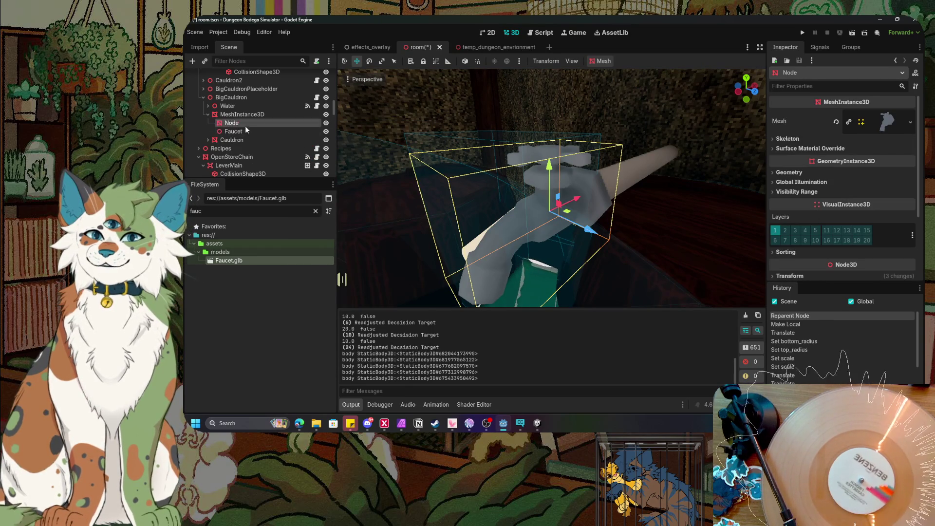
{"action": "left_click", "coordinate": [250, 131]}
{"action": "key", "text": "Delete"}
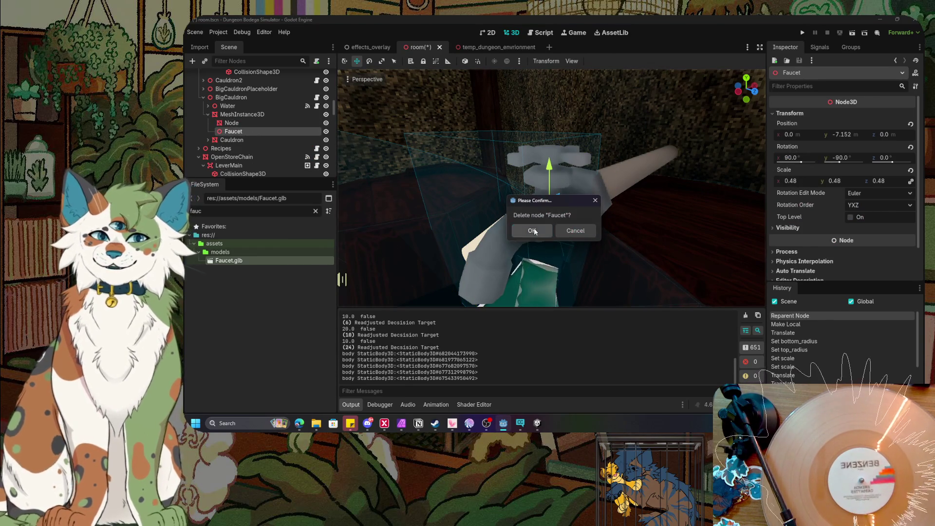
{"action": "key", "text": "Return"}
{"action": "double_click", "coordinate": [249, 124]}
{"action": "type", "text": "Fauce"}
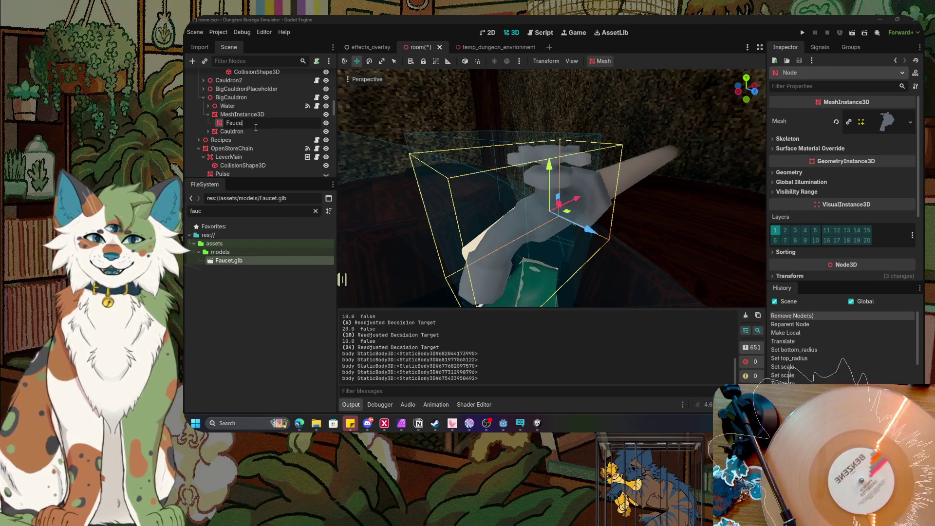
{"action": "type", "text": "t"}
{"action": "key", "text": "Return"}
Step: Adjust the Faucet's mesh resource, expand its first surface, and filter FileSystem for 'metal'
{"action": "left_click", "coordinate": [862, 126]}
{"action": "left_click", "coordinate": [862, 125]}
{"action": "left_click", "coordinate": [862, 126]}
{"action": "scroll", "coordinate": [856, 166], "scroll_direction": "down", "scroll_amount": 1}
{"action": "scroll", "coordinate": [855, 163], "scroll_direction": "up", "scroll_amount": 1}
{"action": "right_click", "coordinate": [881, 122]}
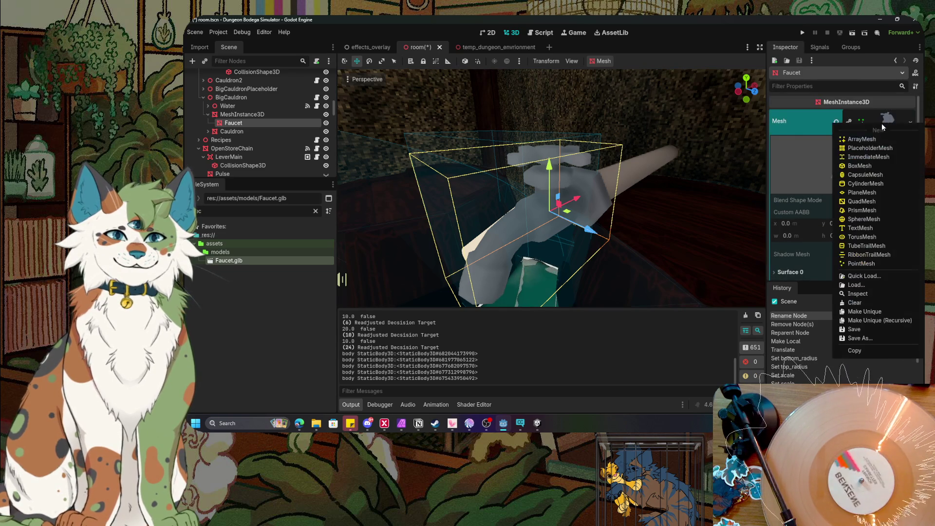
{"action": "left_click", "coordinate": [856, 309]}
{"action": "scroll", "coordinate": [822, 193], "scroll_direction": "down", "scroll_amount": 1}
{"action": "left_click", "coordinate": [789, 204]}
{"action": "left_click", "coordinate": [909, 232]}
{"action": "left_click", "coordinate": [808, 258]}
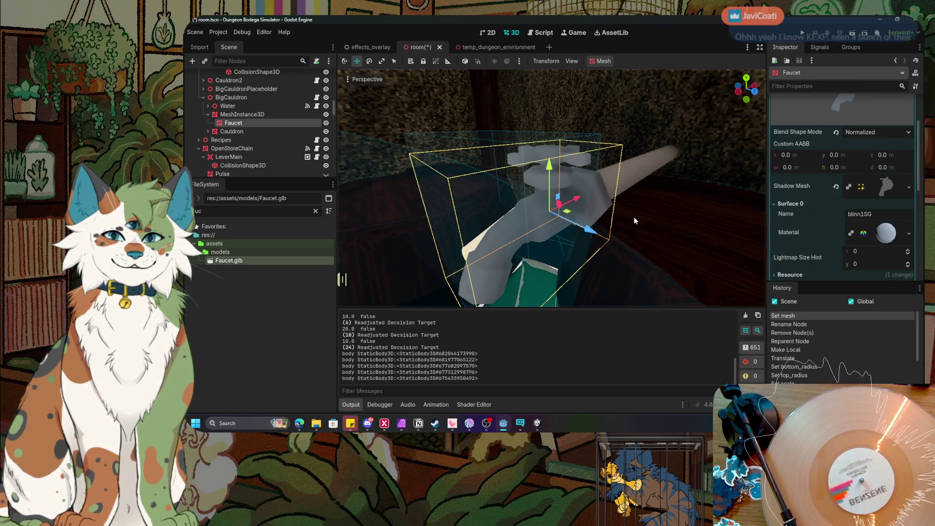
{"action": "left_click", "coordinate": [233, 211]}
{"action": "type", "text": "metal"}
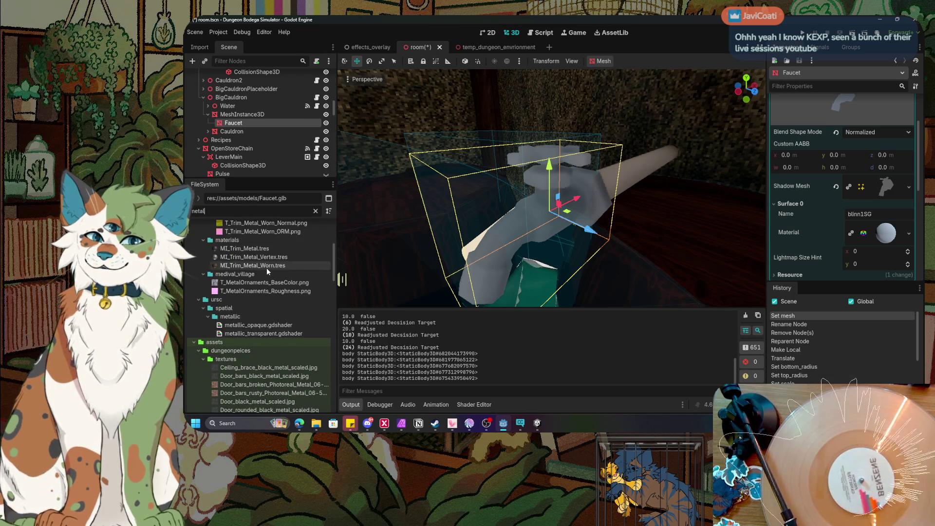
Step: Assign MI_Trim_Metal_Worn to the Faucet's first surface and inspect the result
{"action": "mouse_move", "coordinate": [263, 267]}
{"action": "left_mouse_down"}
{"action": "mouse_move", "coordinate": [414, 224]}
{"action": "mouse_move", "coordinate": [536, 205]}
{"action": "mouse_move", "coordinate": [895, 237]}
{"action": "left_mouse_up"}
{"action": "mouse_move", "coordinate": [620, 242]}
{"action": "left_mouse_down"}
{"action": "mouse_move", "coordinate": [511, 204]}
{"action": "mouse_move", "coordinate": [438, 224]}
{"action": "left_mouse_up"}
{"action": "scroll", "coordinate": [263, 317], "scroll_direction": "down", "scroll_amount": 10}
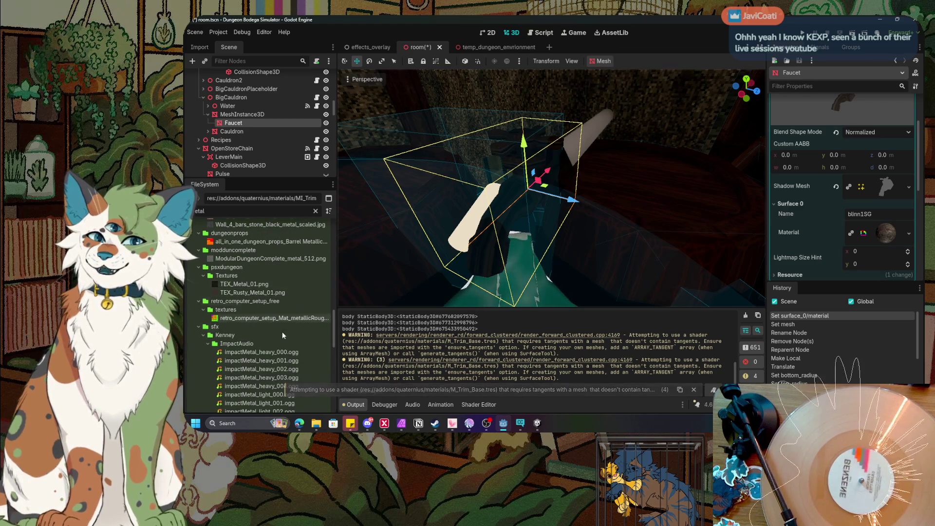
{"action": "scroll", "coordinate": [282, 330], "scroll_direction": "up", "scroll_amount": 5}
{"action": "scroll", "coordinate": [268, 338], "scroll_direction": "down", "scroll_amount": 5}
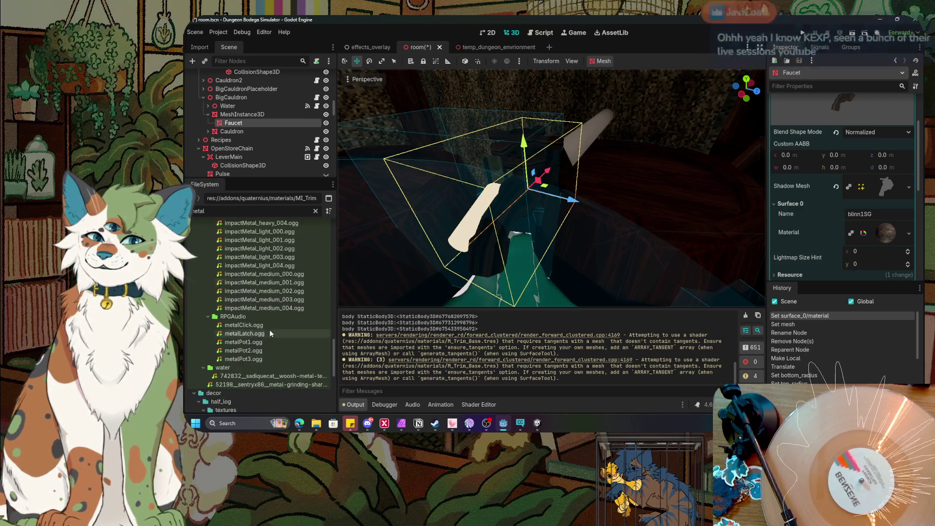
{"action": "scroll", "coordinate": [280, 380], "scroll_direction": "down", "scroll_amount": 2}
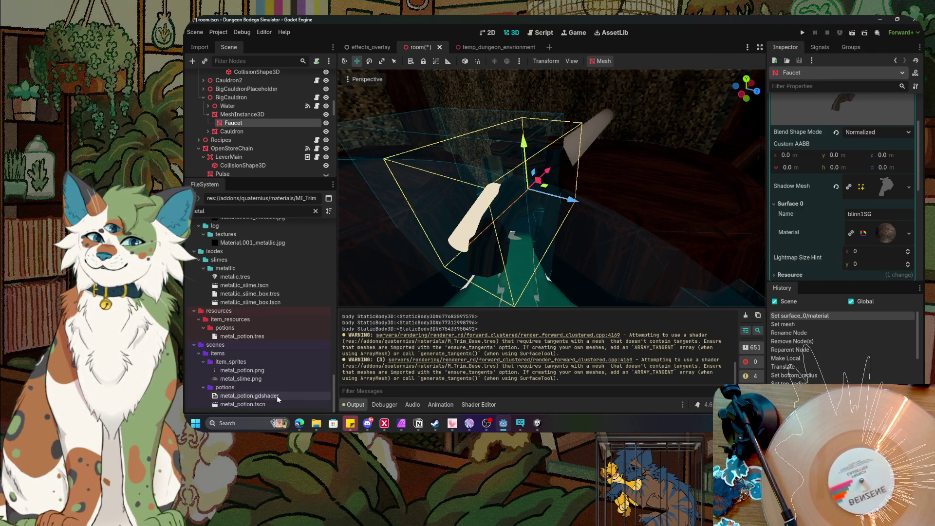
{"action": "scroll", "coordinate": [295, 332], "scroll_direction": "up", "scroll_amount": 5}
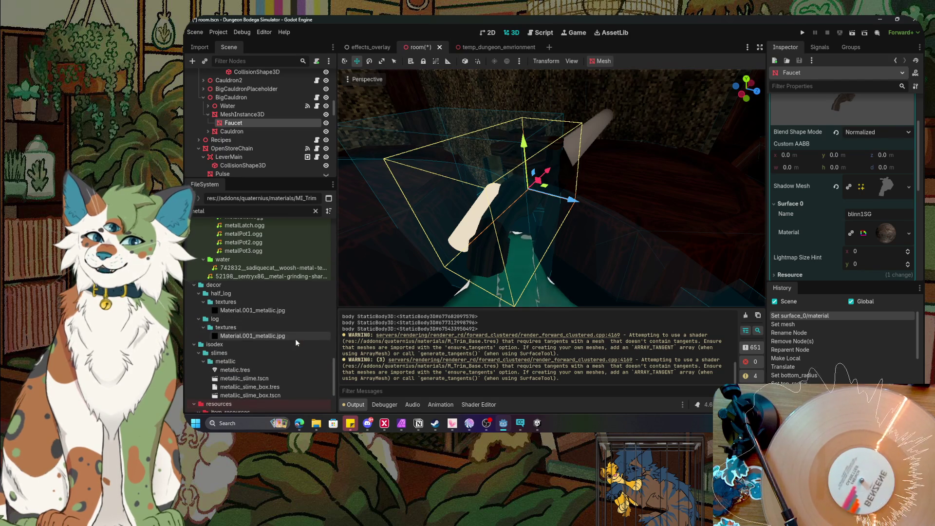
{"action": "scroll", "coordinate": [295, 338], "scroll_direction": "up", "scroll_amount": 4}
{"action": "left_click_drag", "start_coordinate": [334, 341], "coordinate": [340, 217]}
Step: Collapse the project folders, open res://materials/ via a 'materials' filter, then clear the filter
{"action": "left_click", "coordinate": [194, 243]}
{"action": "left_click", "coordinate": [194, 252]}
{"action": "left_click", "coordinate": [194, 260]}
{"action": "left_click", "coordinate": [193, 269]}
{"action": "left_click", "coordinate": [193, 277]}
{"action": "left_click", "coordinate": [194, 286]}
{"action": "triple_click", "coordinate": [218, 212]}
{"action": "type", "text": "materials"}
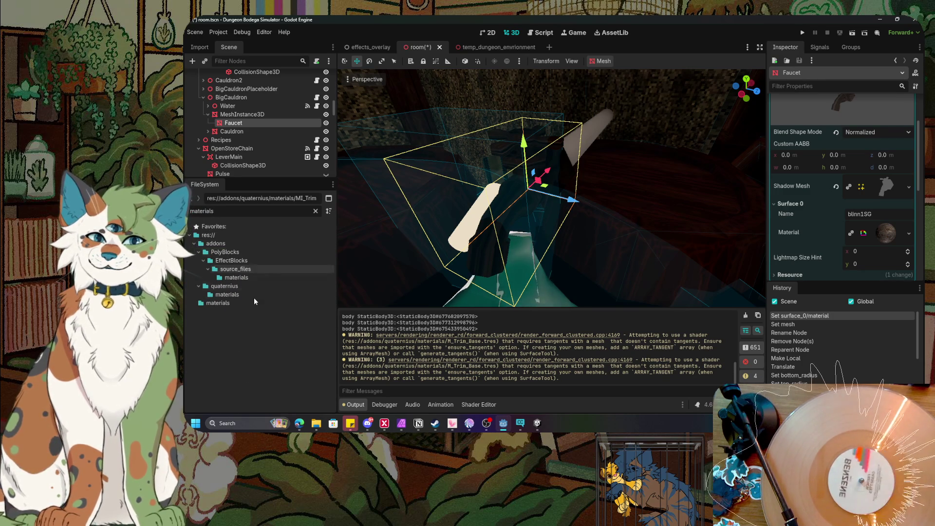
{"action": "left_click", "coordinate": [220, 303]}
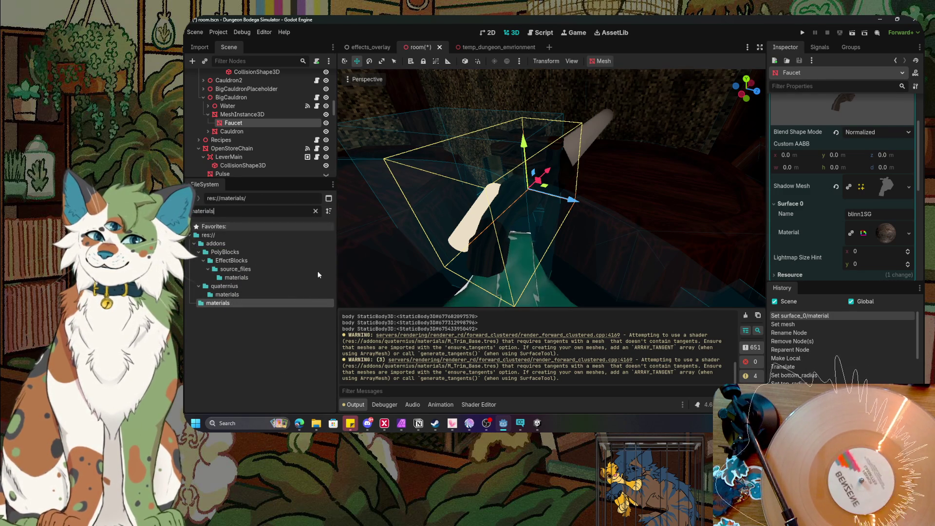
{"action": "left_click", "coordinate": [315, 212]}
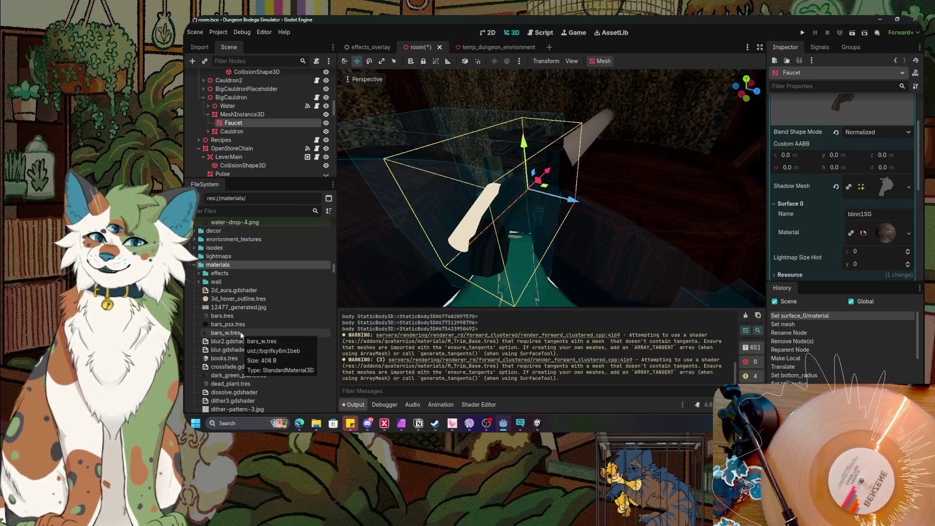
Step: Try bars_w.tres, bars_psx.tres, then bars.tres as the Faucet's surface material
{"action": "mouse_move", "coordinate": [241, 332]}
{"action": "left_mouse_down"}
{"action": "mouse_move", "coordinate": [736, 282]}
{"action": "mouse_move", "coordinate": [879, 233]}
{"action": "left_mouse_up"}
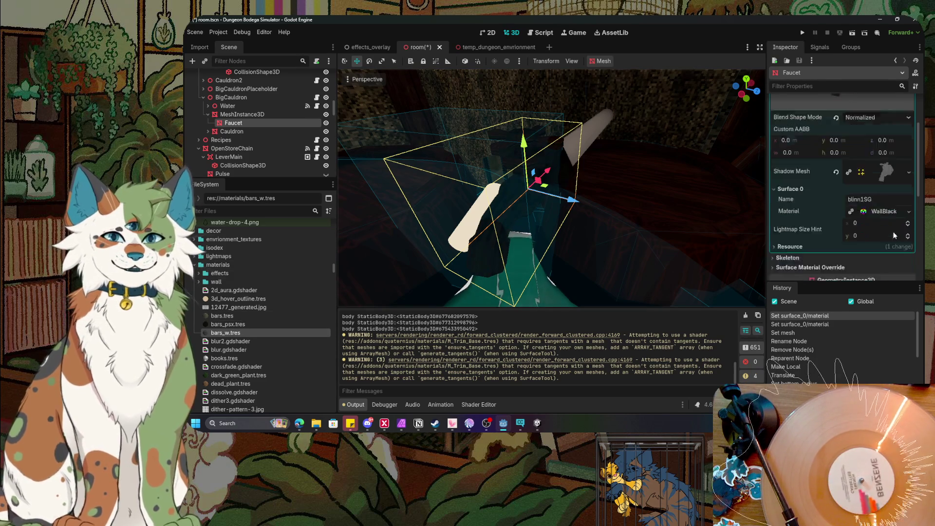
{"action": "scroll", "coordinate": [552, 187], "scroll_direction": "up", "scroll_amount": 5}
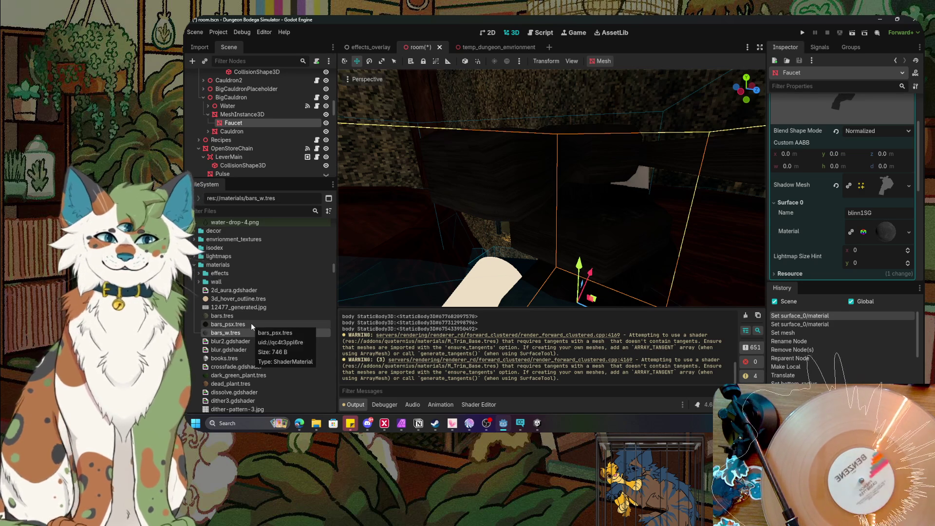
{"action": "left_click_drag", "start_coordinate": [250, 323], "coordinate": [915, 239]}
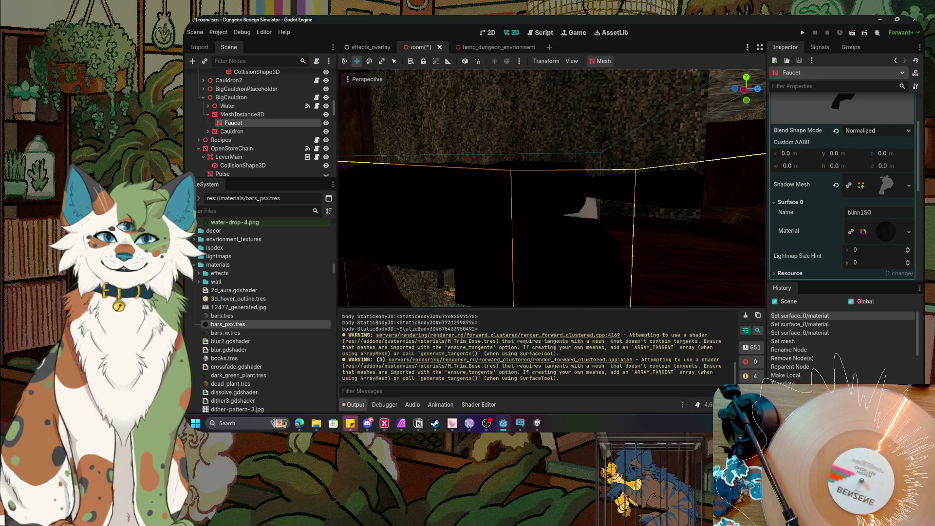
{"action": "left_click_drag", "start_coordinate": [242, 316], "coordinate": [885, 231]}
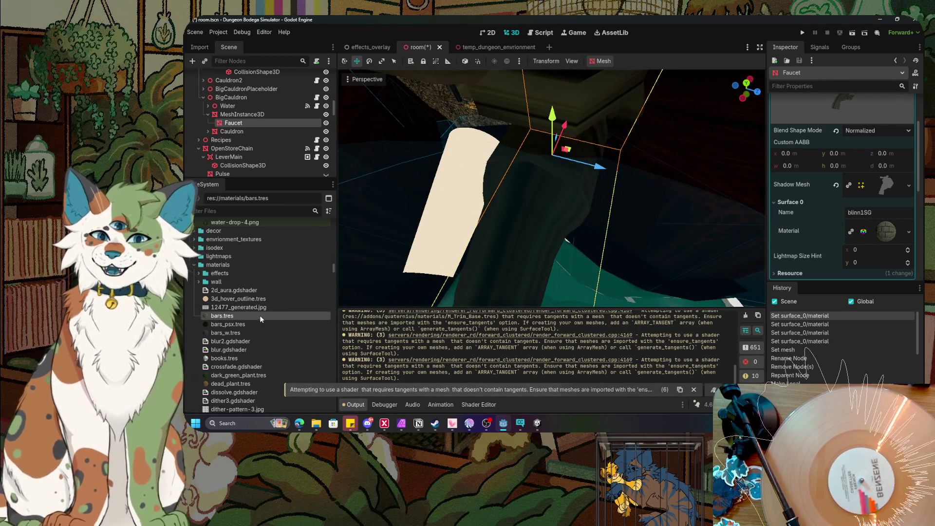
Step: Assign watering_can.tres to the Faucet's Surface 0 material and check it
{"action": "scroll", "coordinate": [261, 317], "scroll_direction": "down", "scroll_amount": 3}
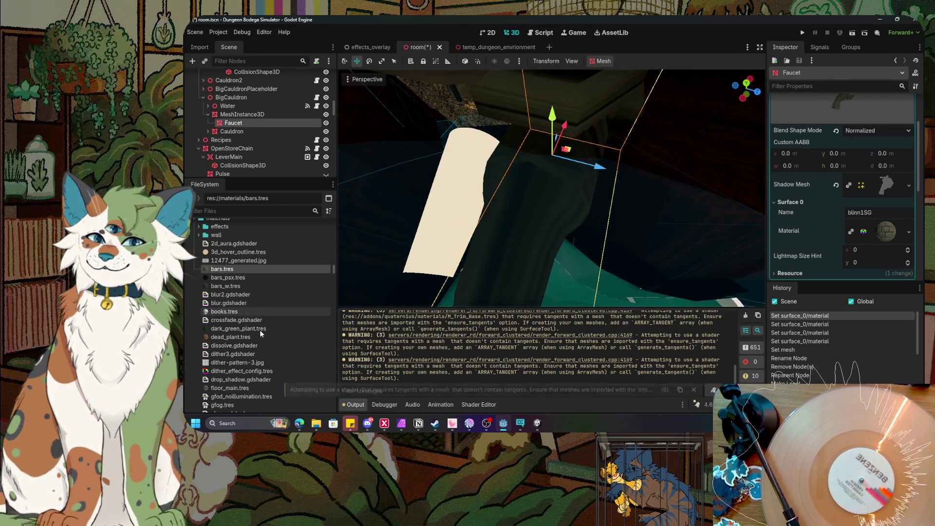
{"action": "scroll", "coordinate": [276, 347], "scroll_direction": "down", "scroll_amount": 4}
{"action": "scroll", "coordinate": [277, 352], "scroll_direction": "down", "scroll_amount": 3}
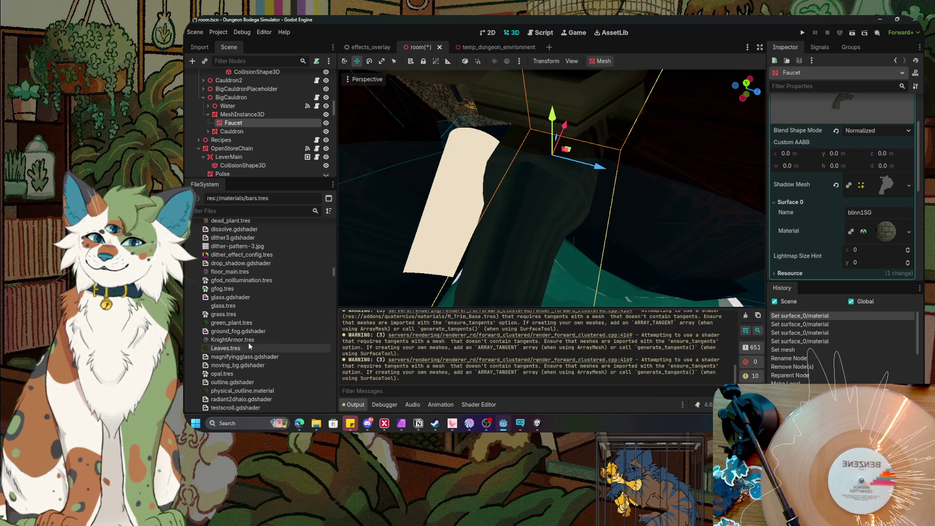
{"action": "scroll", "coordinate": [254, 342], "scroll_direction": "down", "scroll_amount": 3}
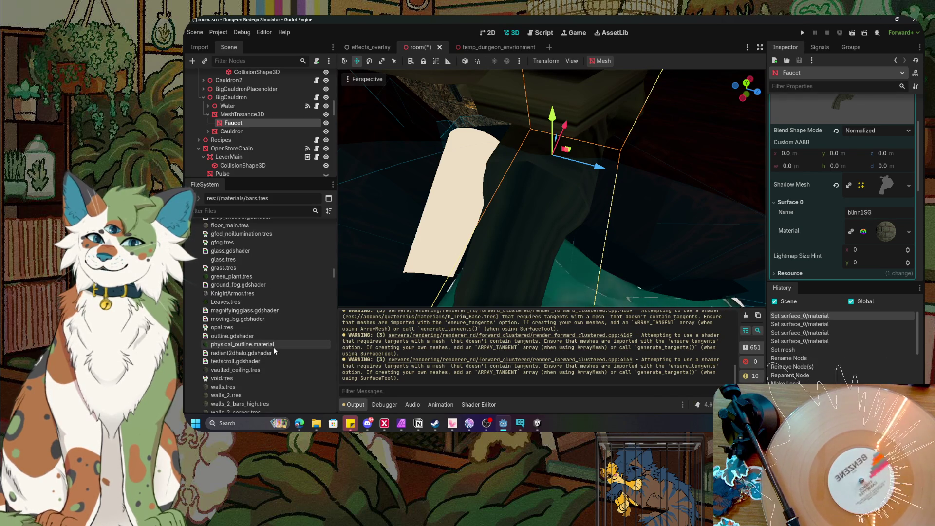
{"action": "scroll", "coordinate": [261, 353], "scroll_direction": "down", "scroll_amount": 6}
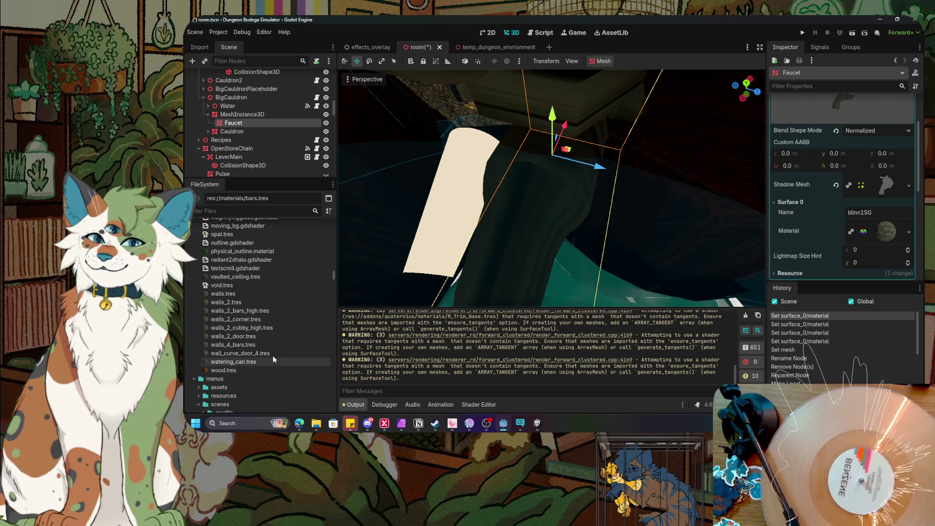
{"action": "left_click_drag", "start_coordinate": [239, 363], "coordinate": [886, 235]}
{"action": "left_click_drag", "start_coordinate": [545, 204], "coordinate": [575, 190]}
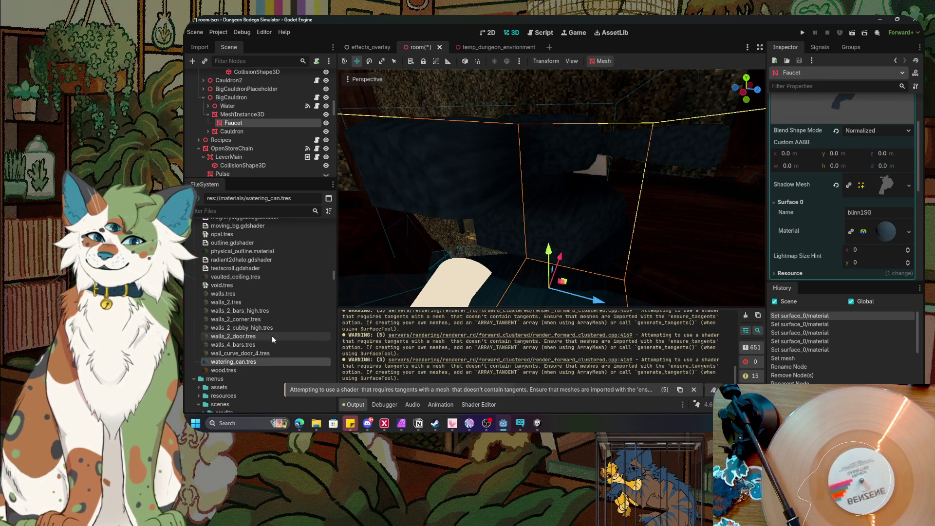
Step: Begin creating a new resource in the materials folder
{"action": "scroll", "coordinate": [279, 353], "scroll_direction": "down", "scroll_amount": 2}
{"action": "scroll", "coordinate": [278, 352], "scroll_direction": "up", "scroll_amount": 5}
{"action": "scroll", "coordinate": [277, 349], "scroll_direction": "up", "scroll_amount": 8}
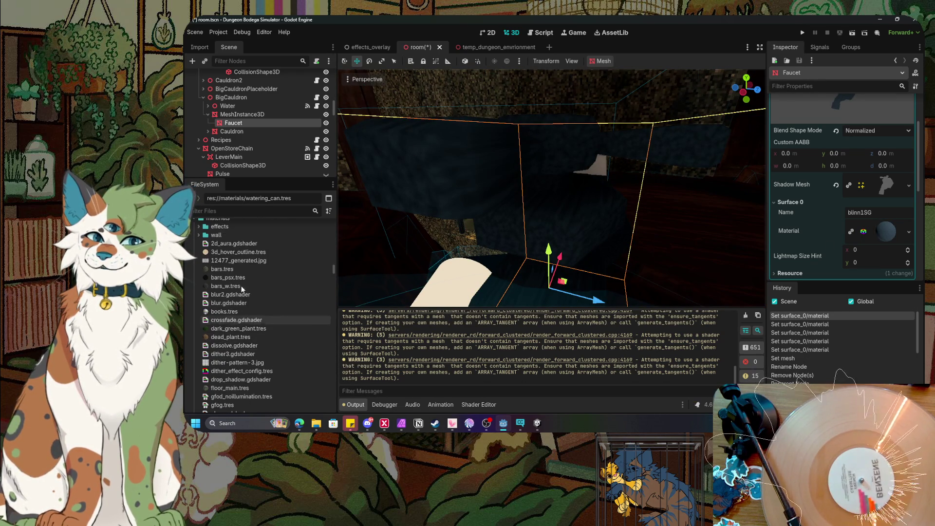
{"action": "scroll", "coordinate": [263, 302], "scroll_direction": "up", "scroll_amount": 4}
{"action": "right_click", "coordinate": [240, 311]}
{"action": "mouse_move", "coordinate": [302, 258]}
{"action": "left_click", "coordinate": [412, 285]}
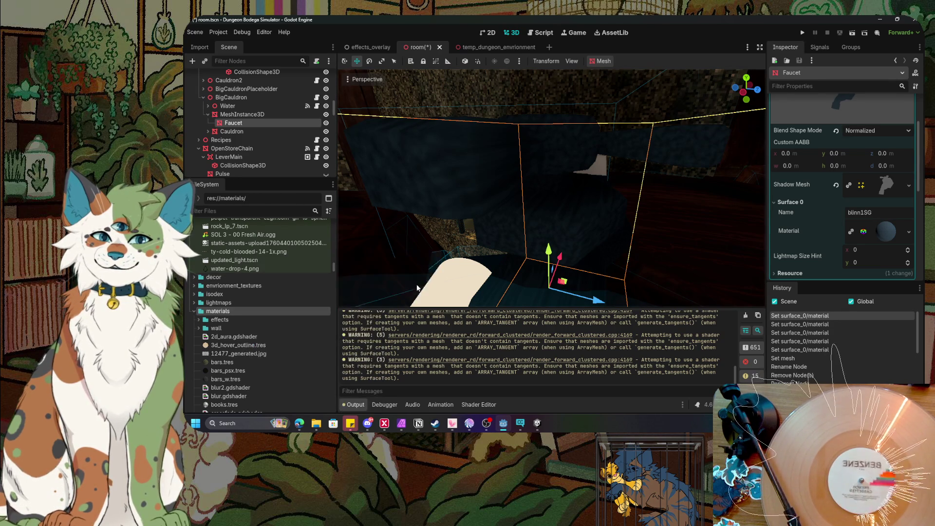
Step: Search the material types and create a StandardMaterial3D resource
{"action": "type", "text": "material"}
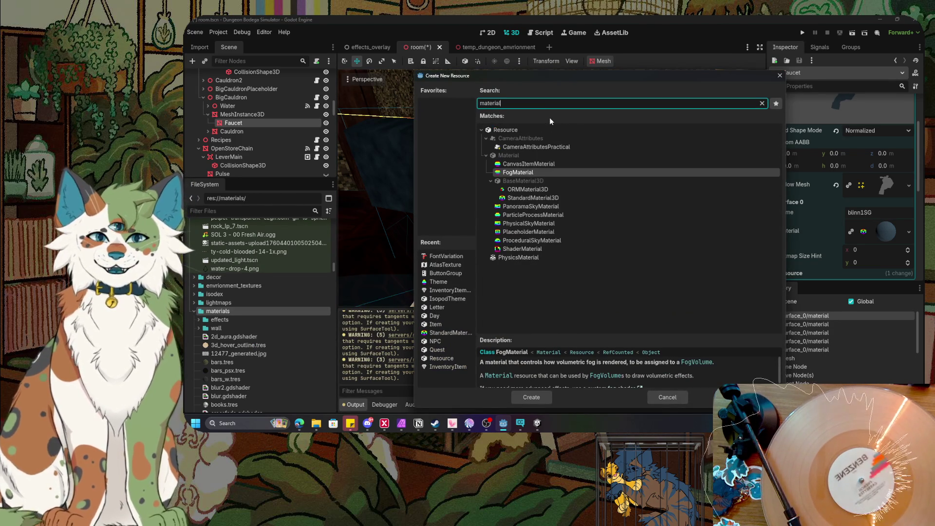
{"action": "left_click", "coordinate": [541, 164]}
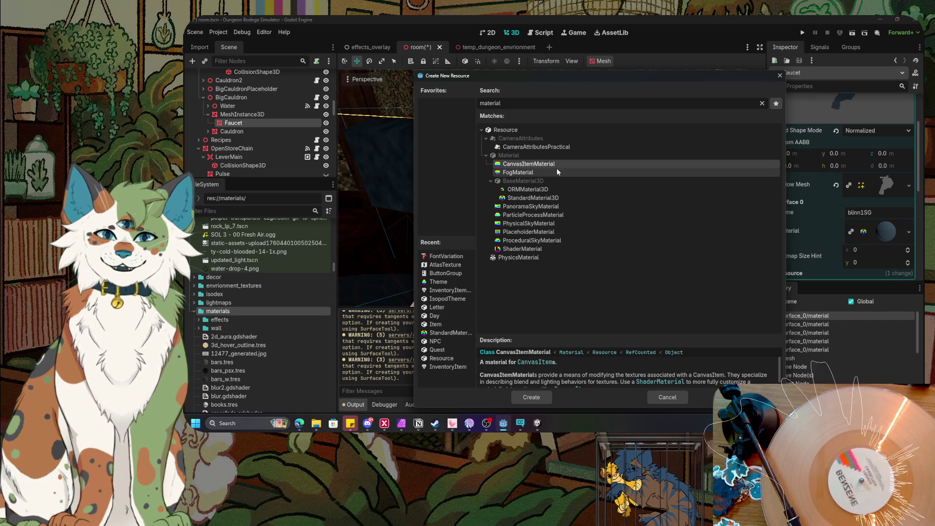
{"action": "left_click", "coordinate": [533, 197]}
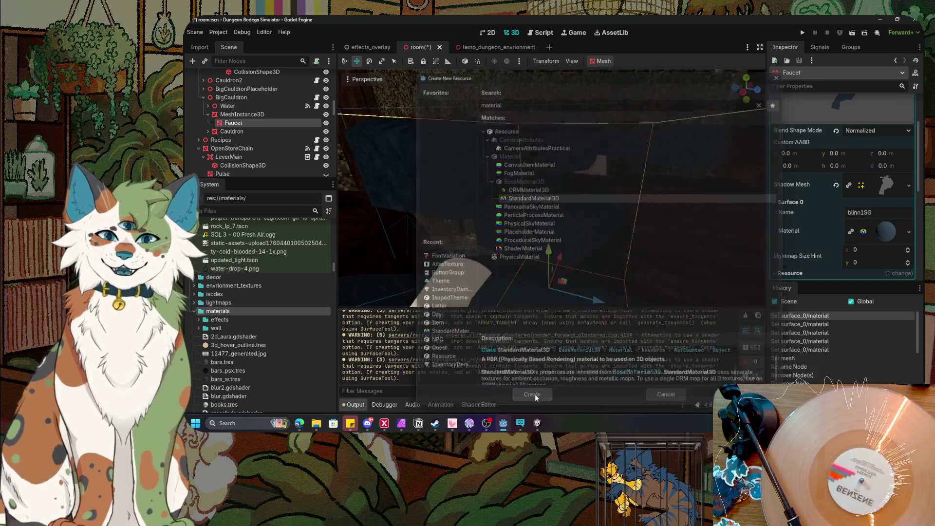
{"action": "left_click", "coordinate": [534, 396]}
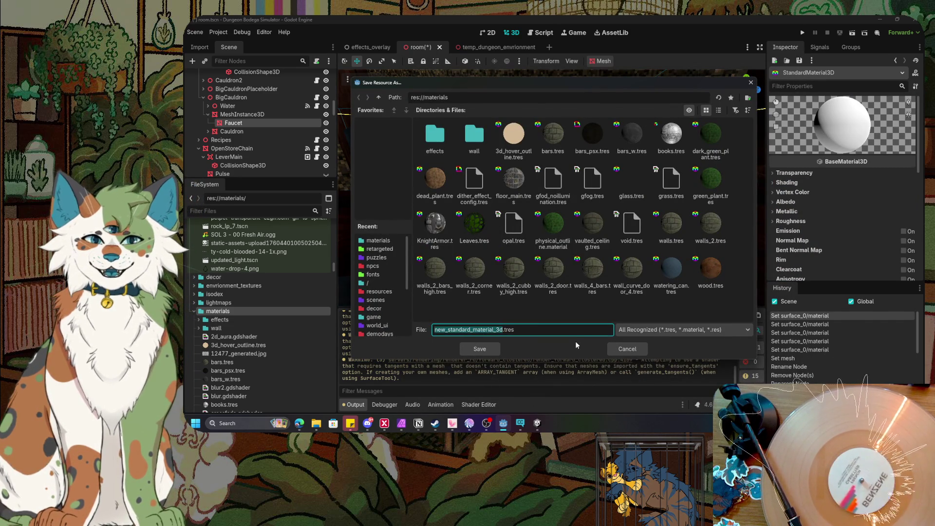
Step: Save the new material as faucet.tres in the materials folder
{"action": "type", "text": "ran"}
{"action": "key", "text": "BackSpace"}
{"action": "key", "text": "BackSpace"}
{"action": "key", "text": "BackSpace"}
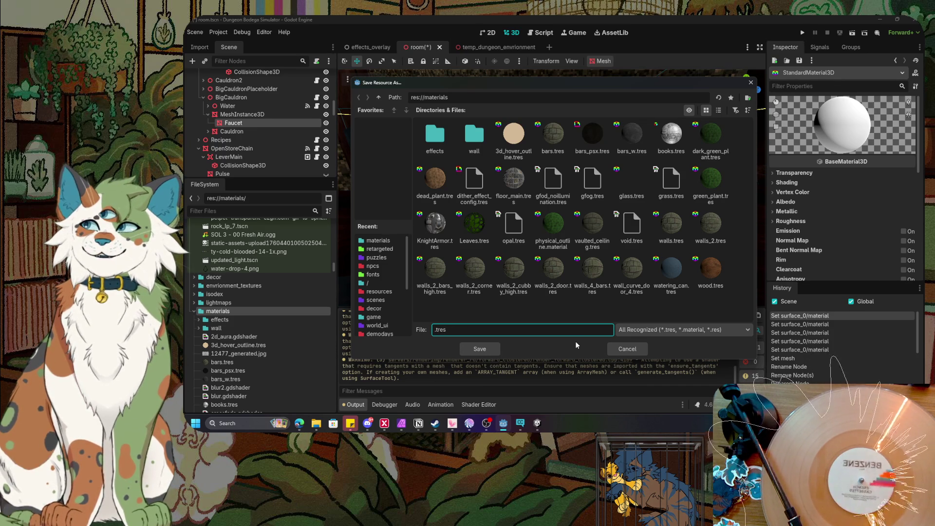
{"action": "type", "text": "faucet"}
{"action": "key", "text": "Return"}
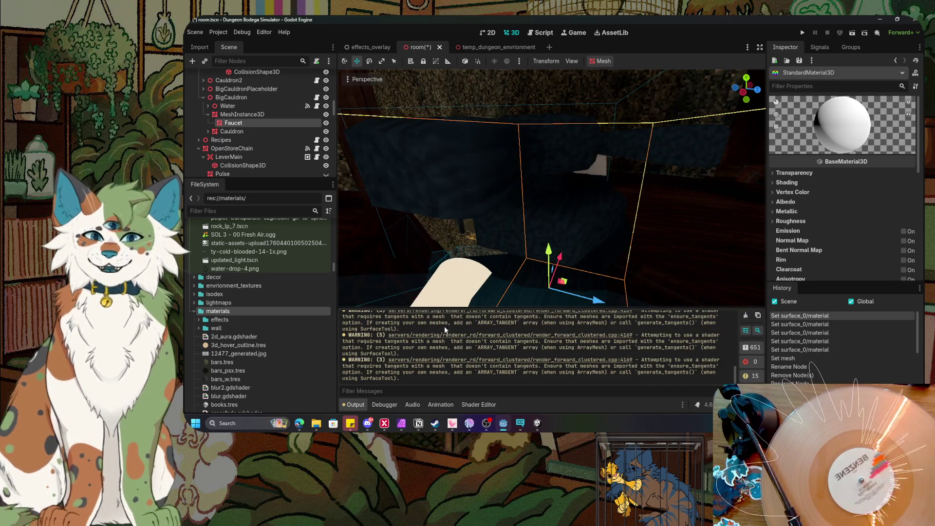
{"action": "scroll", "coordinate": [257, 319], "scroll_direction": "down", "scroll_amount": 10}
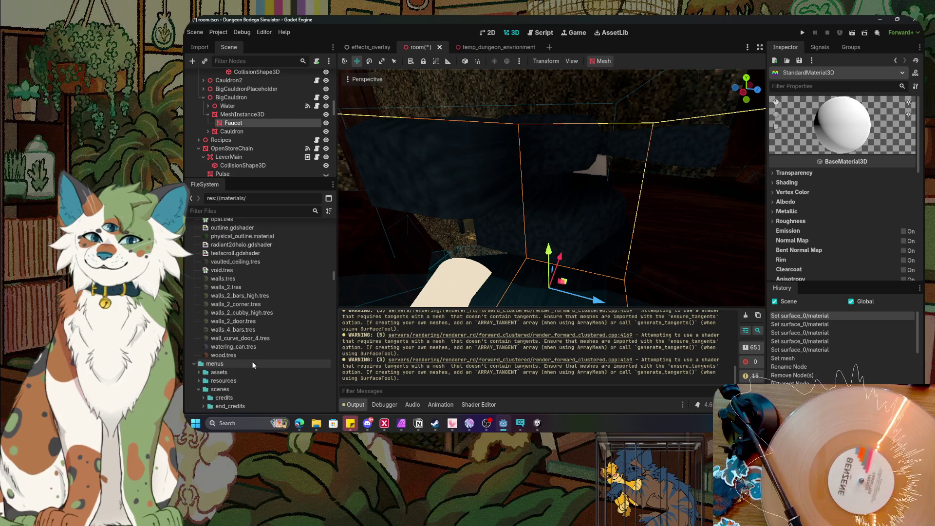
Step: Assign metal.tres as the Faucet's surface material and frame the faucet in the viewport
{"action": "scroll", "coordinate": [244, 336], "scroll_direction": "up", "scroll_amount": 3}
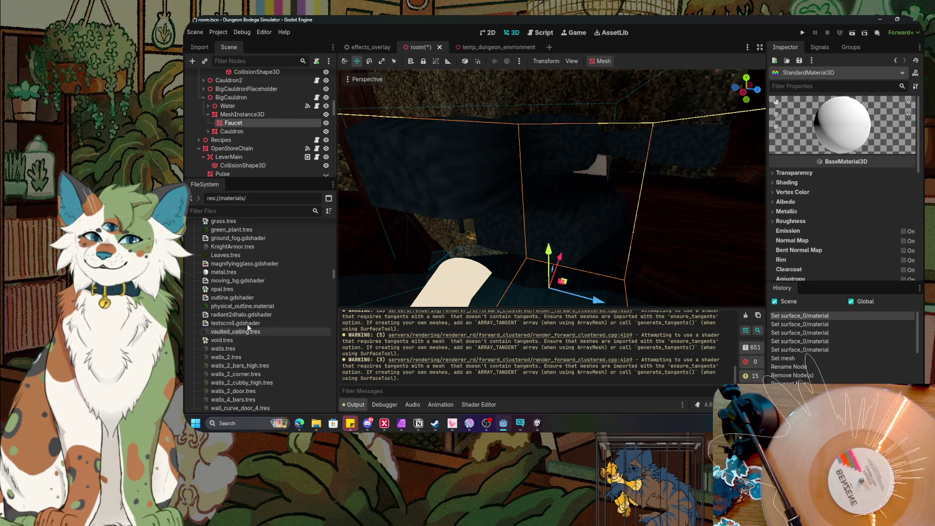
{"action": "left_click", "coordinate": [239, 124]}
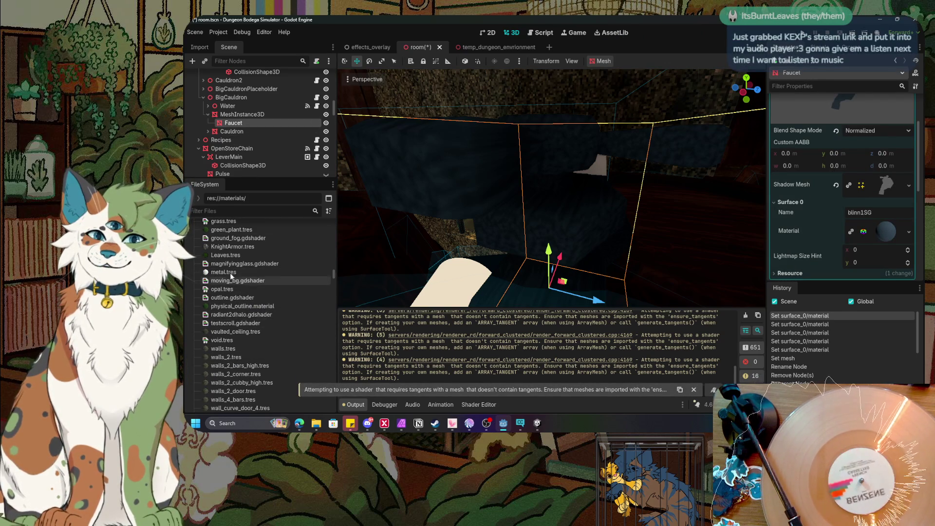
{"action": "mouse_move", "coordinate": [229, 271]}
{"action": "left_mouse_down"}
{"action": "mouse_move", "coordinate": [561, 233]}
{"action": "mouse_move", "coordinate": [886, 231]}
{"action": "left_mouse_up"}
{"action": "key", "text": "f"}
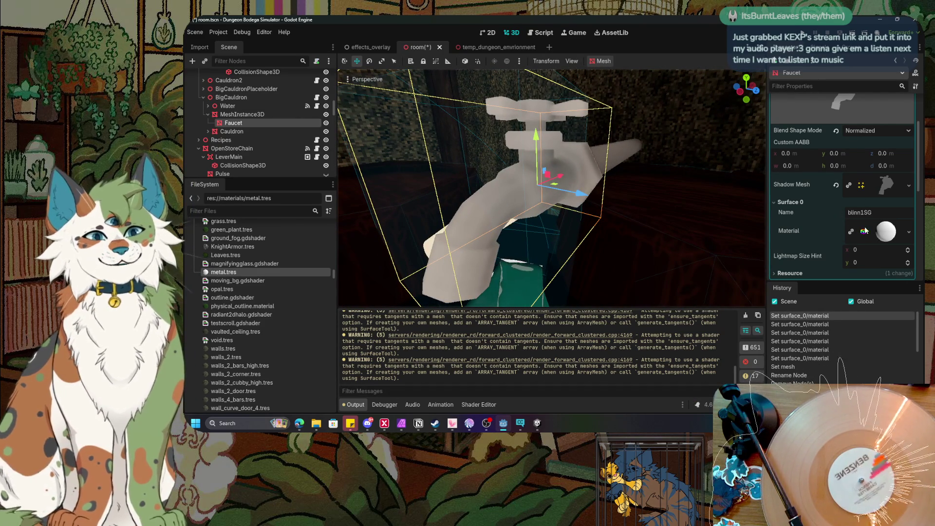
Step: Use TEX_Rusty_Metal_01.png as the albedo texture of the faucet's metal material
{"action": "left_click", "coordinate": [821, 233]}
{"action": "scroll", "coordinate": [814, 237], "scroll_direction": "down", "scroll_amount": 3}
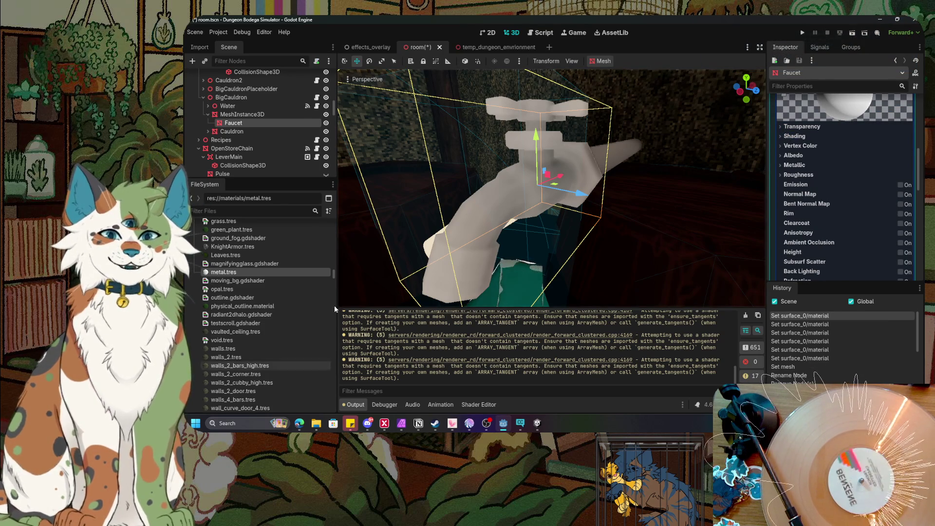
{"action": "left_click", "coordinate": [284, 212]}
{"action": "type", "text": "metal"}
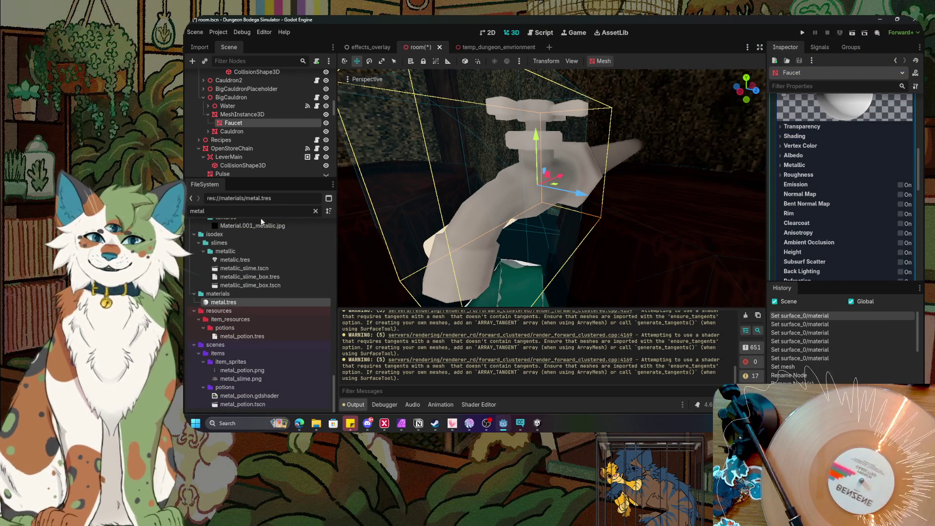
{"action": "scroll", "coordinate": [273, 320], "scroll_direction": "up", "scroll_amount": 10}
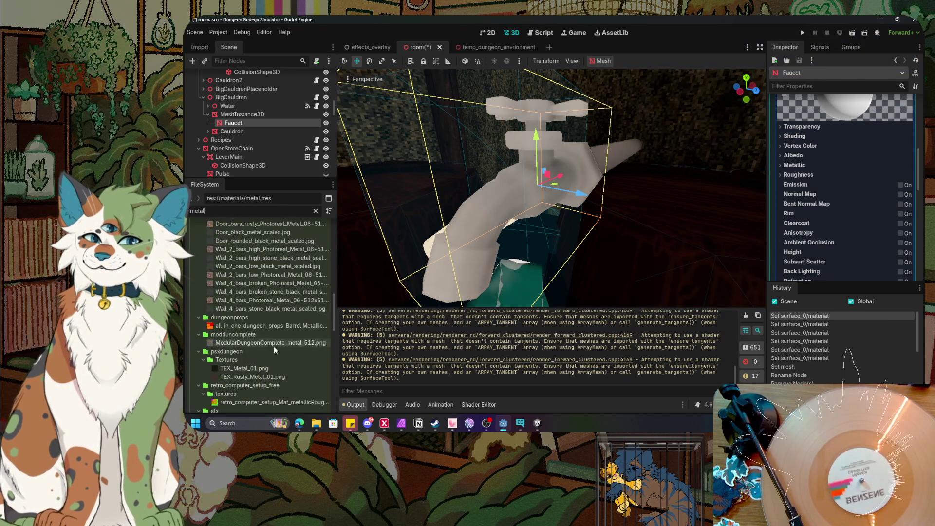
{"action": "mouse_move", "coordinate": [213, 265]}
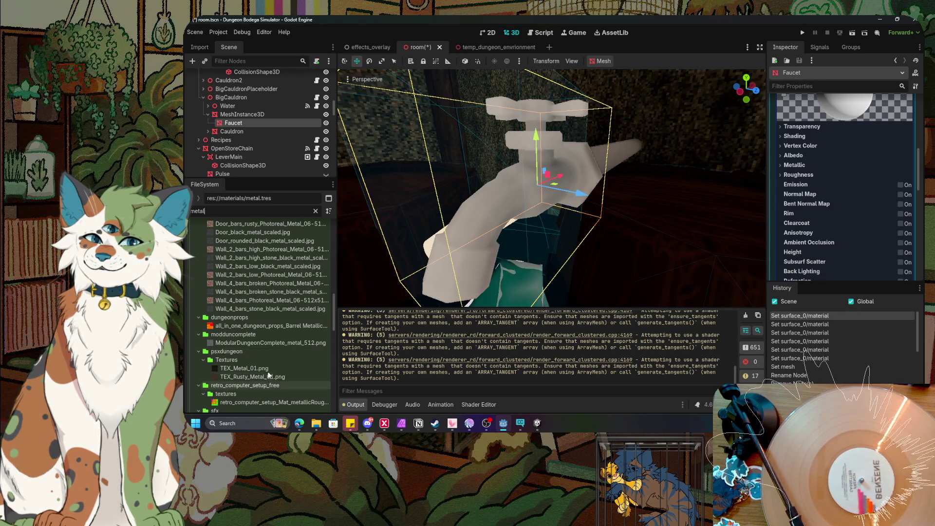
{"action": "mouse_move", "coordinate": [267, 373]}
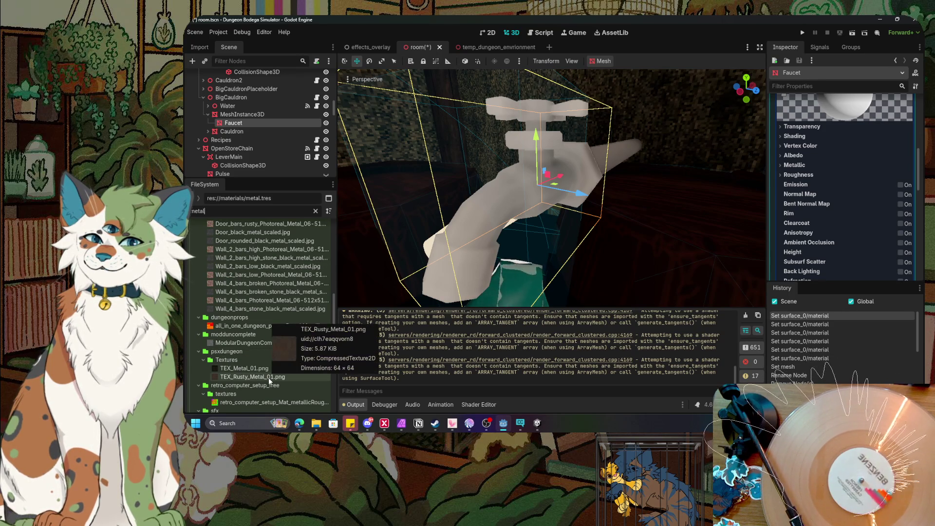
{"action": "mouse_move", "coordinate": [265, 378]}
{"action": "left_mouse_down"}
{"action": "mouse_move", "coordinate": [327, 284]}
{"action": "mouse_move", "coordinate": [846, 184]}
{"action": "mouse_move", "coordinate": [803, 160]}
{"action": "mouse_move", "coordinate": [873, 179]}
{"action": "left_mouse_up"}
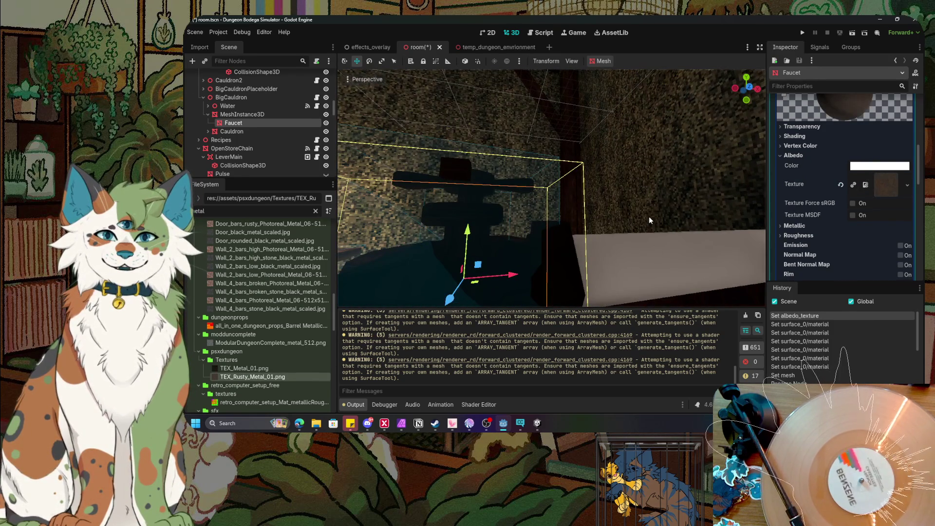
Step: Set the Faucet material's Cull Mode to Disabled so both sides render
{"action": "left_click", "coordinate": [649, 217]}
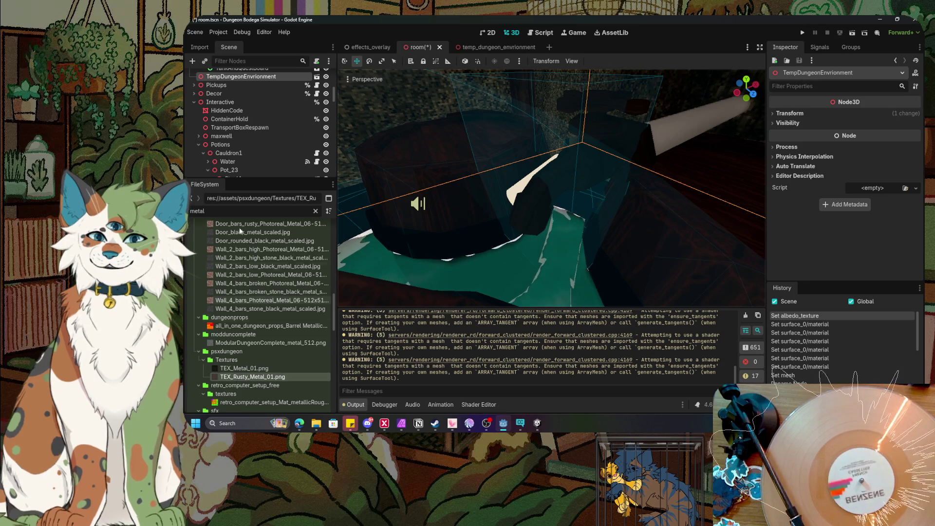
{"action": "left_click", "coordinate": [565, 232]}
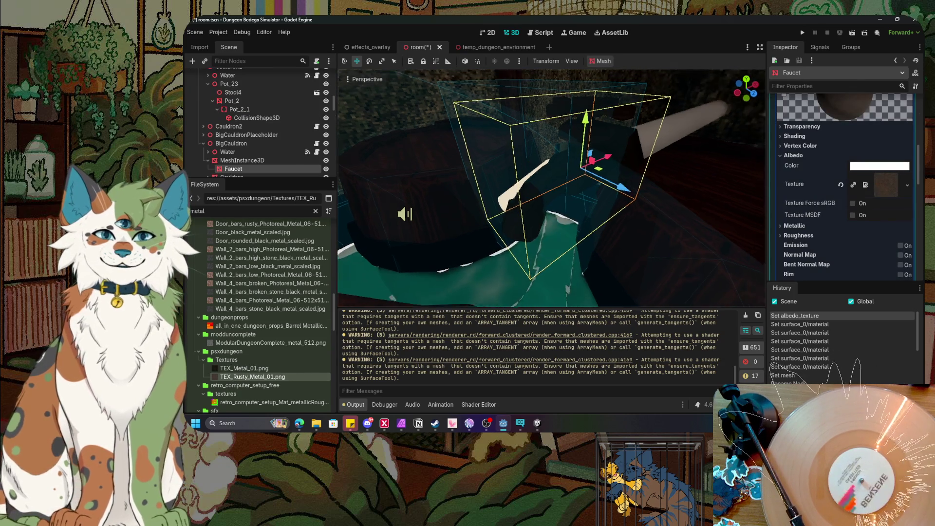
{"action": "left_click", "coordinate": [793, 127]}
{"action": "left_click", "coordinate": [793, 126]}
{"action": "left_click", "coordinate": [793, 126]}
{"action": "left_click", "coordinate": [866, 161]}
{"action": "left_click", "coordinate": [874, 192]}
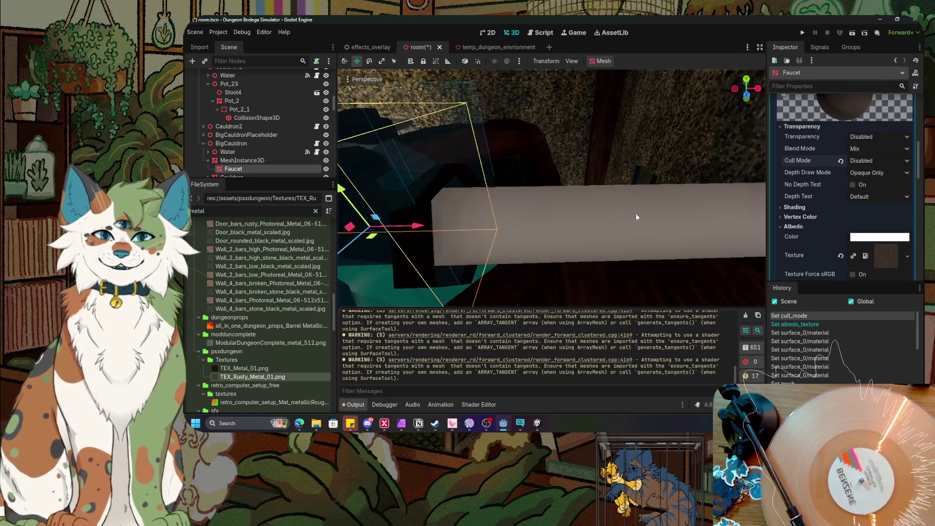
{"action": "left_click", "coordinate": [611, 218]}
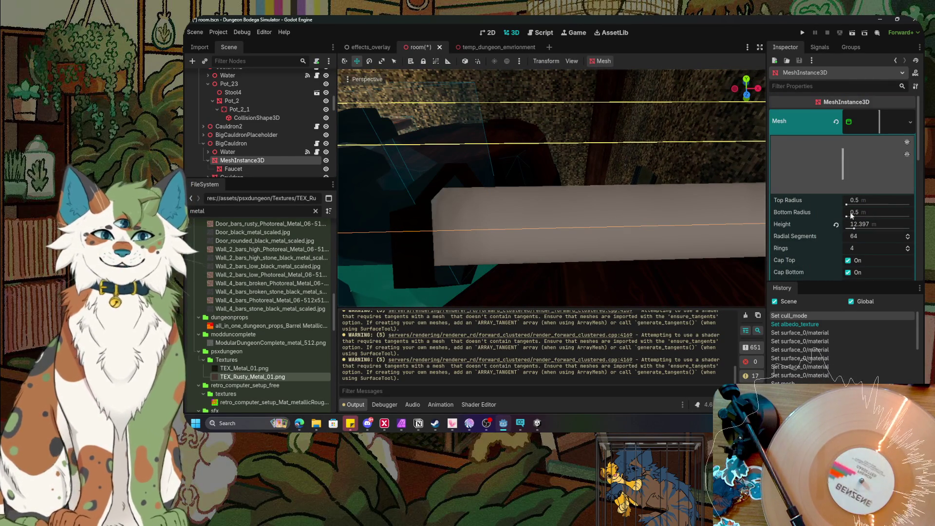
Step: Set the pipe cylinder's top and bottom radius to 0.7 m
{"action": "left_click", "coordinate": [881, 202]}
{"action": "key", "text": "Return"}
{"action": "left_click", "coordinate": [875, 212]}
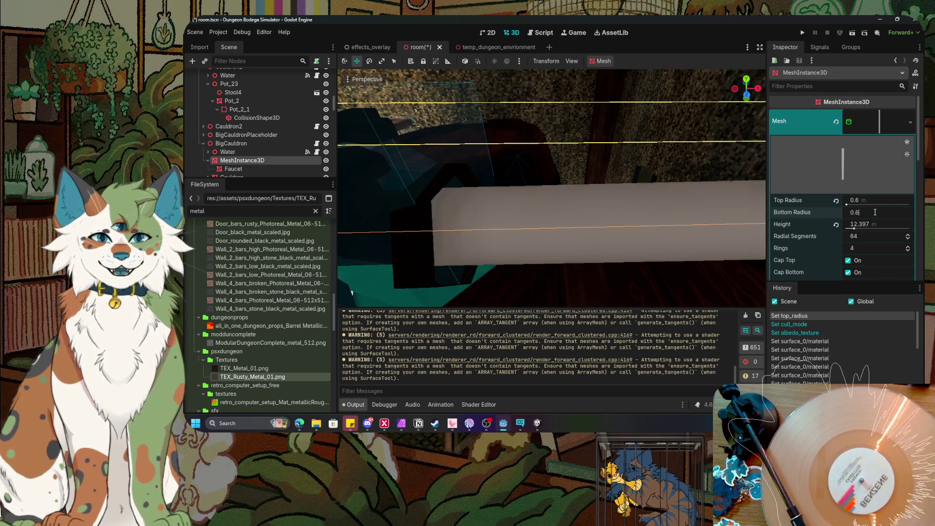
{"action": "key", "text": "Return"}
{"action": "left_click", "coordinate": [874, 213]}
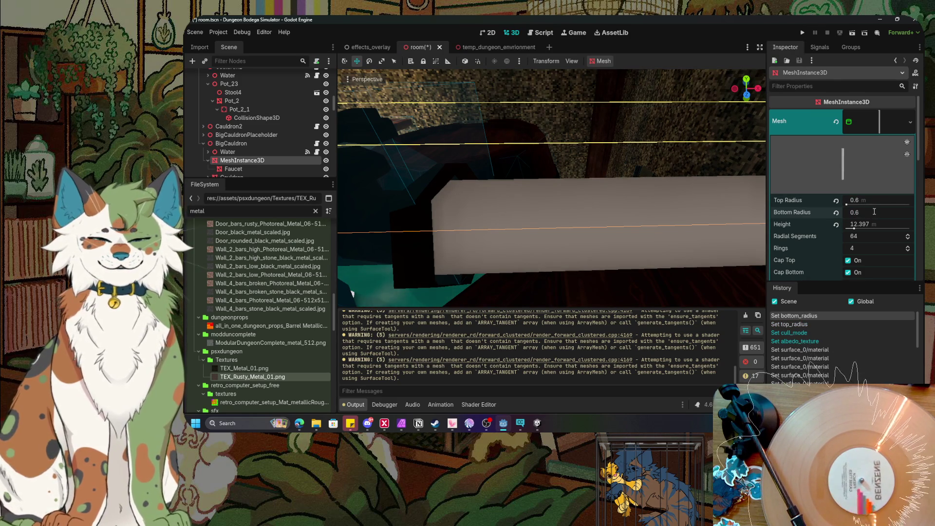
{"action": "type", "text": "0.7"}
{"action": "key", "text": "Return"}
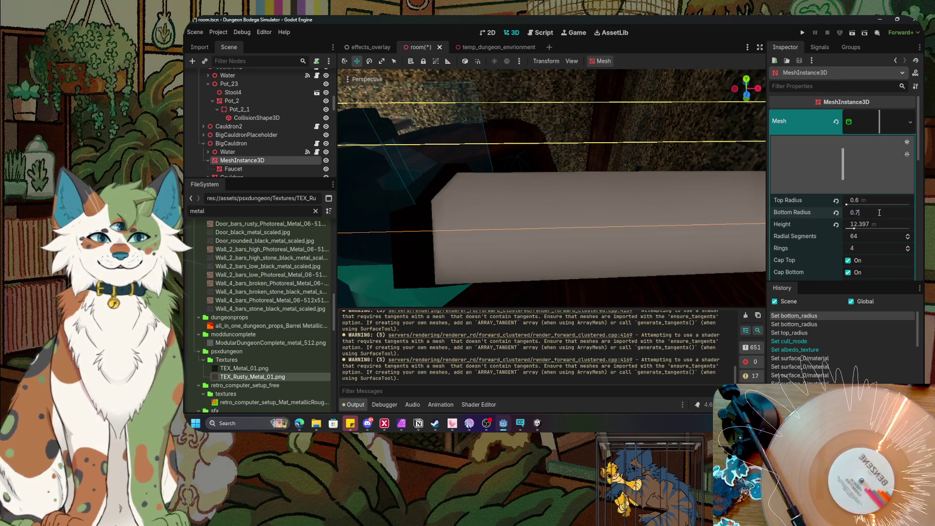
{"action": "left_click", "coordinate": [881, 202]}
{"action": "type", "text": "7"}
{"action": "key", "text": "Return"}
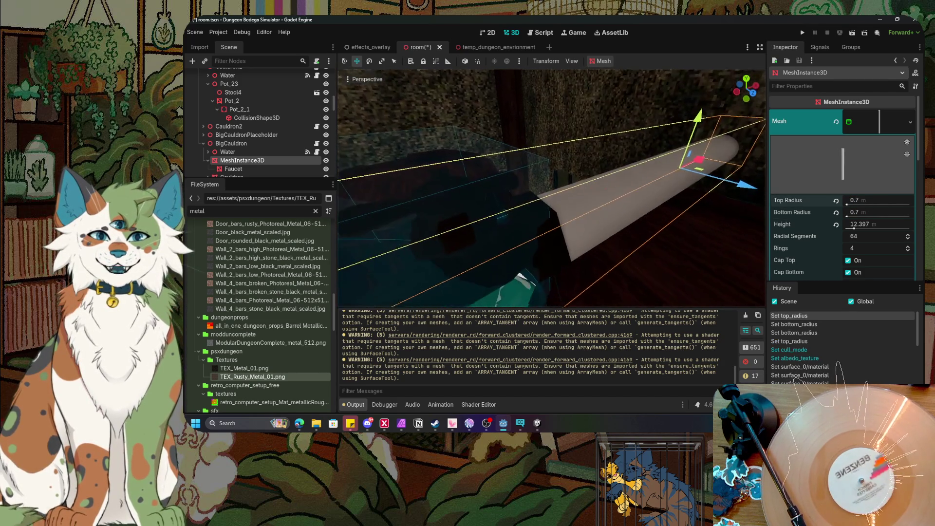
Step: Apply metal.tres as the pipe's material override and save the scene
{"action": "double_click", "coordinate": [259, 213]}
{"action": "type", "text": "metal"}
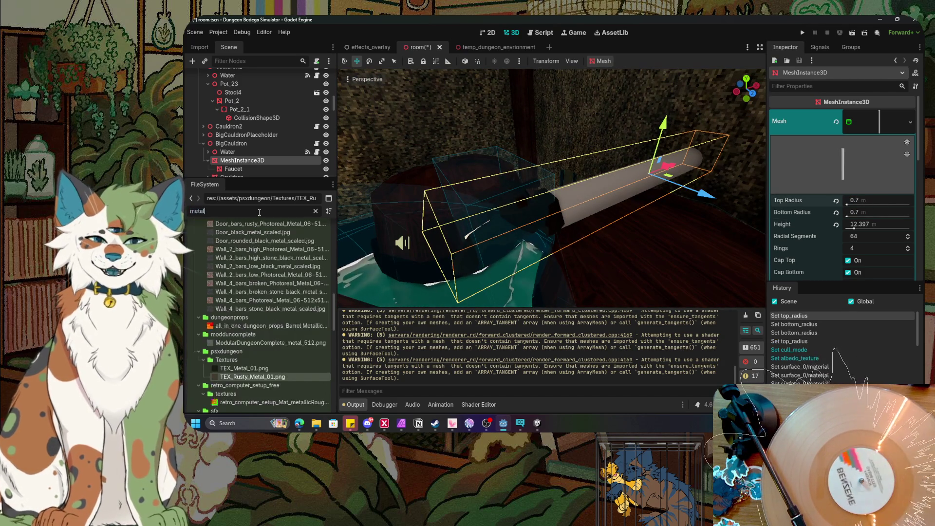
{"action": "scroll", "coordinate": [255, 358], "scroll_direction": "down", "scroll_amount": 8}
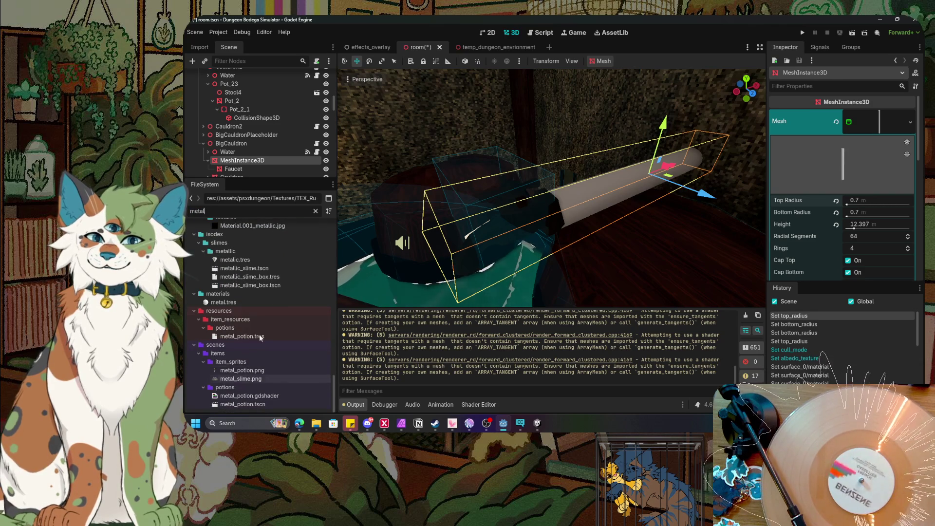
{"action": "left_click_drag", "start_coordinate": [244, 303], "coordinate": [631, 200]}
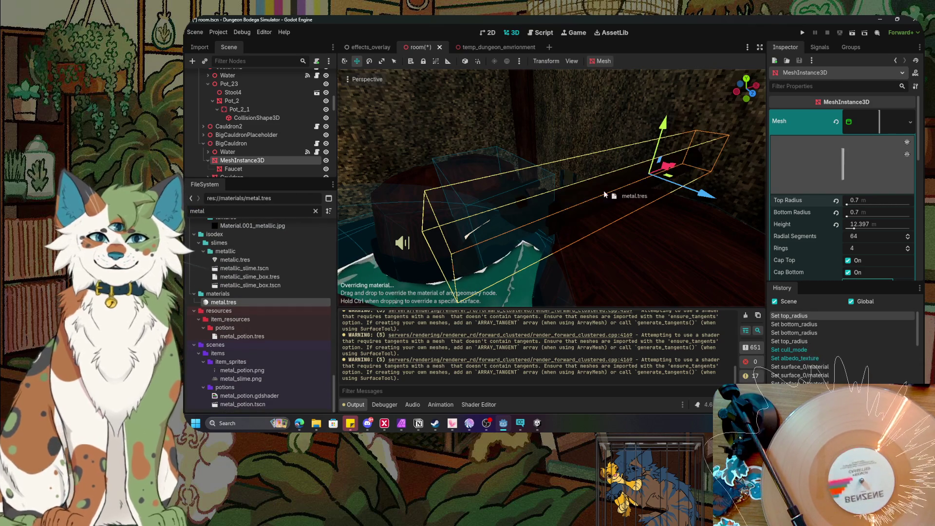
{"action": "key", "text": "ctrl+s"}
{"action": "left_click_drag", "start_coordinate": [612, 239], "coordinate": [612, 239]}
{"action": "scroll", "coordinate": [237, 108], "scroll_direction": "down", "scroll_amount": 2}
{"action": "left_click", "coordinate": [237, 106]}
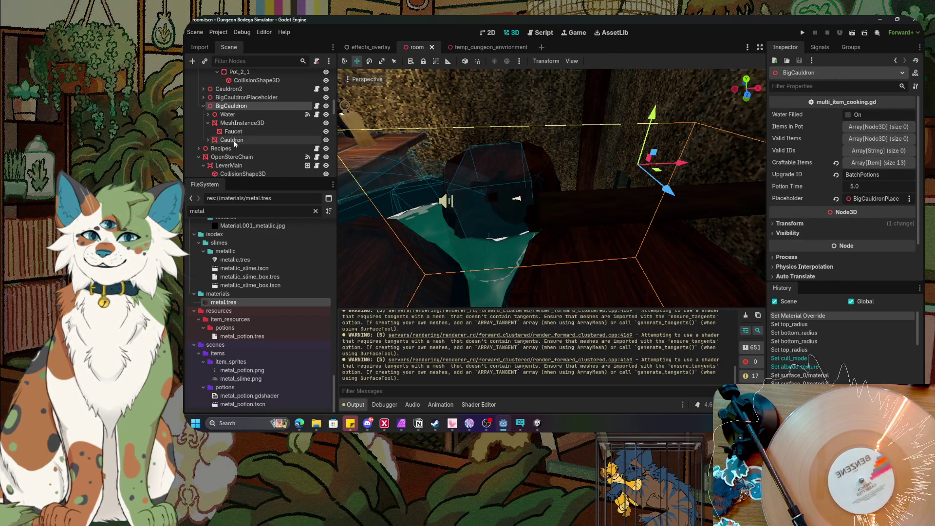
Step: Inspect, then collapse, the Cauldron, its static body and LeverMain in the Scene dock
{"action": "left_click", "coordinate": [208, 140]}
{"action": "left_click", "coordinate": [213, 148]}
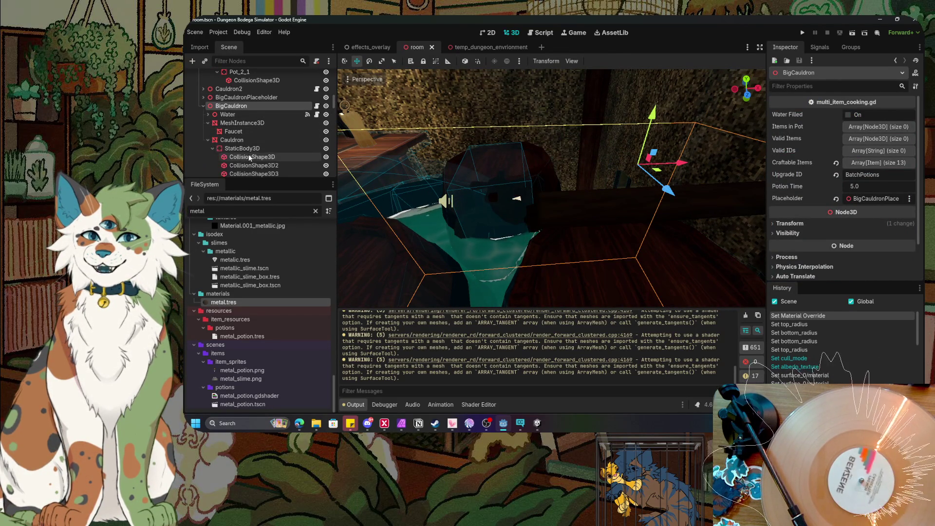
{"action": "scroll", "coordinate": [229, 127], "scroll_direction": "down", "scroll_amount": 2}
{"action": "left_click", "coordinate": [211, 98]}
{"action": "left_click", "coordinate": [207, 89]}
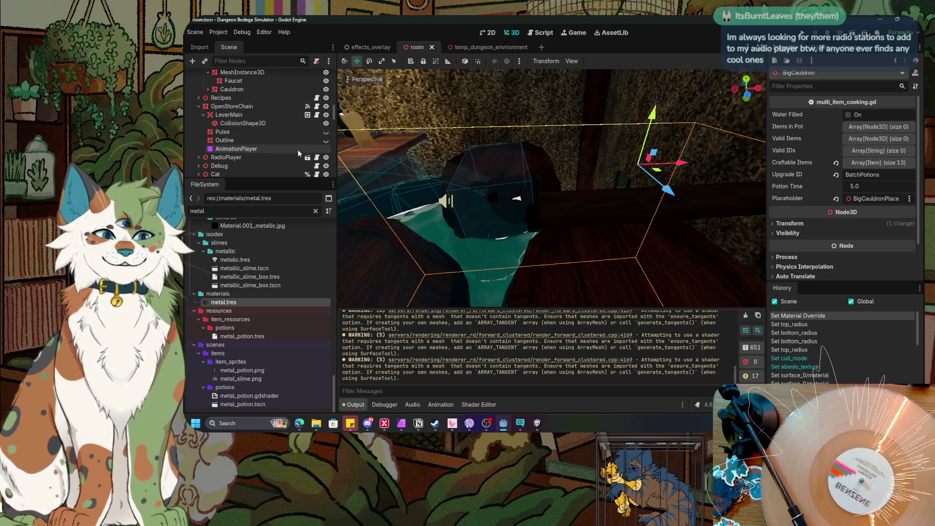
{"action": "scroll", "coordinate": [269, 147], "scroll_direction": "up", "scroll_amount": 1}
{"action": "left_click", "coordinate": [203, 128]}
Step: Select OpenStoreChain, LeverMain and the pipe, then re-expand BigCauldron's children
{"action": "left_click", "coordinate": [253, 120]}
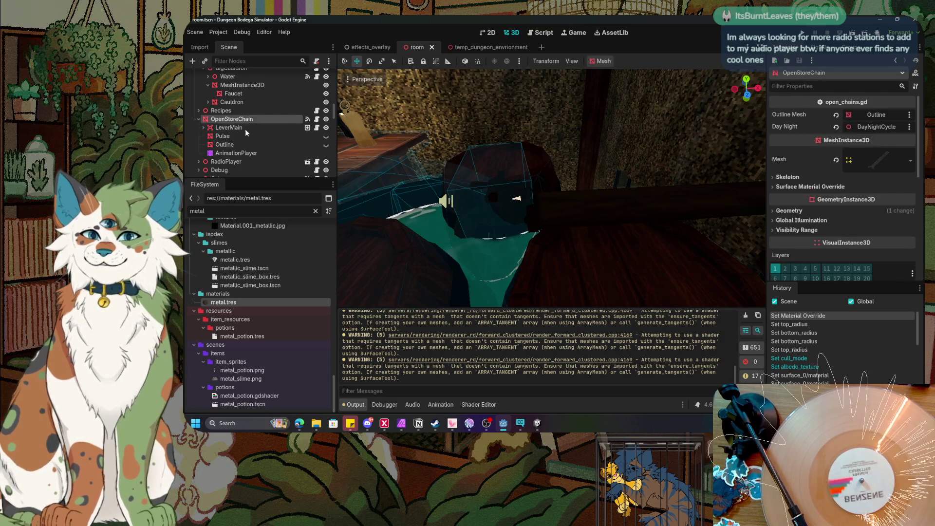
{"action": "left_click", "coordinate": [243, 126]}
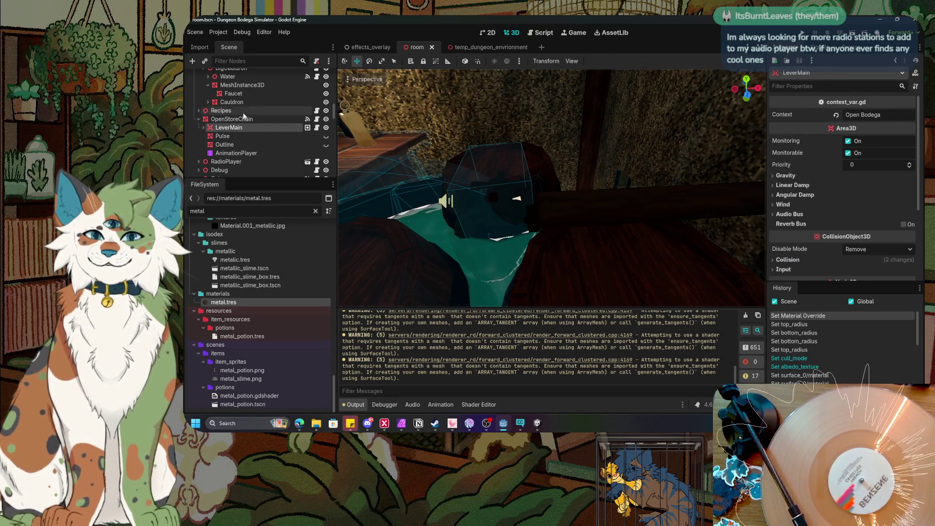
{"action": "left_click", "coordinate": [603, 192]}
{"action": "scroll", "coordinate": [273, 136], "scroll_direction": "up", "scroll_amount": 4}
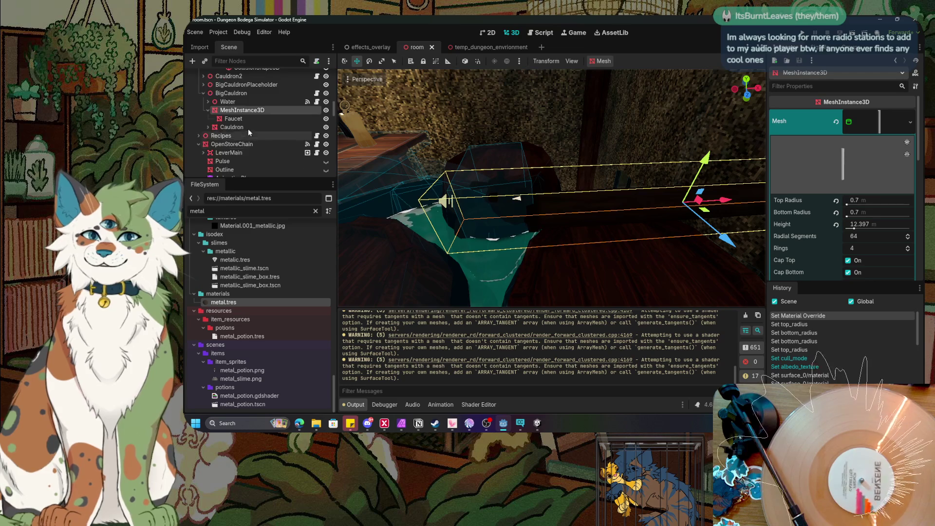
{"action": "left_click", "coordinate": [197, 130]}
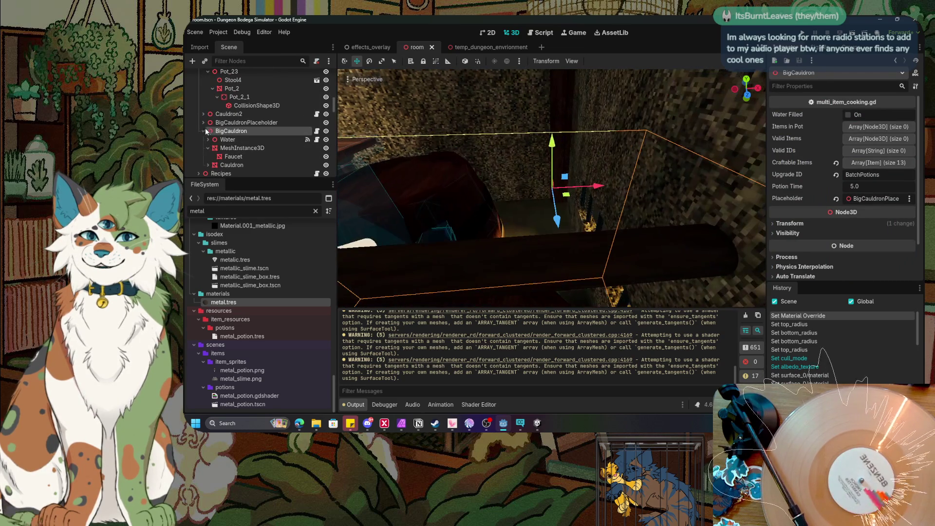
{"action": "left_click", "coordinate": [203, 131]}
{"action": "left_click", "coordinate": [203, 131]}
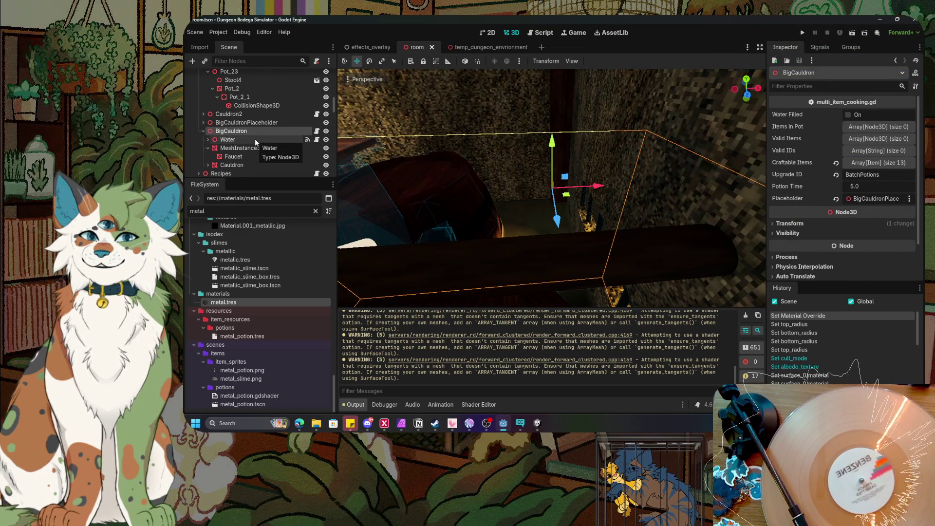
Step: Expand Water, select WaterSpigot and frame it in the 3D viewport
{"action": "left_click", "coordinate": [208, 139]}
{"action": "left_click", "coordinate": [241, 157]}
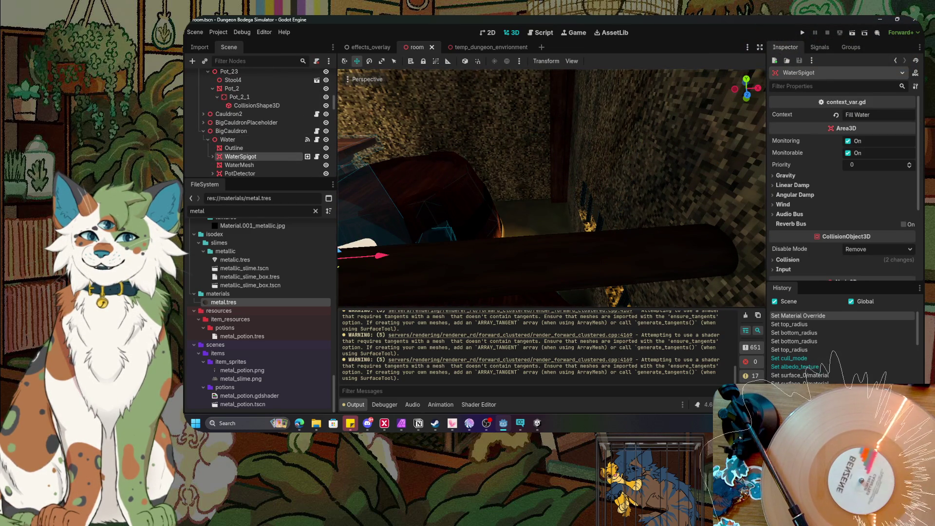
{"action": "key", "text": "f"}
{"action": "mouse_move", "coordinate": [455, 195]}
{"action": "left_mouse_down"}
{"action": "mouse_move", "coordinate": [562, 210]}
{"action": "mouse_move", "coordinate": [507, 200]}
{"action": "left_mouse_up"}
{"action": "left_click", "coordinate": [213, 156]}
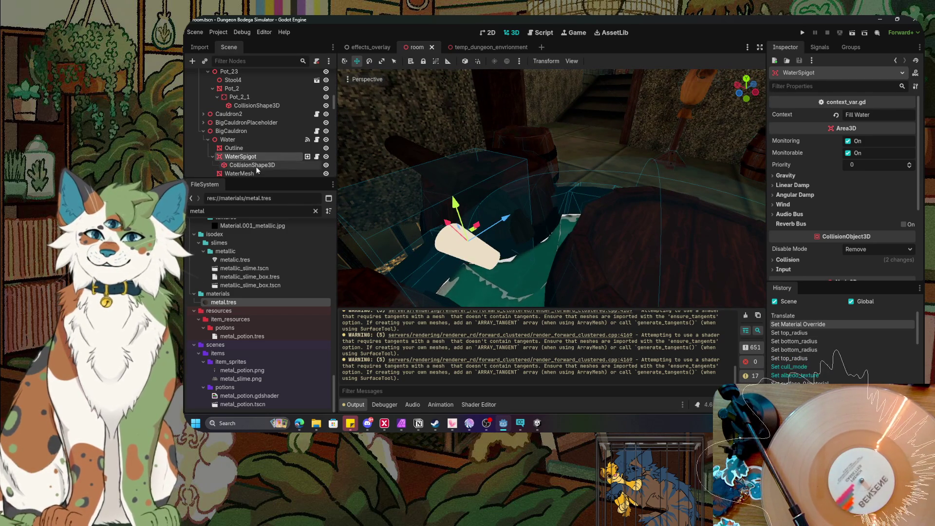
Step: Select WaterSpigot's CollisionShape3D and replace its BoxShape3D resource
{"action": "left_click", "coordinate": [257, 166]}
{"action": "right_click", "coordinate": [256, 166]}
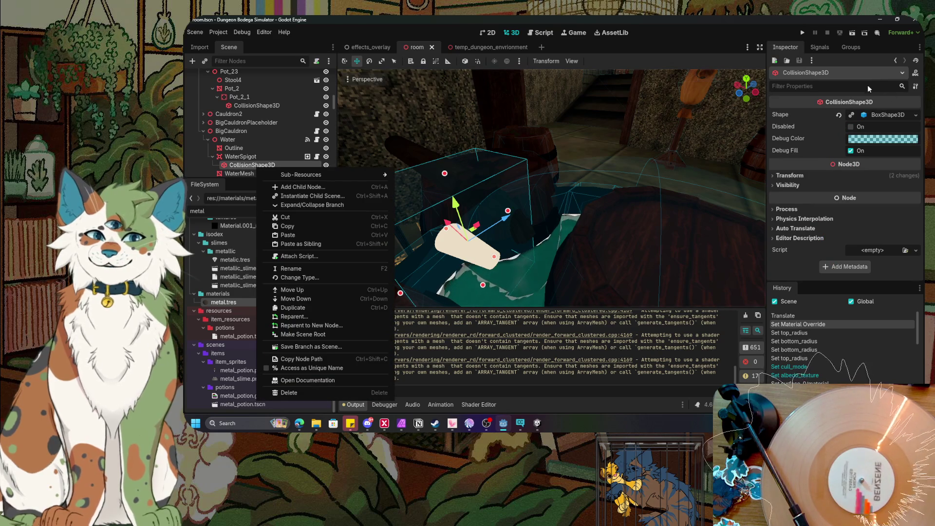
{"action": "left_click", "coordinate": [881, 117]}
{"action": "left_click", "coordinate": [881, 117]}
{"action": "left_click", "coordinate": [876, 255]}
{"action": "mouse_move", "coordinate": [536, 195]}
{"action": "left_mouse_down"}
{"action": "mouse_move", "coordinate": [451, 230]}
{"action": "mouse_move", "coordinate": [551, 195]}
{"action": "mouse_move", "coordinate": [629, 288]}
{"action": "mouse_move", "coordinate": [403, 70]}
{"action": "left_mouse_up"}
Step: Tilt the collision box about 8 degrees, move it to the faucet tip and save
{"action": "key", "text": "e"}
{"action": "mouse_move", "coordinate": [558, 225]}
{"action": "left_mouse_down"}
{"action": "mouse_move", "coordinate": [548, 232]}
{"action": "mouse_move", "coordinate": [614, 223]}
{"action": "left_mouse_up"}
{"action": "key", "text": "w"}
{"action": "left_click_drag", "start_coordinate": [563, 162], "coordinate": [570, 160]}
{"action": "key", "text": "ctrl+s"}
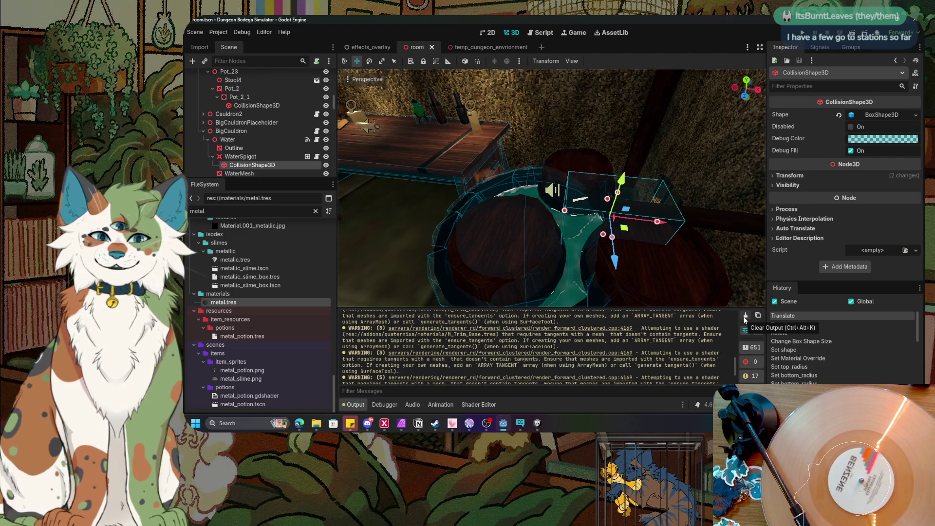
{"action": "left_click", "coordinate": [745, 317]}
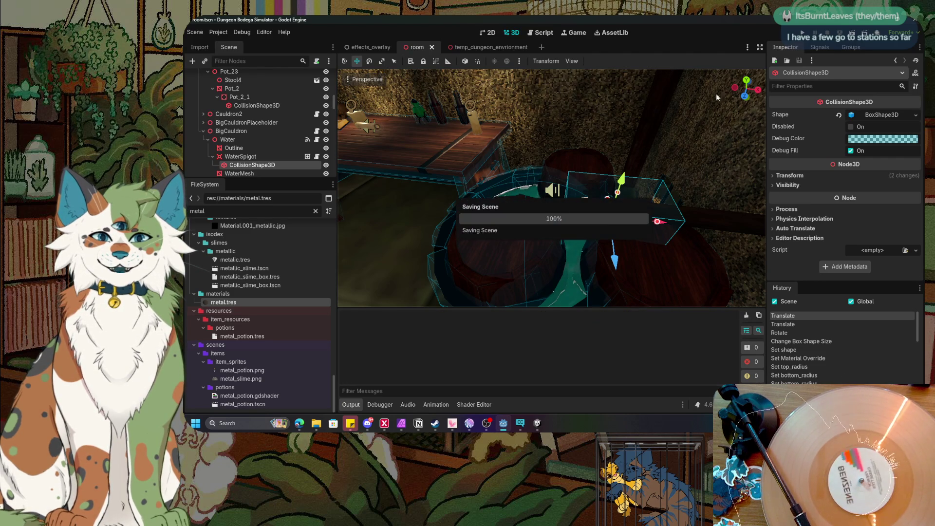
Step: Playtest with F5 on the fullgame save, then quit from the pause menu
{"action": "key", "text": "F5"}
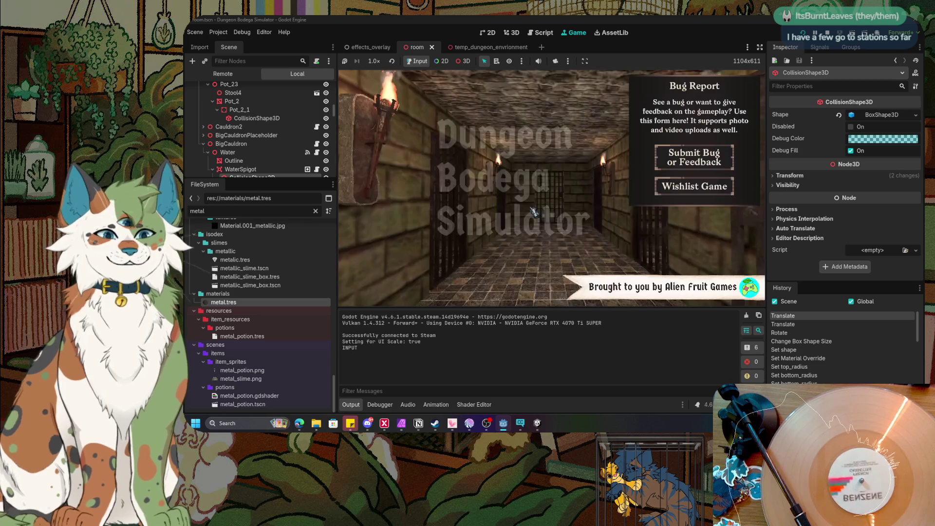
{"action": "left_click", "coordinate": [403, 269]}
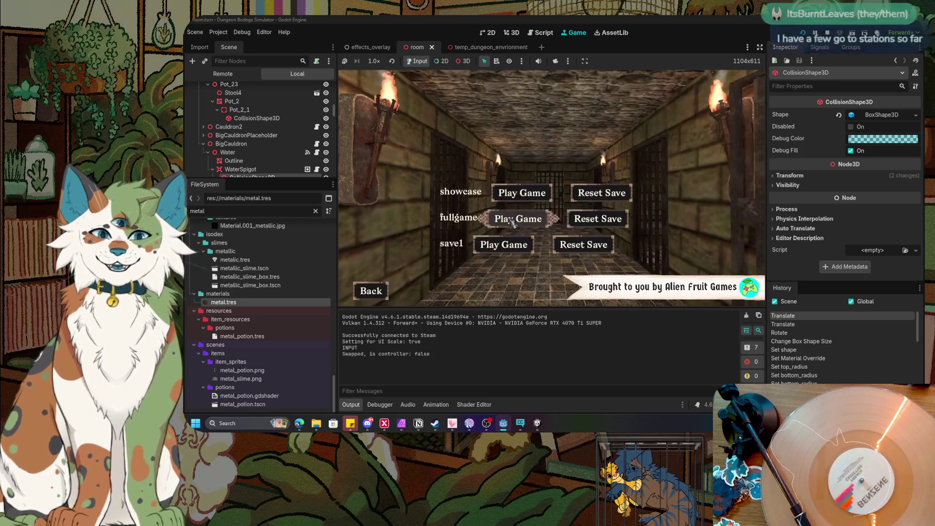
{"action": "left_click", "coordinate": [517, 217]}
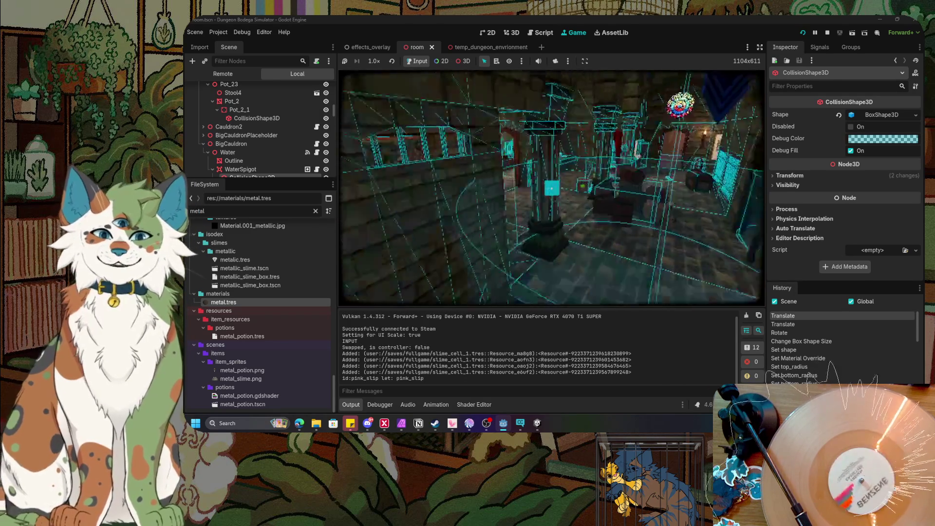
{"action": "key", "text": "Escape"}
{"action": "left_click", "coordinate": [549, 205]}
{"action": "left_click", "coordinate": [589, 197]}
{"action": "left_click", "coordinate": [551, 233]}
{"action": "left_click", "coordinate": [508, 199]}
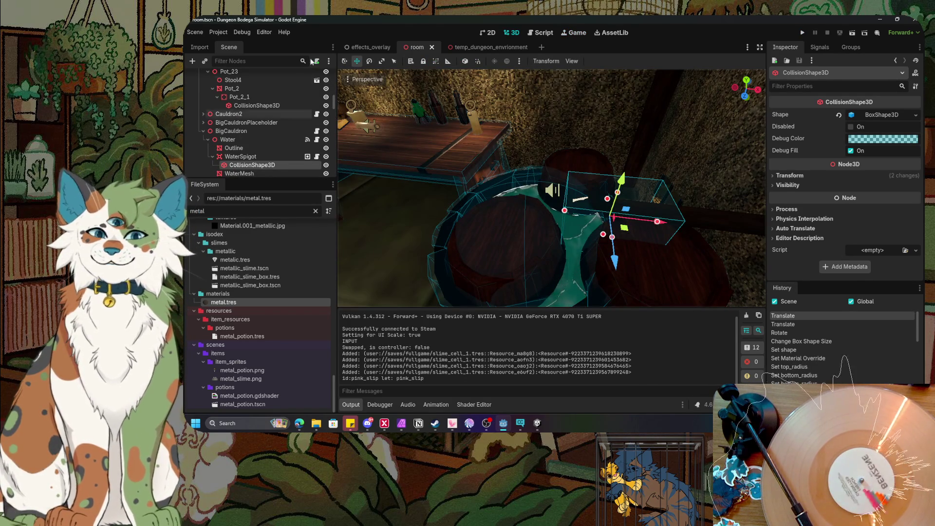
Step: Run the project again and load a save slot to enter the game
{"action": "left_click", "coordinate": [242, 32]}
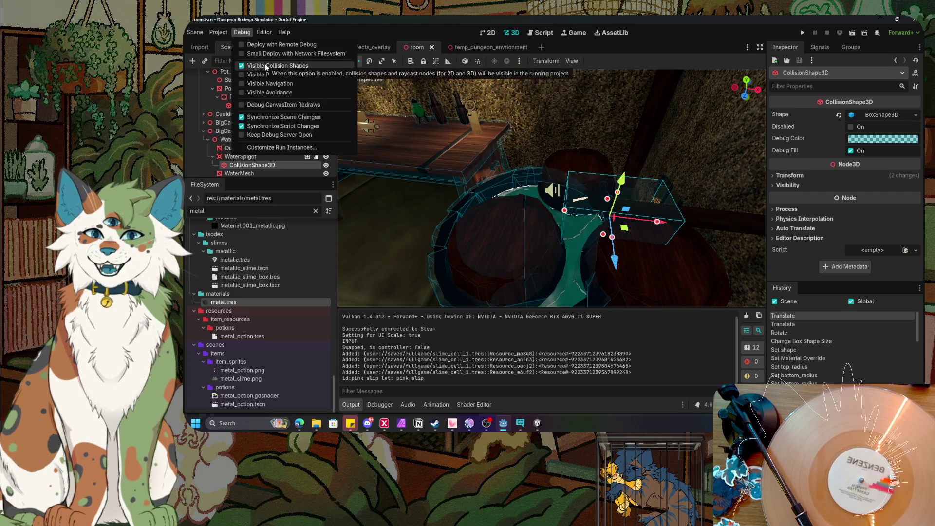
{"action": "left_click", "coordinate": [802, 32]}
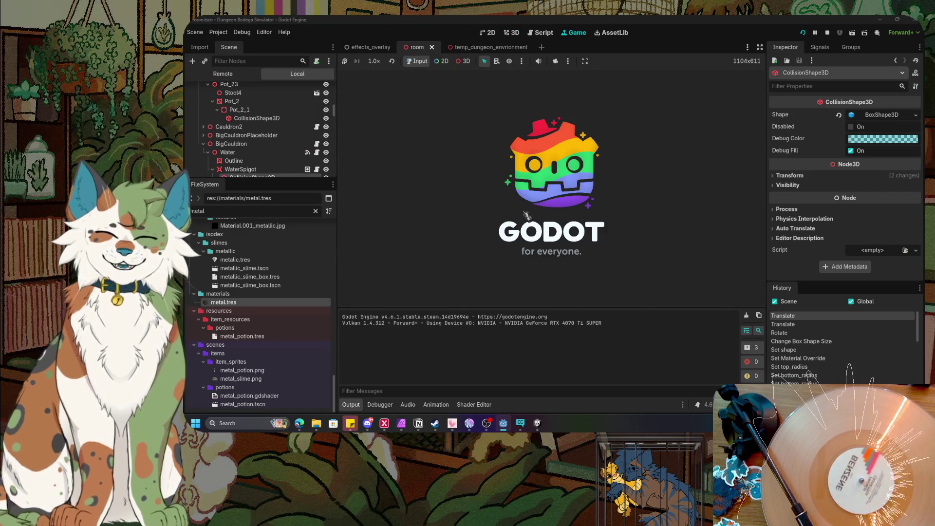
{"action": "left_click", "coordinate": [407, 265]}
{"action": "left_click", "coordinate": [520, 217]}
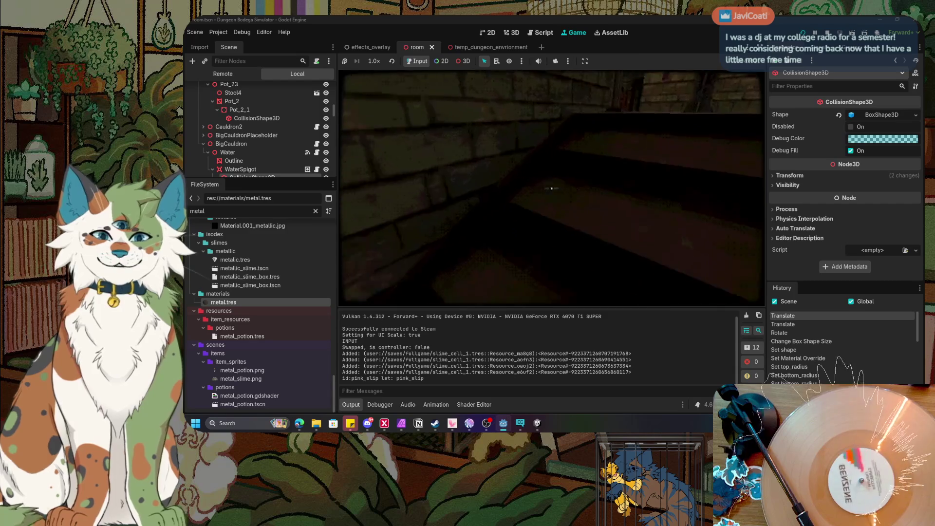
Step: Close the notebook, walk through the doorway into the corridor and buy Batch Potions
{"action": "left_click", "coordinate": [553, 189]}
{"action": "left_click", "coordinate": [558, 193]}
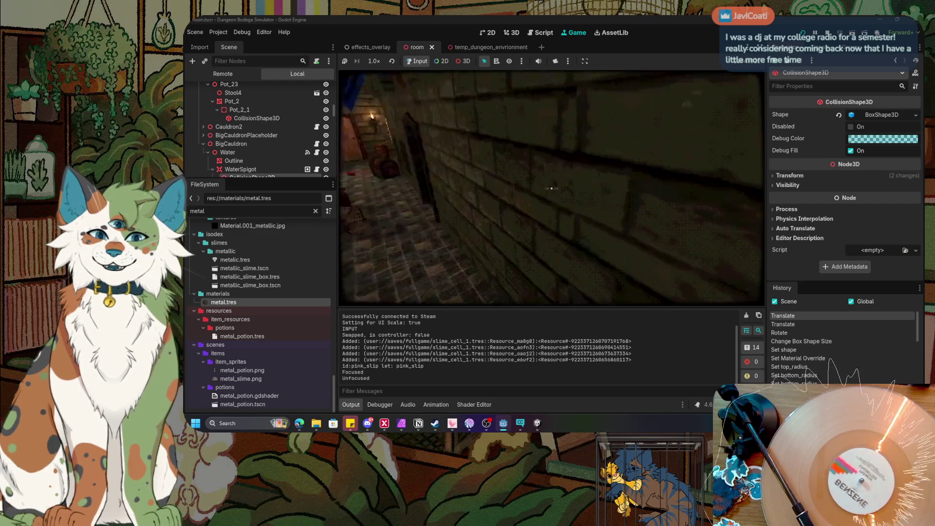
{"action": "key", "text": "w"}
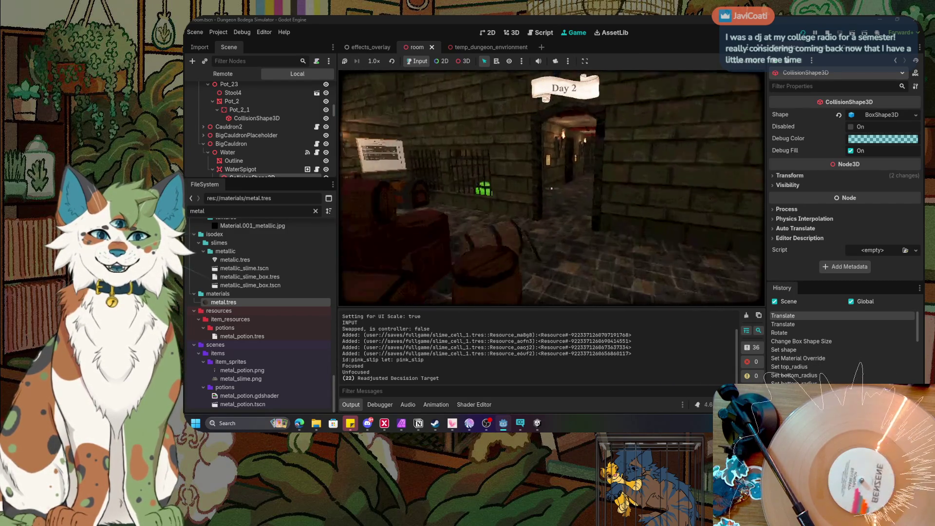
{"action": "key", "text": "w"}
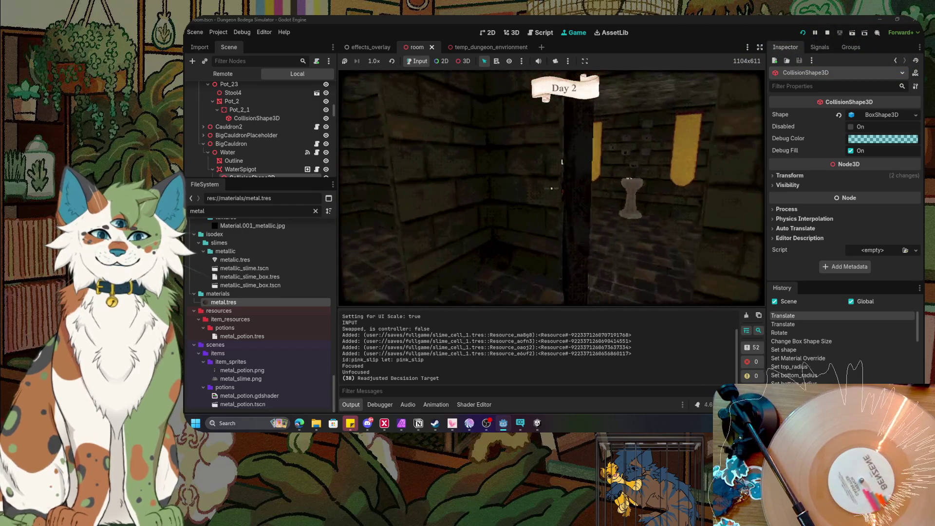
{"action": "left_click", "coordinate": [554, 184]}
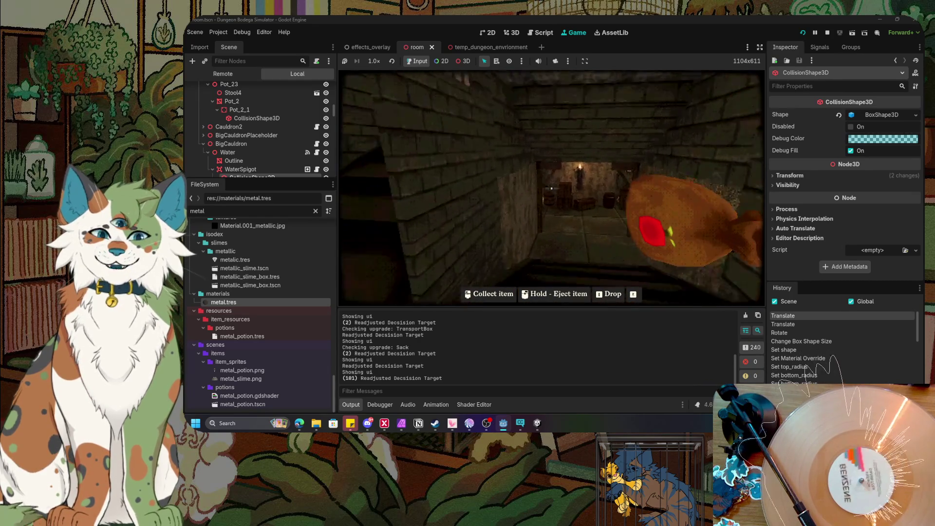
Step: Walk around the big cauldron to line up with the Fill Water prompt
{"action": "key", "text": "w"}
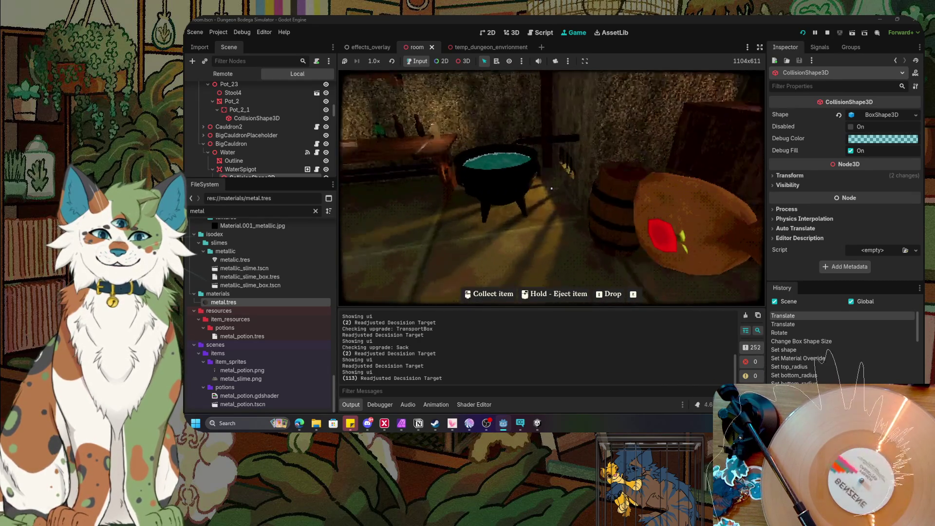
{"action": "key", "text": "a"}
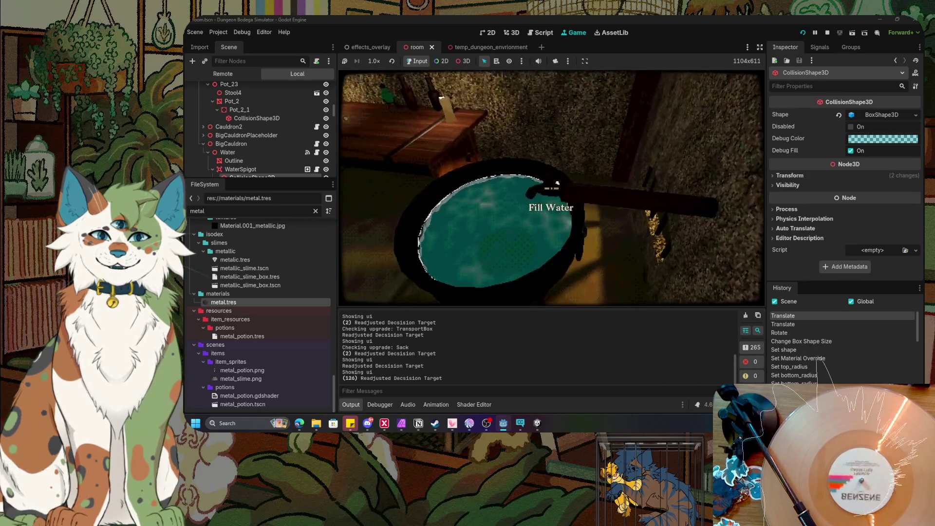
{"action": "key", "text": "w"}
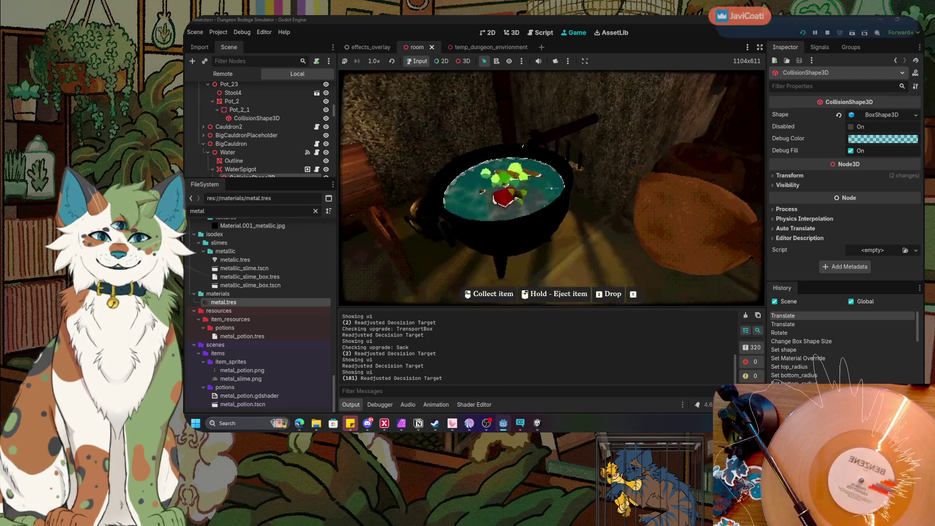
{"action": "key", "text": "s"}
{"action": "key", "text": "w"}
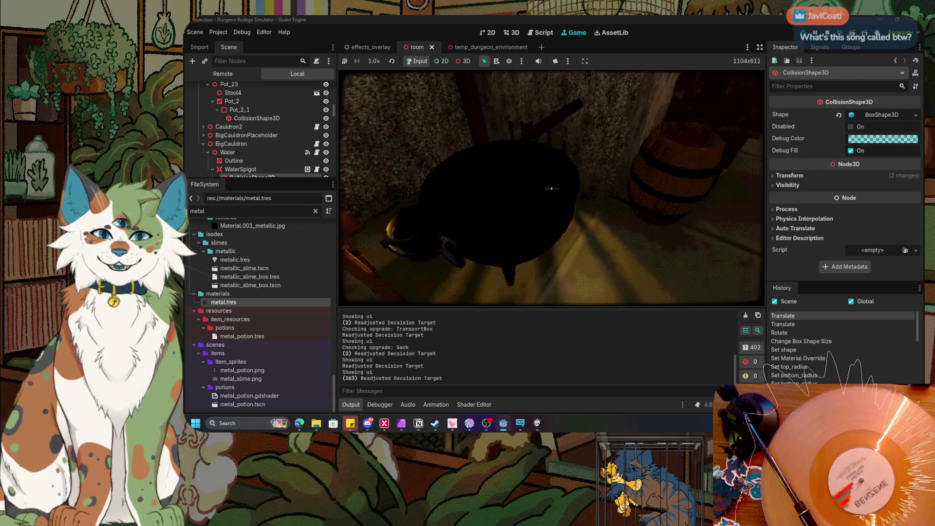
{"action": "key", "text": "s"}
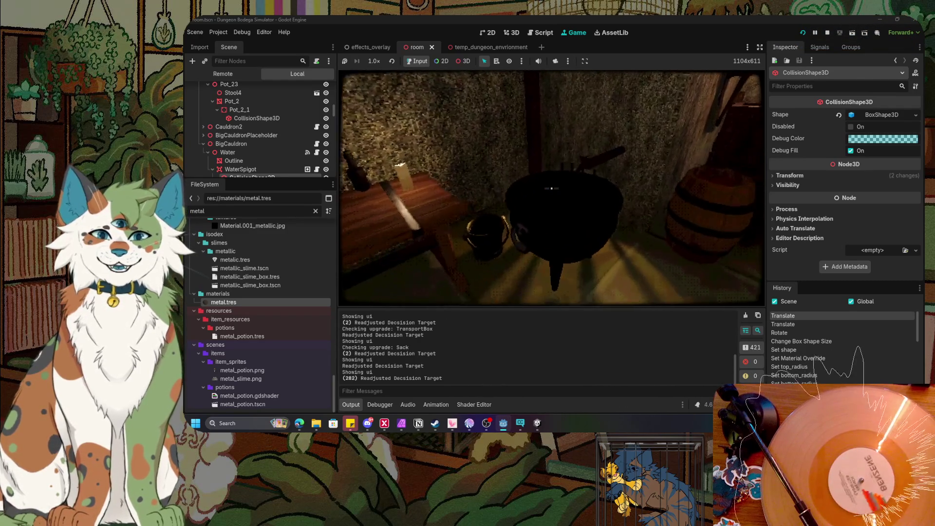
{"action": "key", "text": "w"}
{"action": "key", "text": "s"}
{"action": "key", "text": "w"}
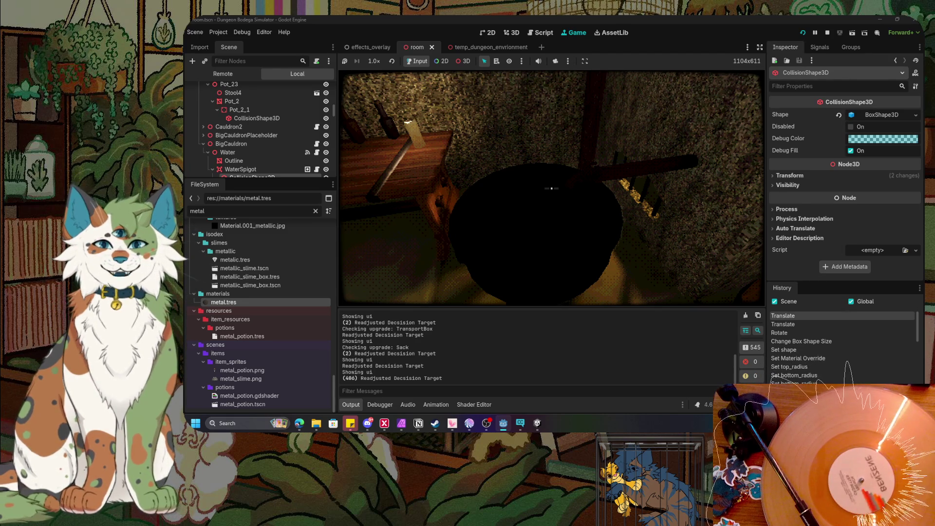
Step: Pause and resume, fill the cauldron with water, then quit the playtest
{"action": "key", "text": "Escape"}
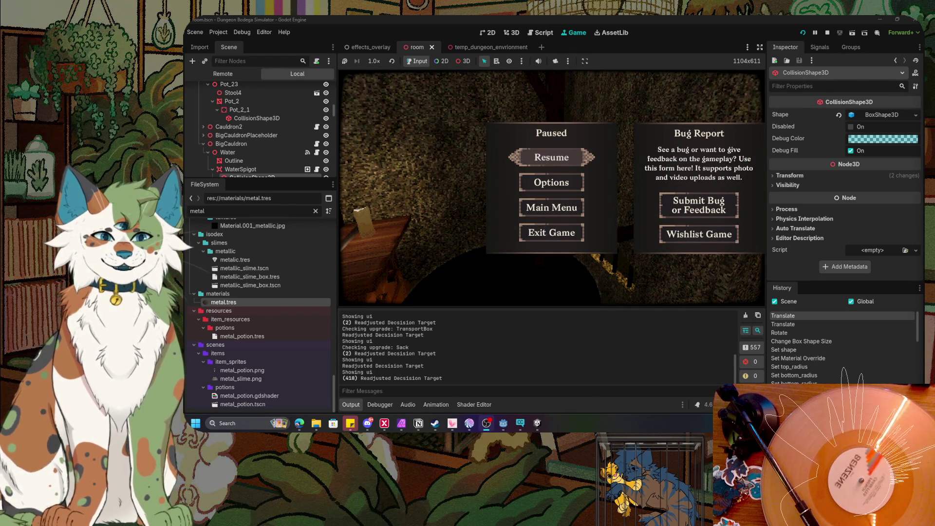
{"action": "left_click", "coordinate": [552, 157]}
{"action": "left_click", "coordinate": [551, 188]}
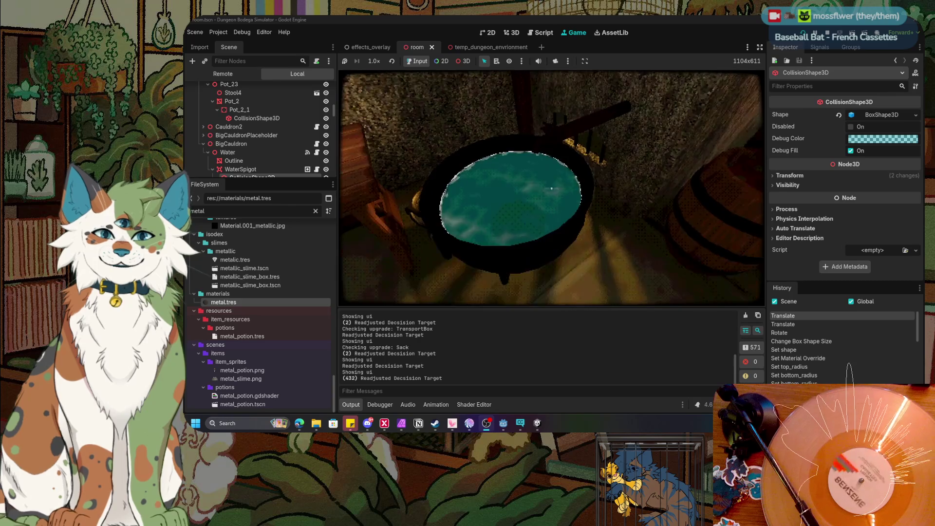
{"action": "key", "text": "Escape"}
{"action": "left_click", "coordinate": [552, 234]}
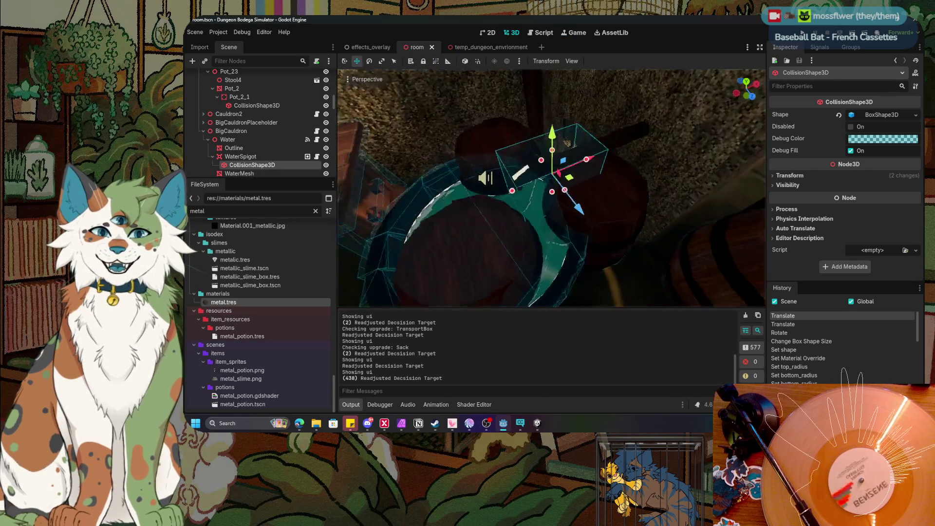
Step: Create a 0.1-size outline mesh for the Faucet, undoing a default-size first attempt
{"action": "left_click", "coordinate": [283, 148]}
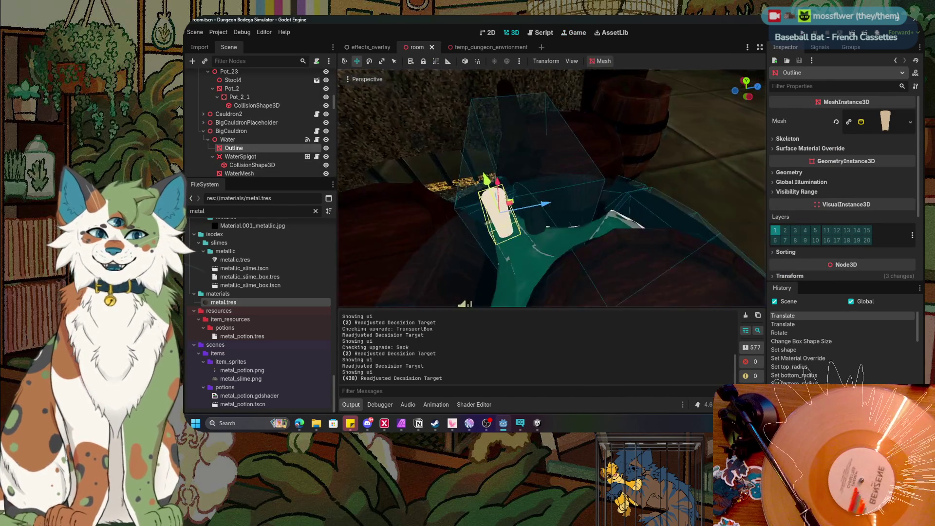
{"action": "scroll", "coordinate": [277, 156], "scroll_direction": "down", "scroll_amount": 3}
{"action": "left_click", "coordinate": [277, 169]}
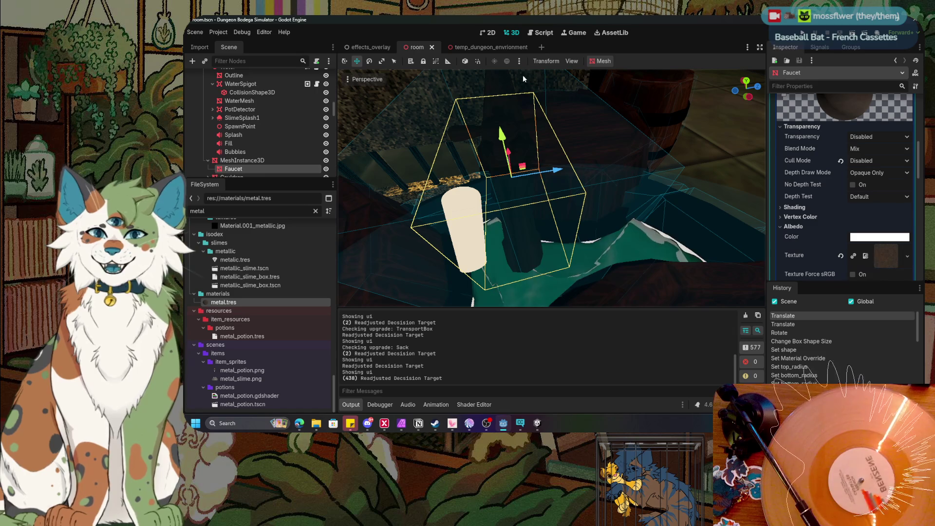
{"action": "left_click", "coordinate": [602, 61]}
{"action": "left_click", "coordinate": [633, 99]}
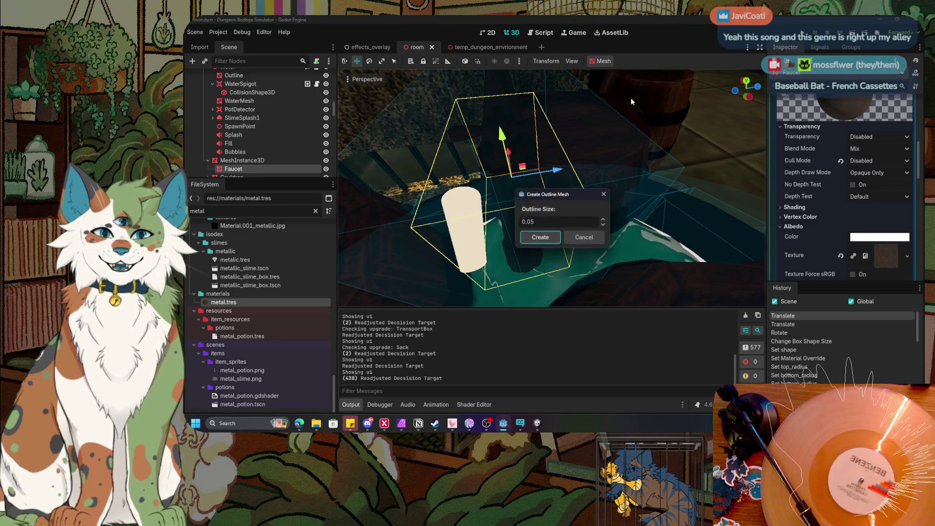
{"action": "left_click", "coordinate": [538, 236]}
{"action": "key", "text": "f"}
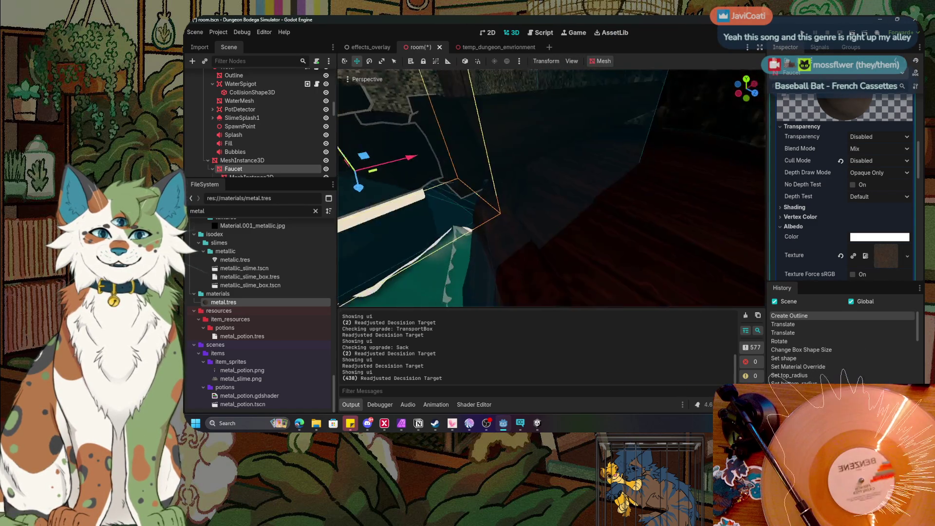
{"action": "key", "text": "ctrl+z"}
{"action": "left_click", "coordinate": [603, 61]}
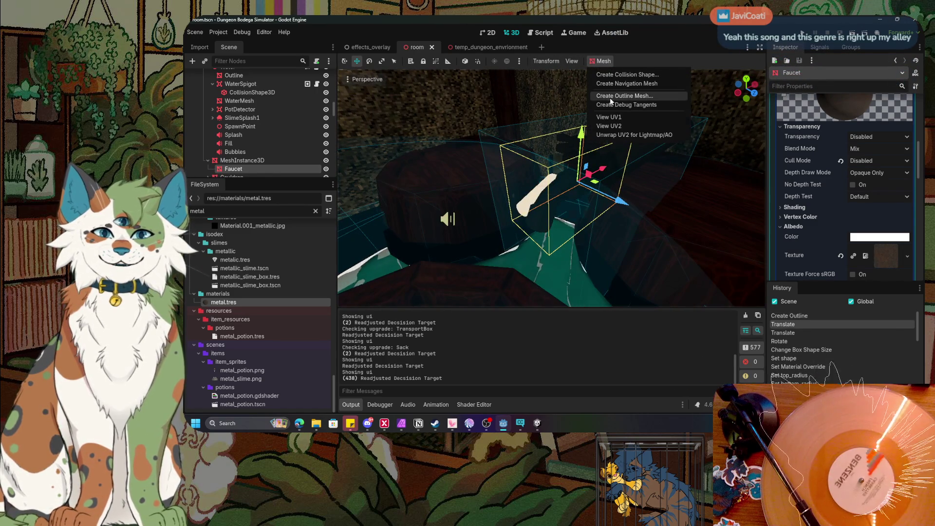
{"action": "left_click", "coordinate": [624, 95]}
{"action": "type", "text": "0.1"}
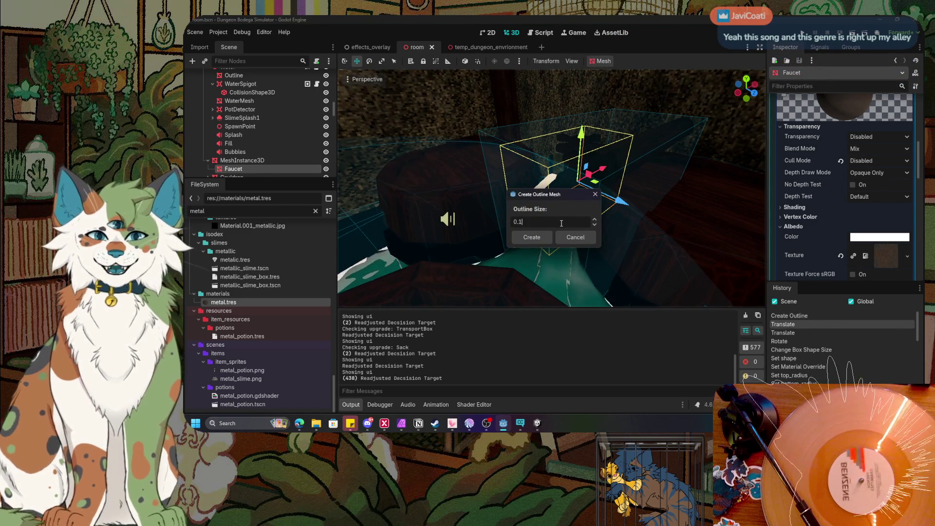
{"action": "left_click", "coordinate": [532, 237]}
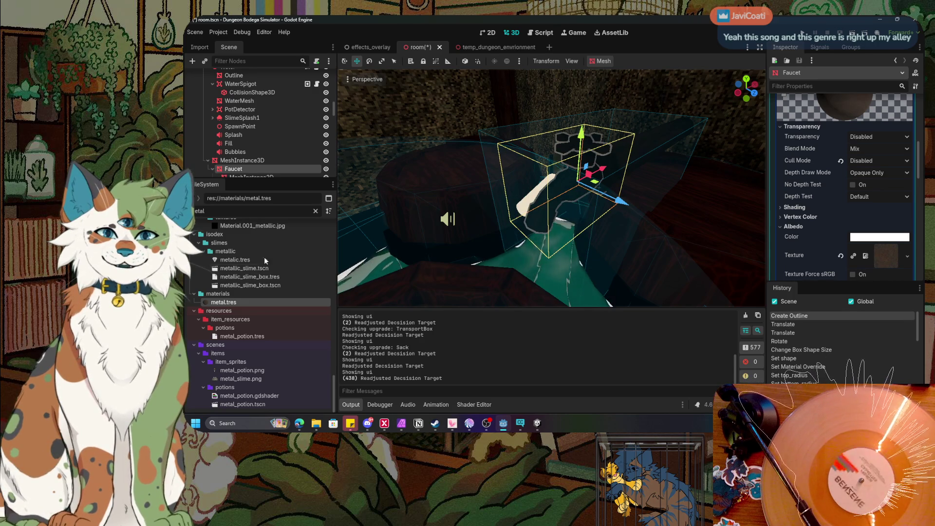
Step: Apply 3d_hover_outline.tres as the new outline mesh's material
{"action": "double_click", "coordinate": [254, 211]}
{"action": "type", "text": "outl"}
{"action": "left_click_drag", "start_coordinate": [239, 335], "coordinate": [522, 234]}
{"action": "scroll", "coordinate": [243, 156], "scroll_direction": "down", "scroll_amount": 2}
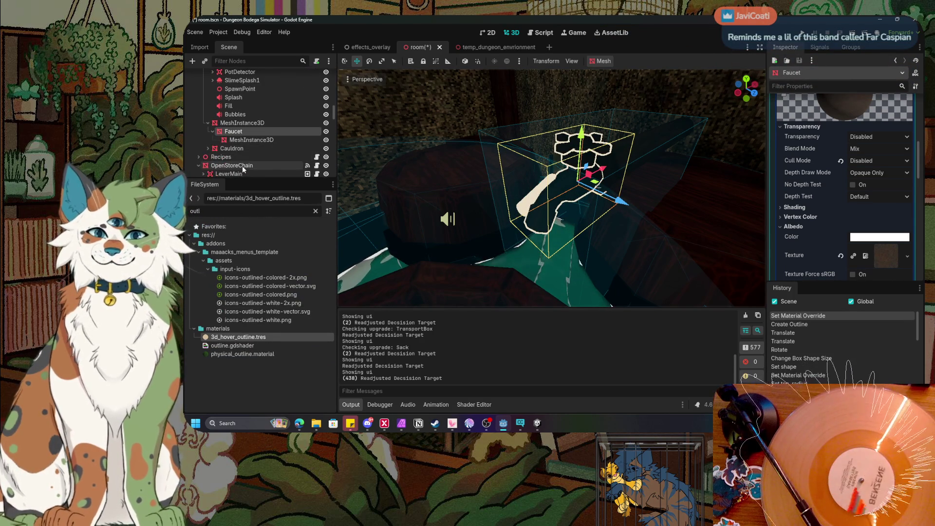
{"action": "left_click", "coordinate": [244, 140]}
{"action": "scroll", "coordinate": [239, 142], "scroll_direction": "up", "scroll_amount": 1}
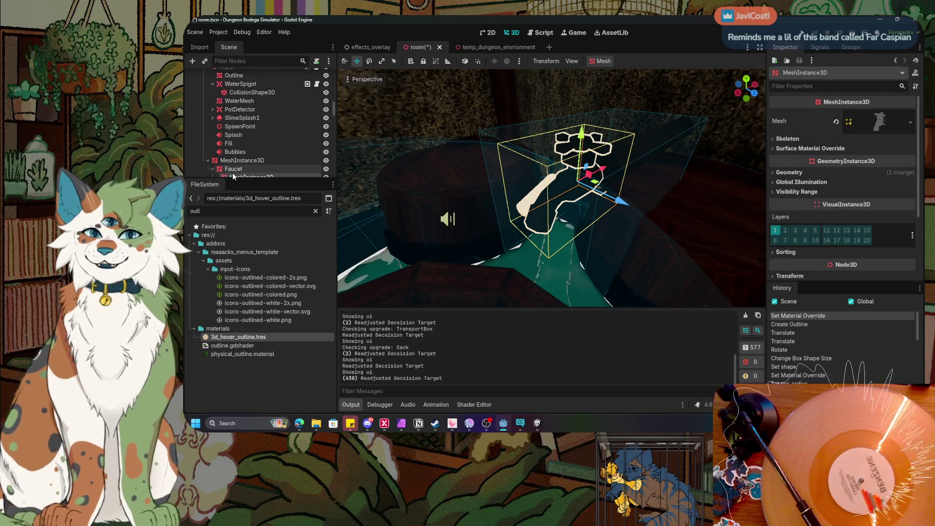
Step: Rename the new outline mesh to FaucetOutline
{"action": "double_click", "coordinate": [235, 154]}
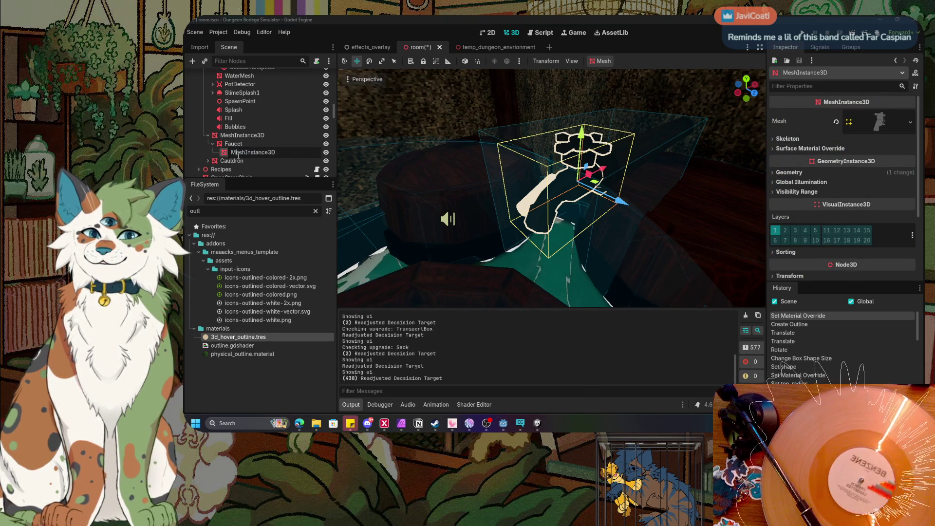
{"action": "type", "text": "A"}
{"action": "key", "text": "BackSpace"}
{"action": "type", "text": "Faucet"}
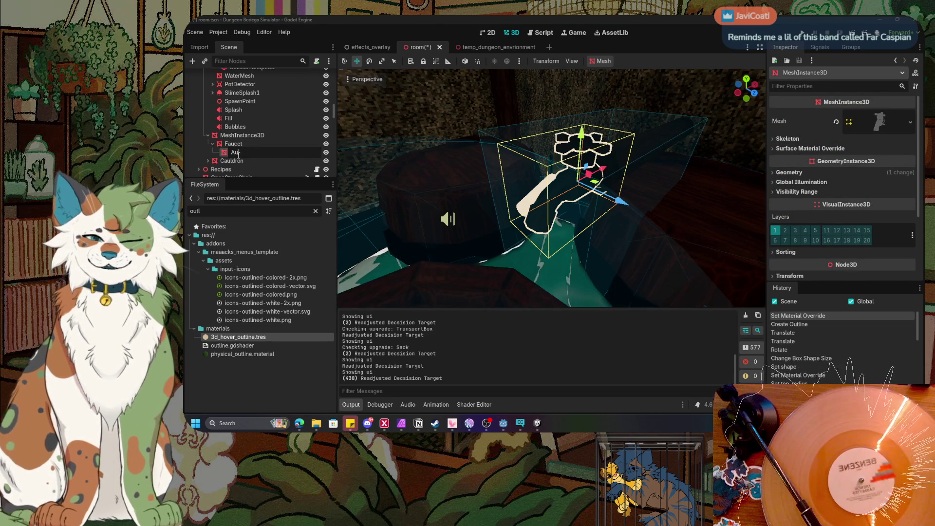
{"action": "type", "text": "Outli"}
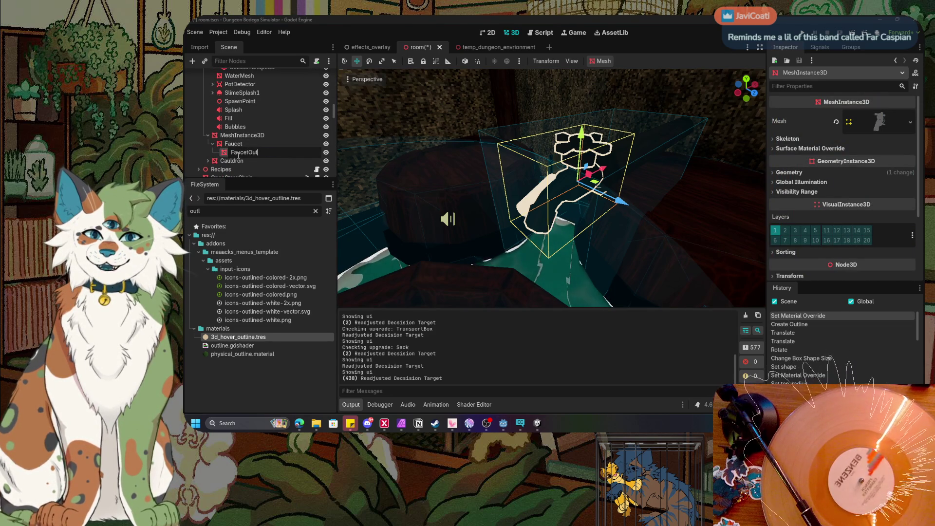
{"action": "type", "text": "ne"}
{"action": "key", "text": "Return"}
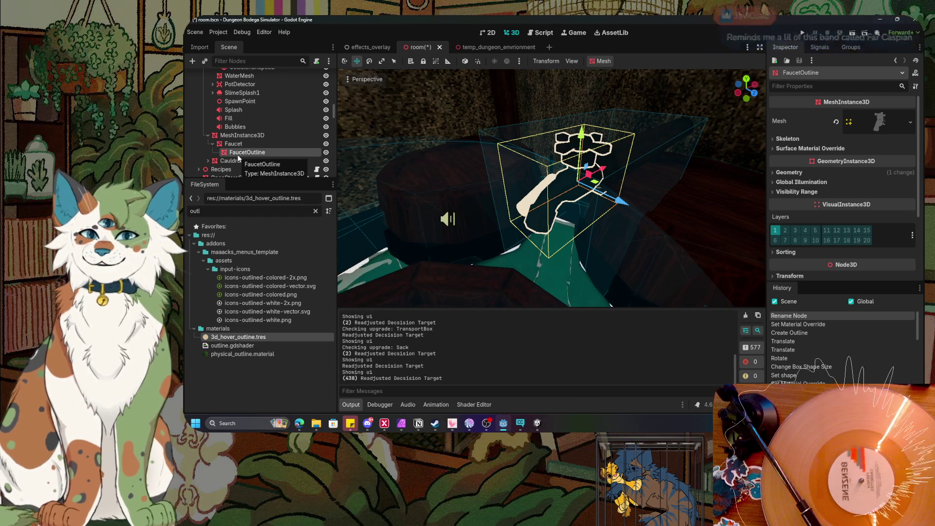
Step: Assign FaucetOutline as the Water node's outline mesh
{"action": "scroll", "coordinate": [250, 129], "scroll_direction": "up", "scroll_amount": 2}
{"action": "scroll", "coordinate": [256, 149], "scroll_direction": "up", "scroll_amount": 1}
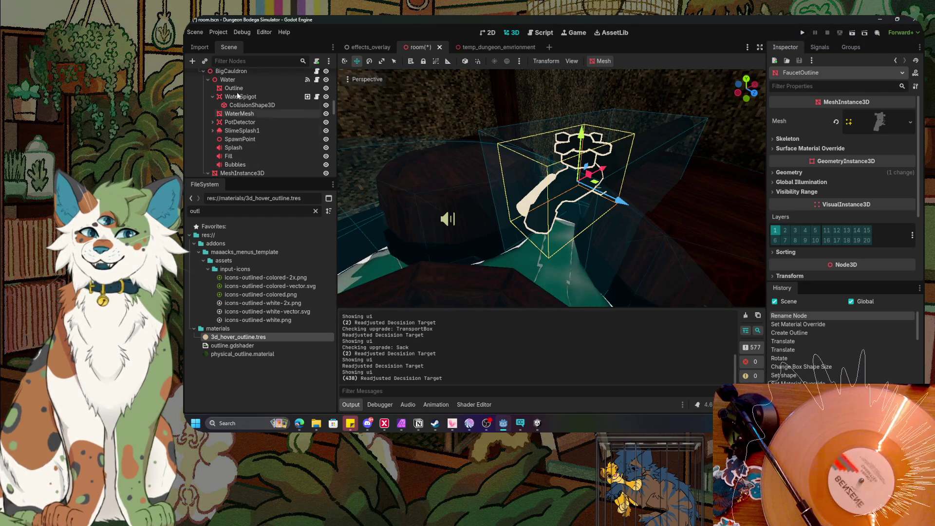
{"action": "left_click", "coordinate": [326, 88]}
{"action": "left_click", "coordinate": [326, 88]}
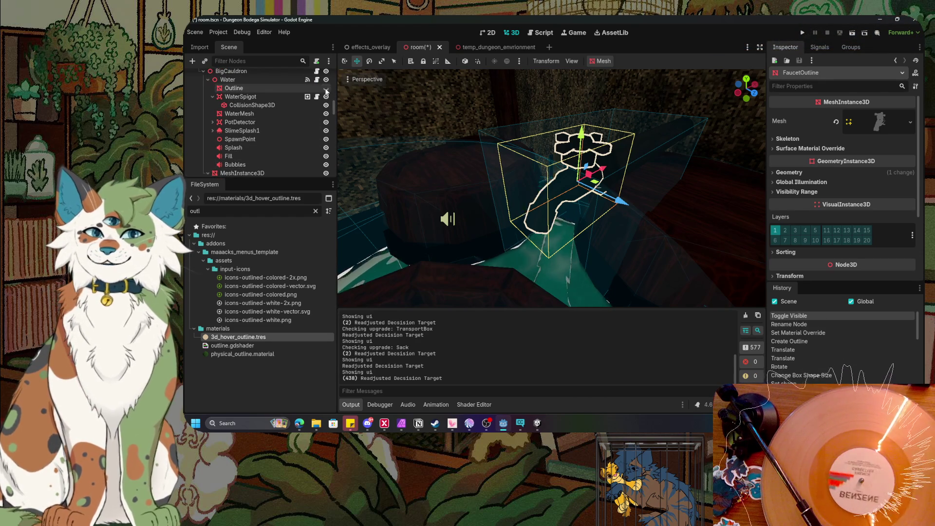
{"action": "scroll", "coordinate": [249, 161], "scroll_direction": "down", "scroll_amount": 2}
{"action": "mouse_move", "coordinate": [249, 165]}
{"action": "left_mouse_down"}
{"action": "mouse_move", "coordinate": [239, 85]}
{"action": "mouse_move", "coordinate": [239, 118]}
{"action": "mouse_move", "coordinate": [877, 115]}
{"action": "left_mouse_up"}
Step: Delete the old Outline node, save the scene and run the game
{"action": "left_click", "coordinate": [234, 113]}
{"action": "left_click", "coordinate": [260, 130]}
{"action": "key", "text": "Delete"}
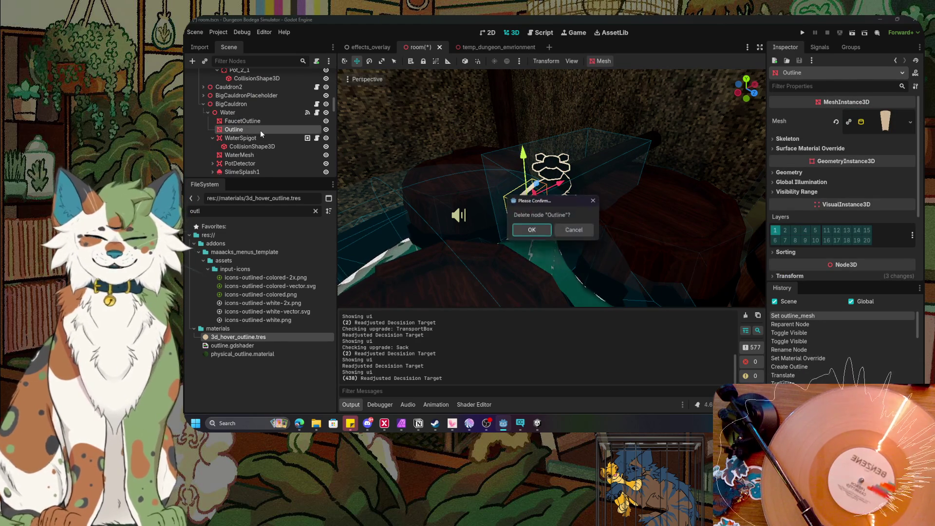
{"action": "left_click", "coordinate": [544, 231]}
{"action": "key", "text": "ctrl+s"}
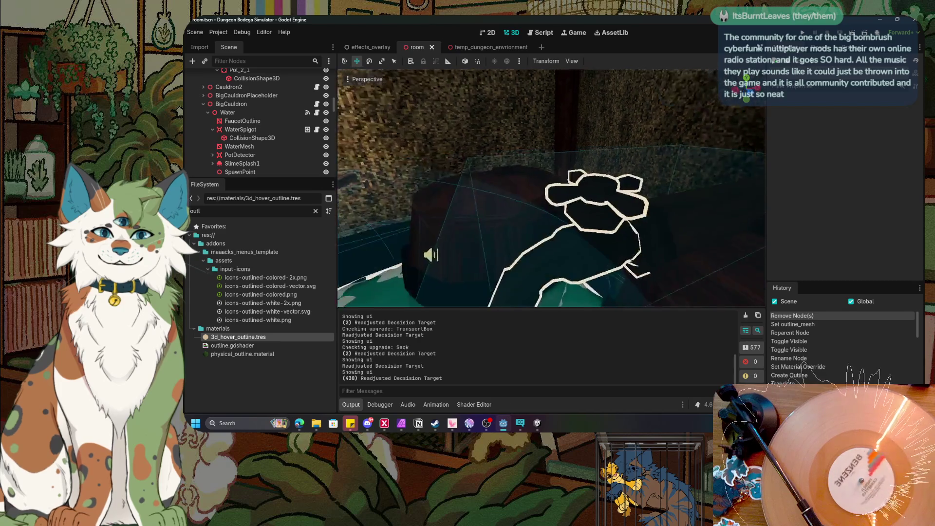
{"action": "key", "text": "ctrl+s"}
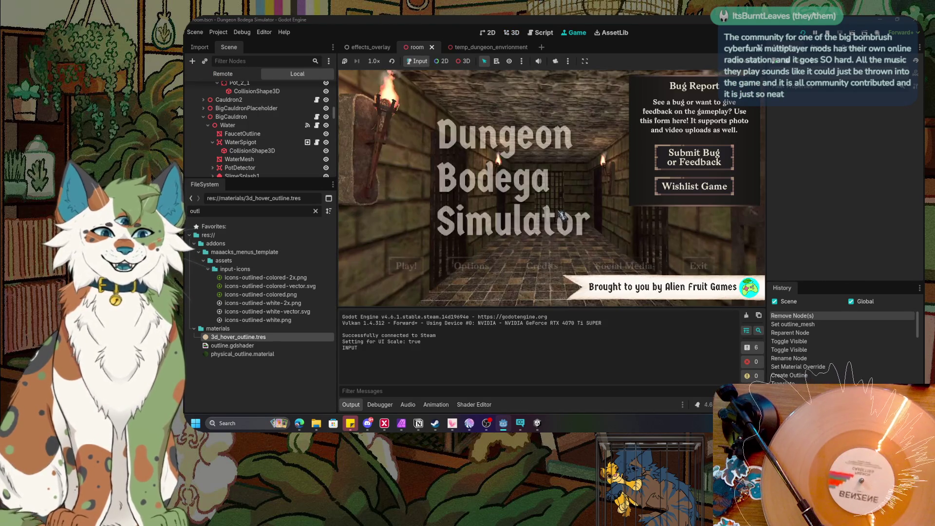
Step: Play the running game from the first save slot, then pause it
{"action": "left_click", "coordinate": [411, 266]}
{"action": "left_click", "coordinate": [524, 238]}
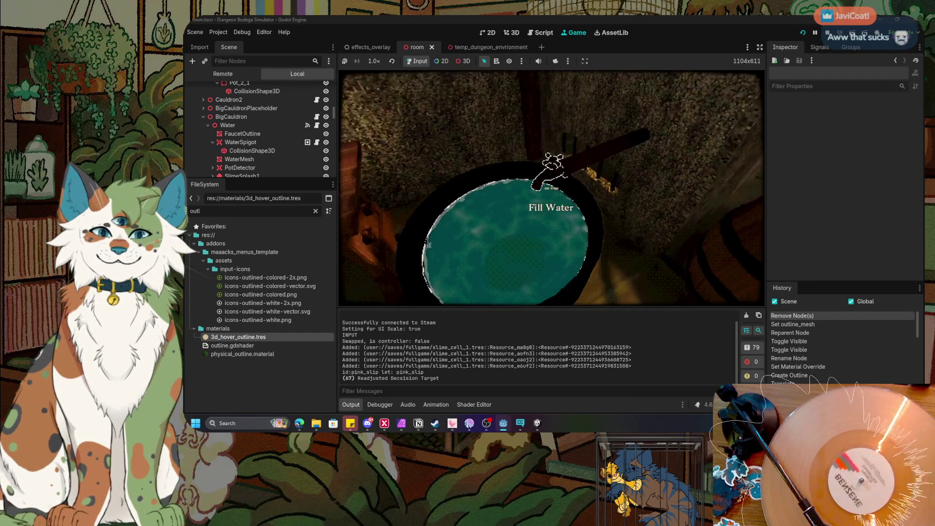
{"action": "key", "text": "Escape"}
Step: Return to the main menu, stop the playtest, and save the room scene
{"action": "left_click", "coordinate": [556, 214]}
{"action": "left_click", "coordinate": [502, 255]}
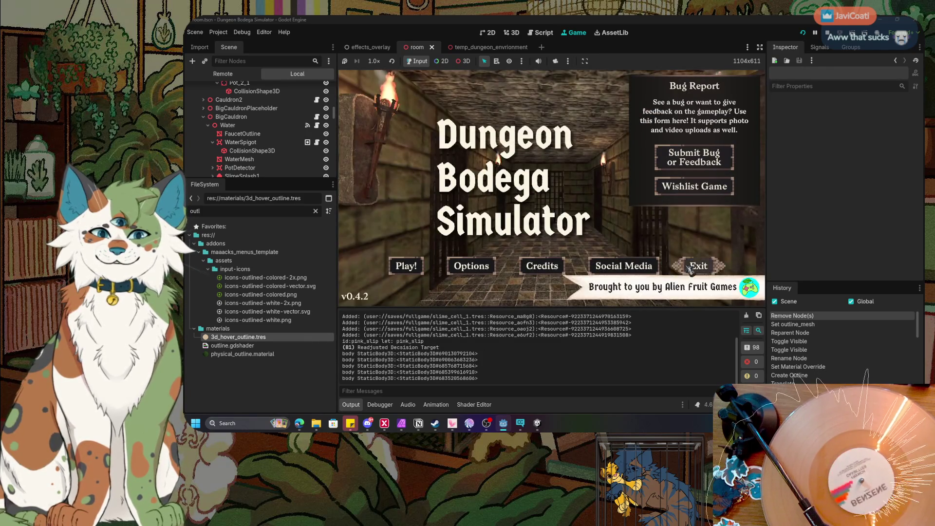
{"action": "left_click", "coordinate": [690, 267]}
{"action": "key", "text": "ctrl+s"}
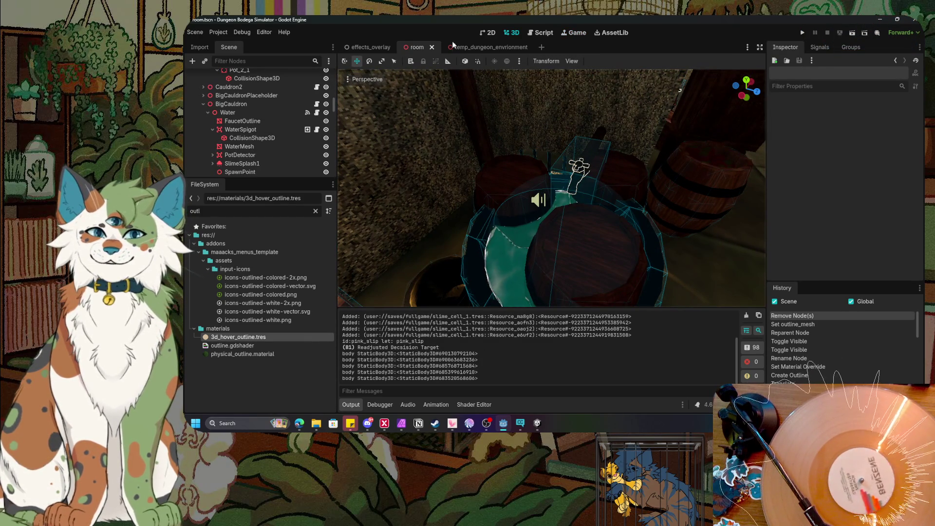
Step: Open and look over the BigCauldron node's big_cauldron.gd script
{"action": "left_click", "coordinate": [232, 104]}
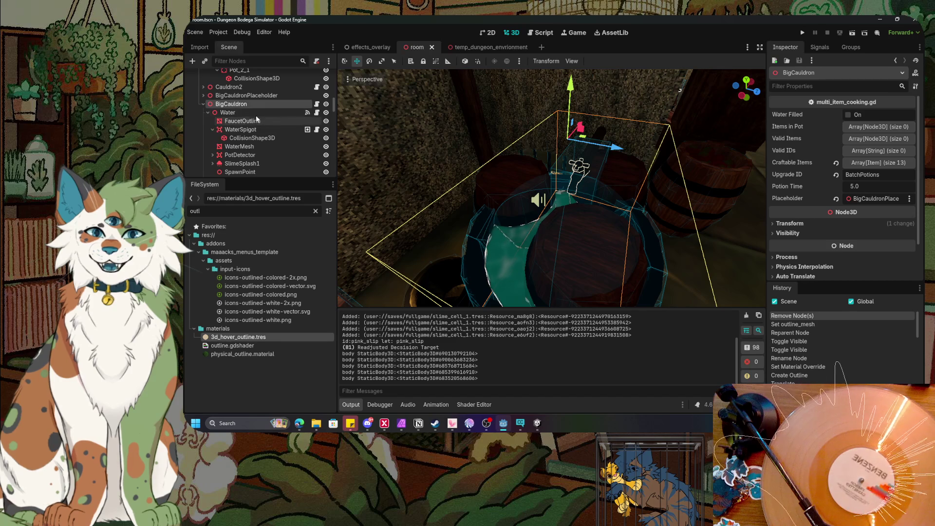
{"action": "left_click", "coordinate": [317, 104]}
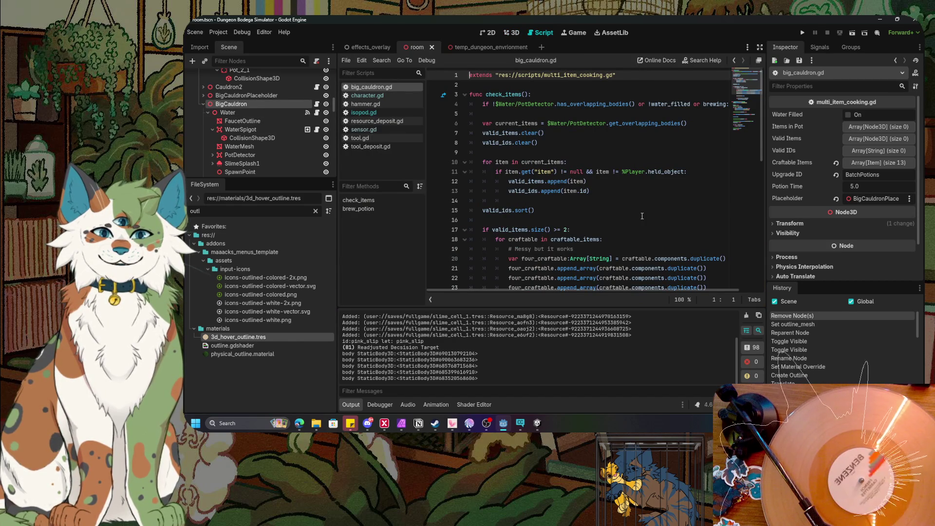
{"action": "scroll", "coordinate": [642, 216], "scroll_direction": "down", "scroll_amount": 10}
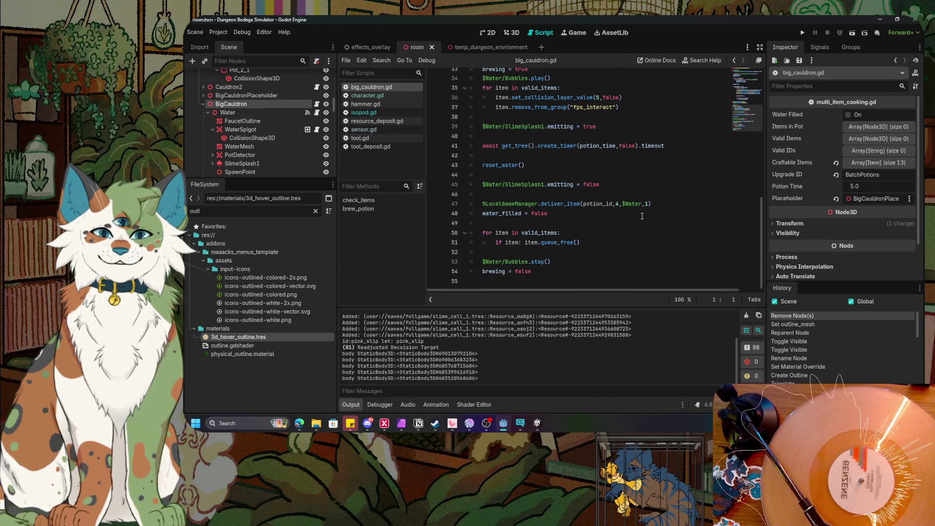
{"action": "scroll", "coordinate": [642, 216], "scroll_direction": "up", "scroll_amount": 10}
{"action": "left_click", "coordinate": [609, 133]}
Step: Save, then filter the FileSystem for 'multi' and open multi_item_cooking.gd
{"action": "key", "text": "ctrl+s"}
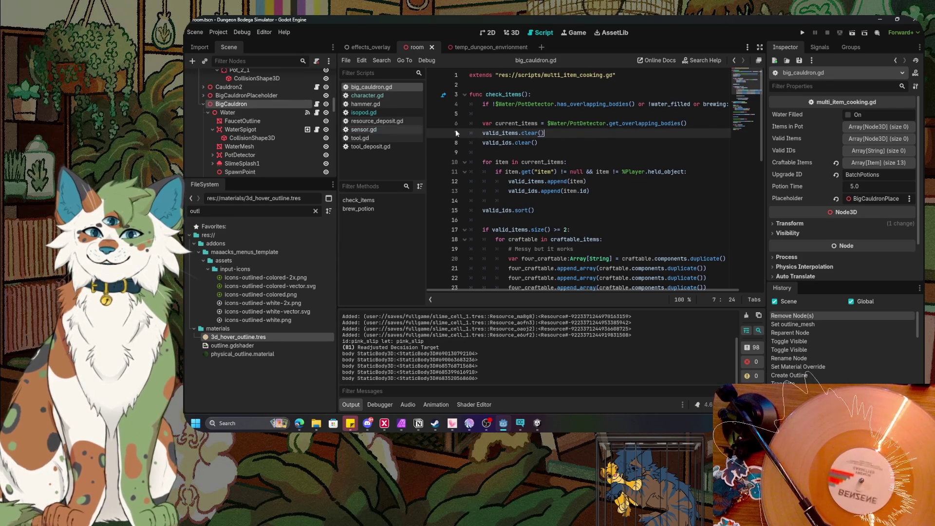
{"action": "type", "text": "multi"}
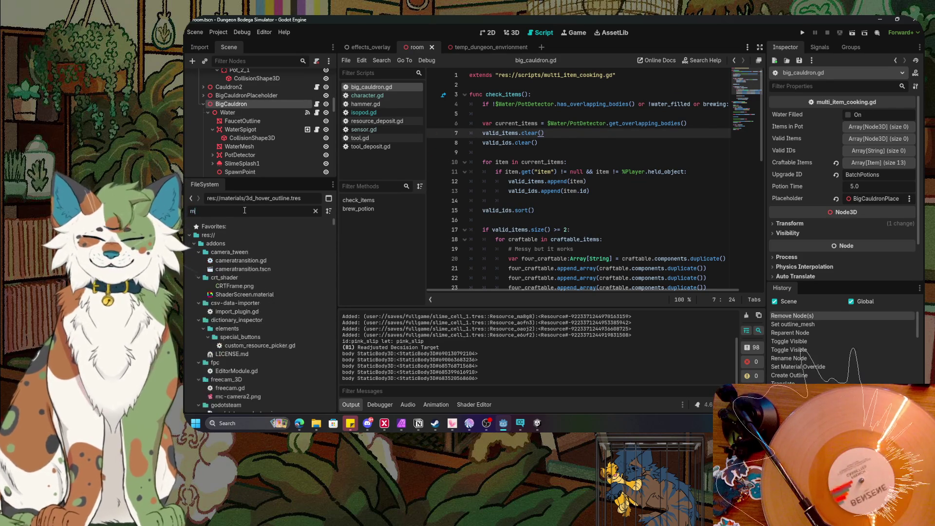
{"action": "double_click", "coordinate": [272, 287]}
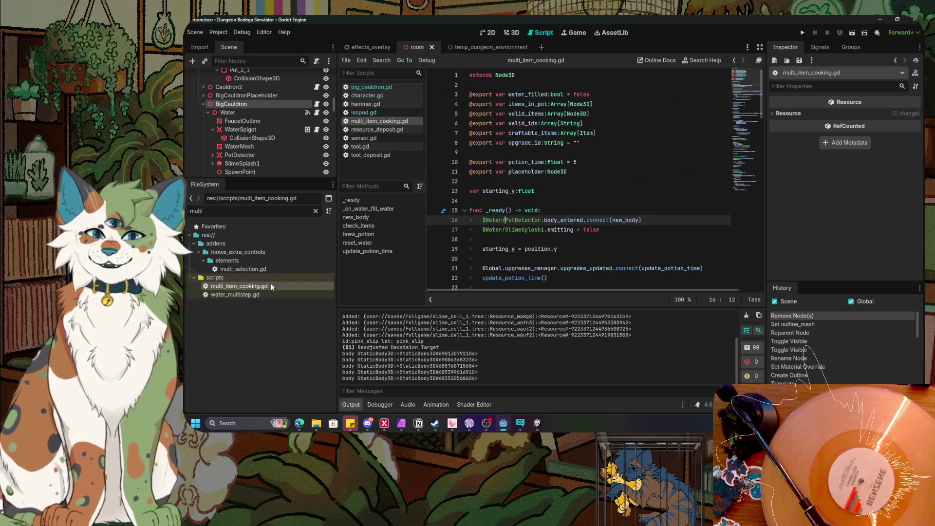
Step: Review the _ready function in multi_item_cooking.gd, around the starting_y and update_potion_time lines
{"action": "scroll", "coordinate": [608, 226], "scroll_direction": "down", "scroll_amount": 3}
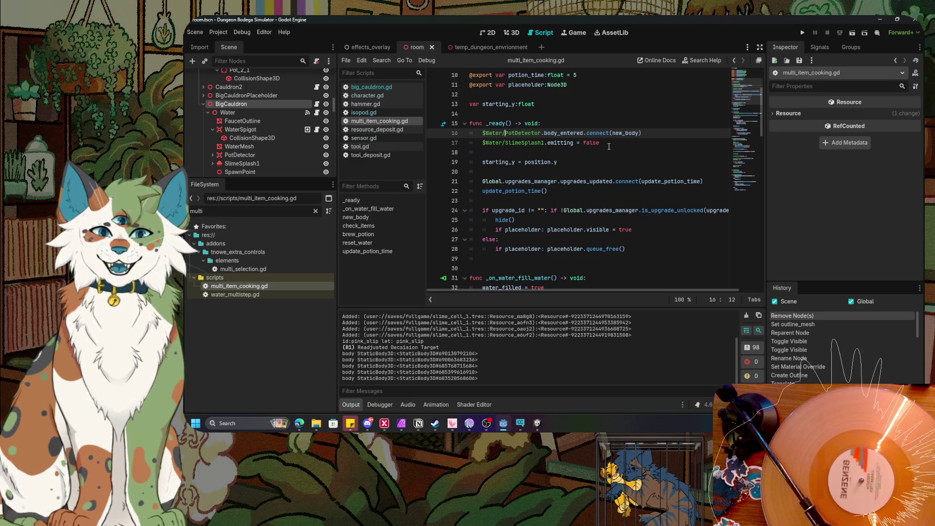
{"action": "left_click", "coordinate": [609, 146]}
{"action": "key", "text": "Down"}
{"action": "key", "text": "Down"}
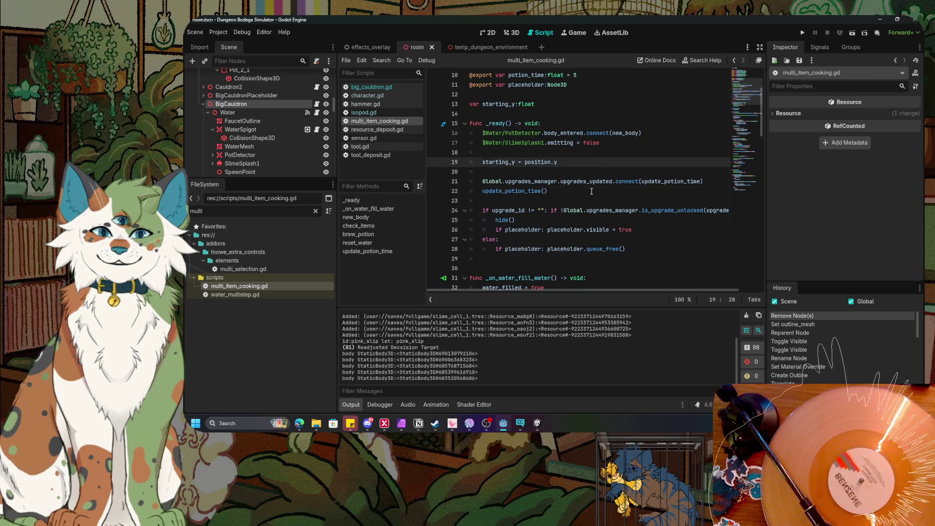
{"action": "left_click", "coordinate": [591, 191]}
{"action": "left_click", "coordinate": [593, 159]}
{"action": "key", "text": "Down"}
{"action": "key", "text": "Down"}
{"action": "key", "text": "Down"}
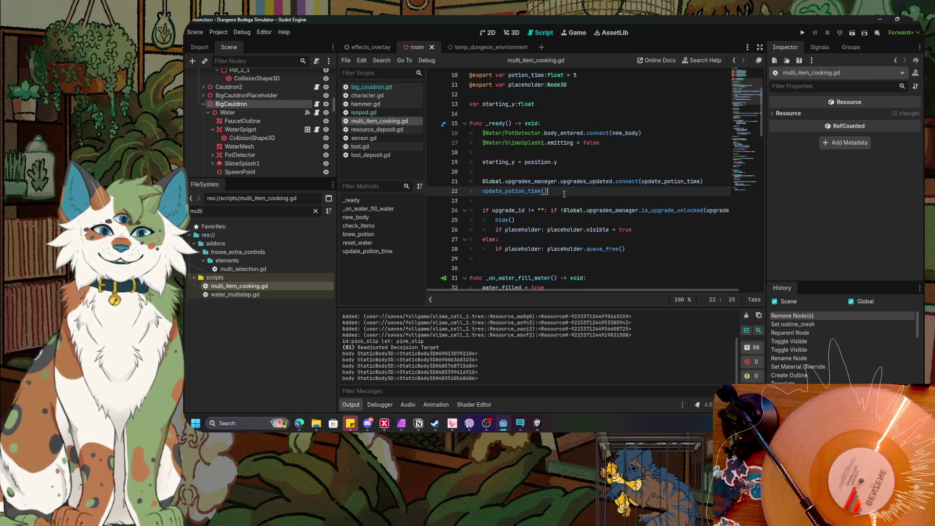
{"action": "mouse_move", "coordinate": [611, 183]}
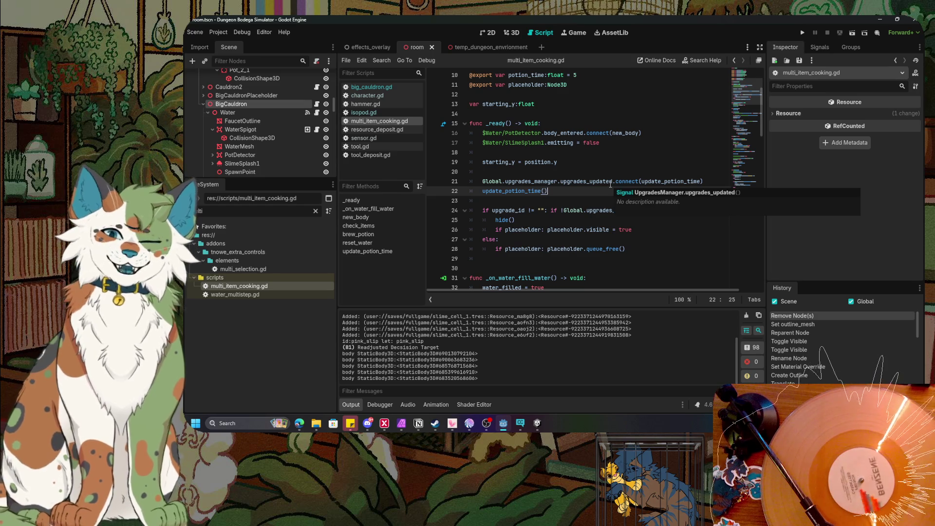
{"action": "scroll", "coordinate": [610, 184], "scroll_direction": "down", "scroll_amount": 10}
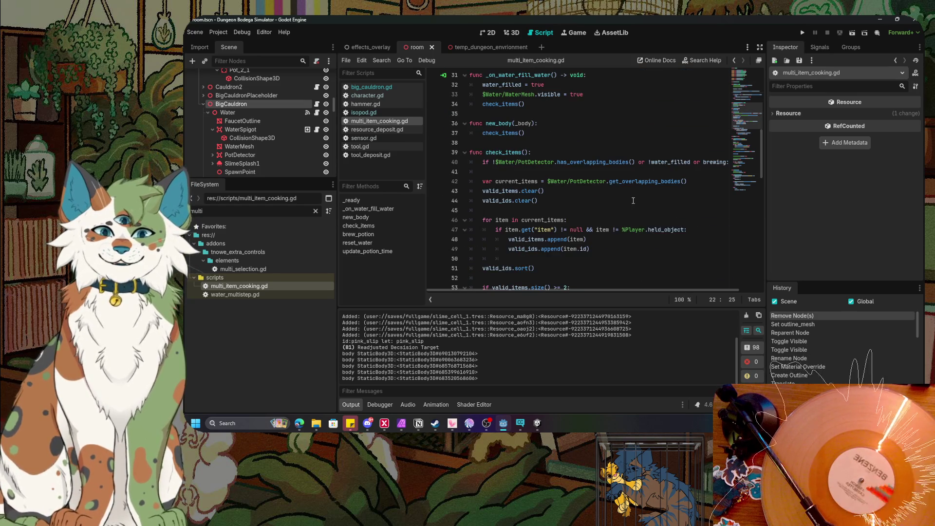
{"action": "scroll", "coordinate": [633, 200], "scroll_direction": "up", "scroll_amount": 10}
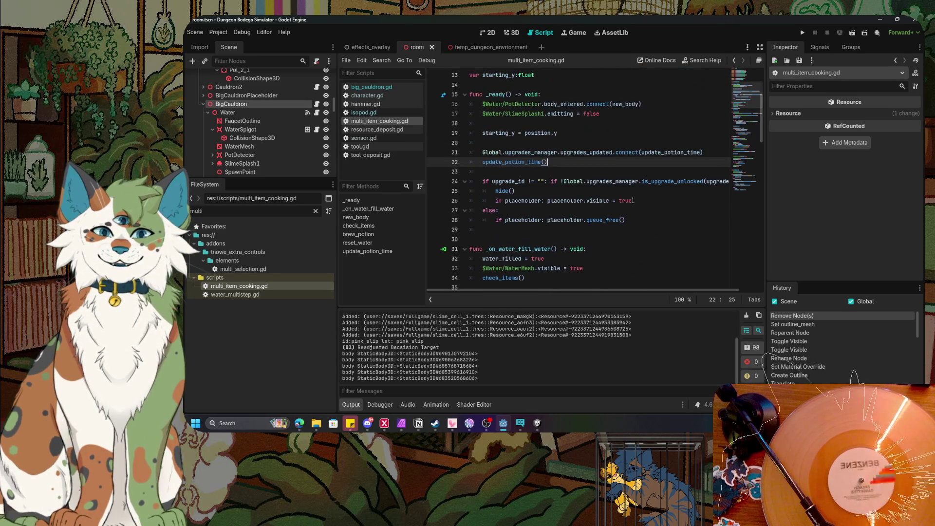
{"action": "scroll", "coordinate": [685, 211], "scroll_direction": "down", "scroll_amount": 3}
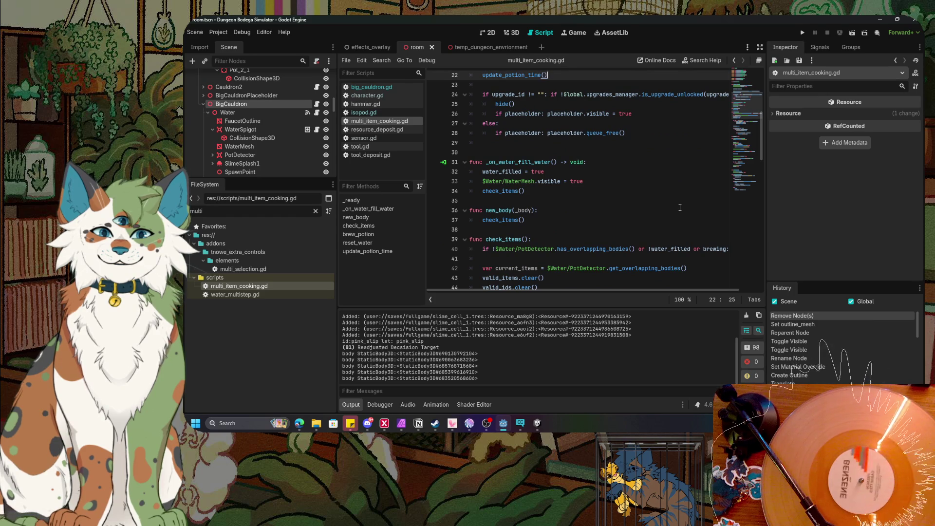
{"action": "scroll", "coordinate": [679, 207], "scroll_direction": "up", "scroll_amount": 4}
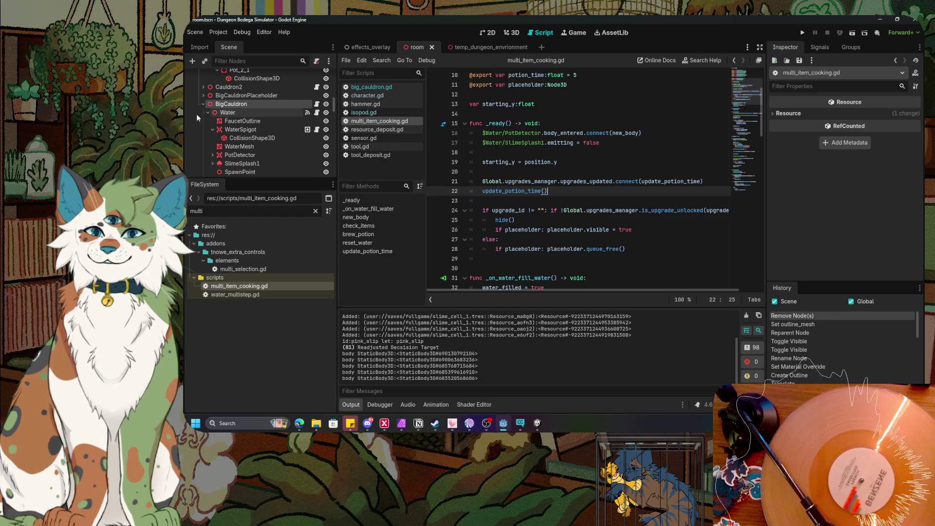
{"action": "scroll", "coordinate": [198, 123], "scroll_direction": "up", "scroll_amount": 3}
{"action": "scroll", "coordinate": [199, 120], "scroll_direction": "up", "scroll_amount": 2}
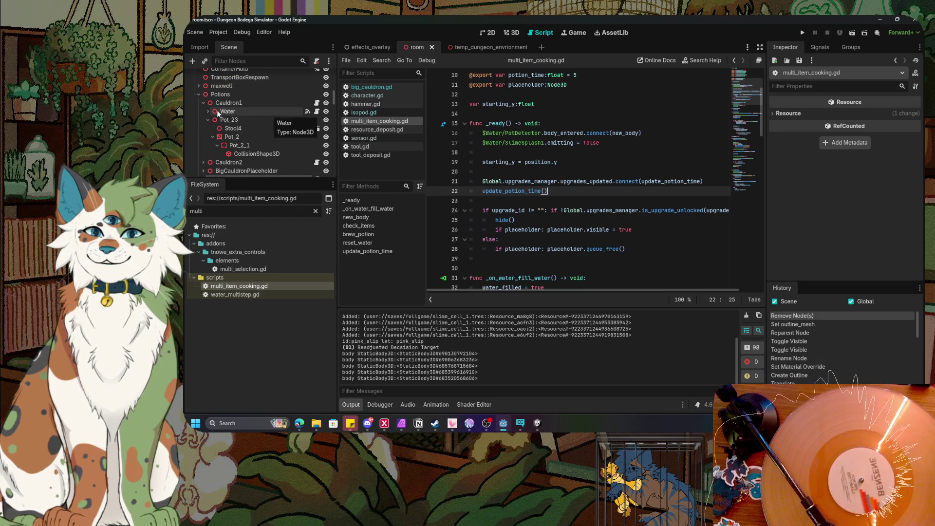
Step: Expand the big cauldron's Water node and hide its WaterMesh in the Scene tree
{"action": "left_click", "coordinate": [208, 112]}
{"action": "scroll", "coordinate": [250, 141], "scroll_direction": "down", "scroll_amount": 5}
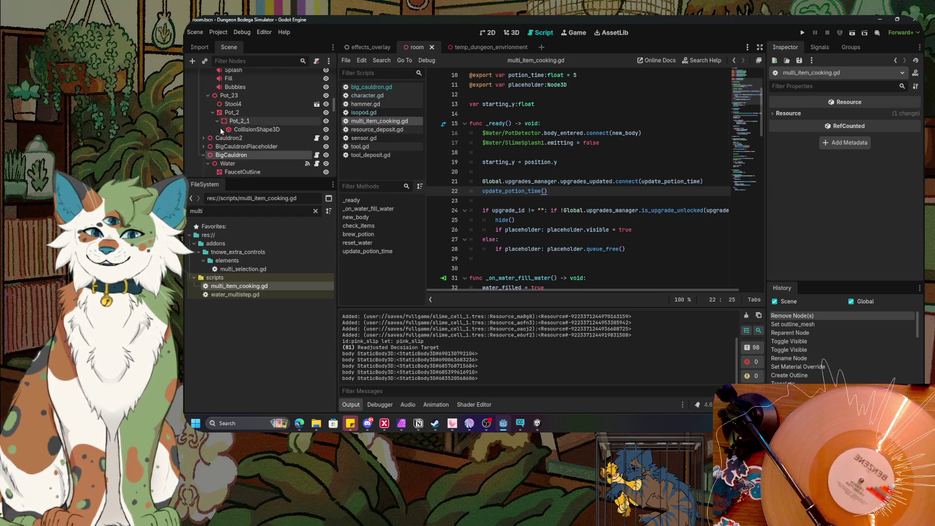
{"action": "left_click", "coordinate": [326, 135]}
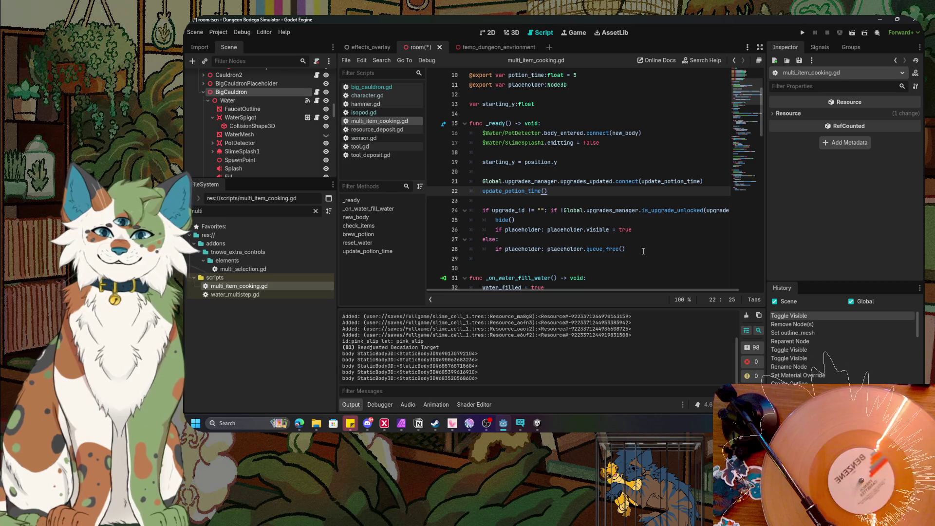
Step: Add '$Water/WaterMesh.visible = false' at the end of _ready and save the script
{"action": "left_click", "coordinate": [646, 252]}
{"action": "key", "text": "Return"}
{"action": "key", "text": "Return"}
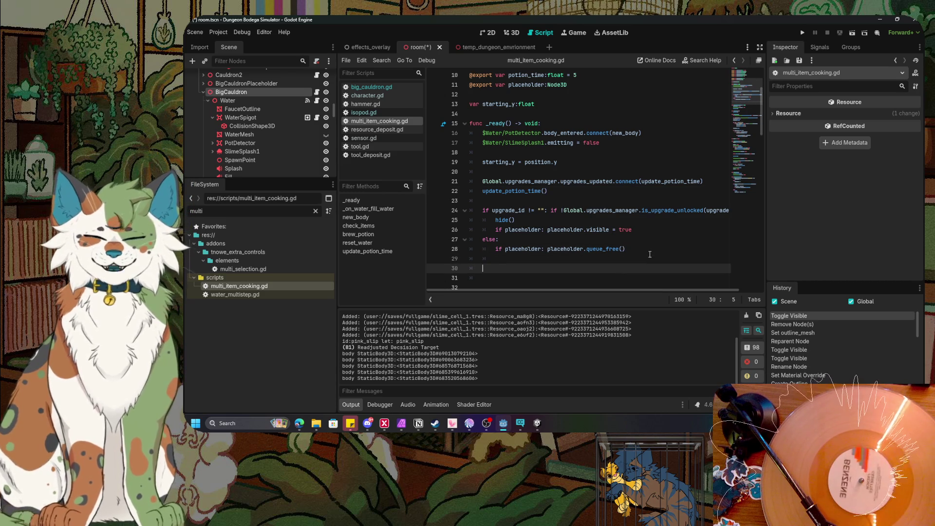
{"action": "type", "text": "$Water"}
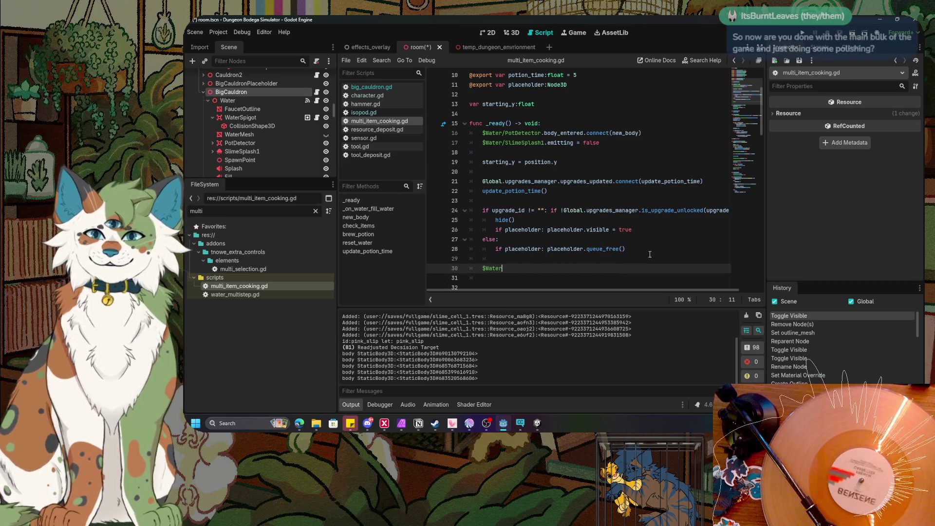
{"action": "type", "text": "M"}
{"action": "key", "text": "Return"}
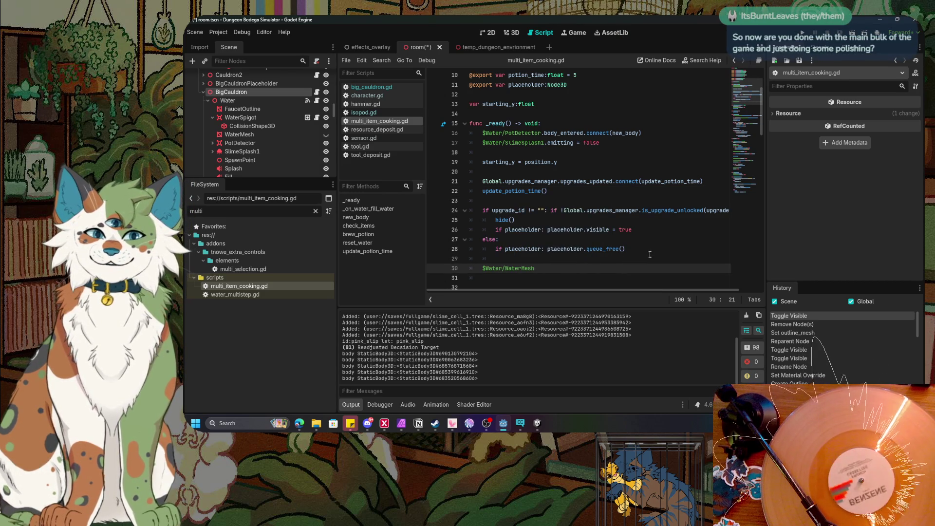
{"action": "type", "text": "."}
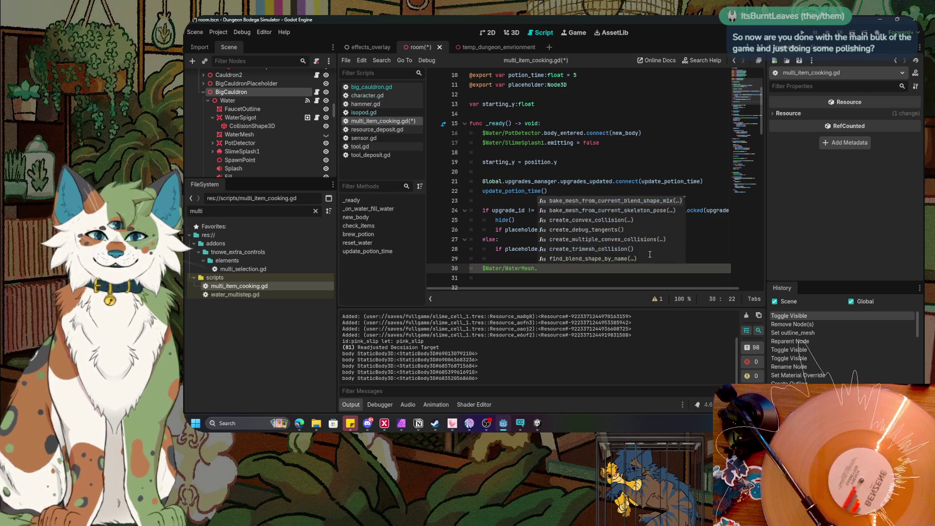
{"action": "type", "text": "visible = fals"}
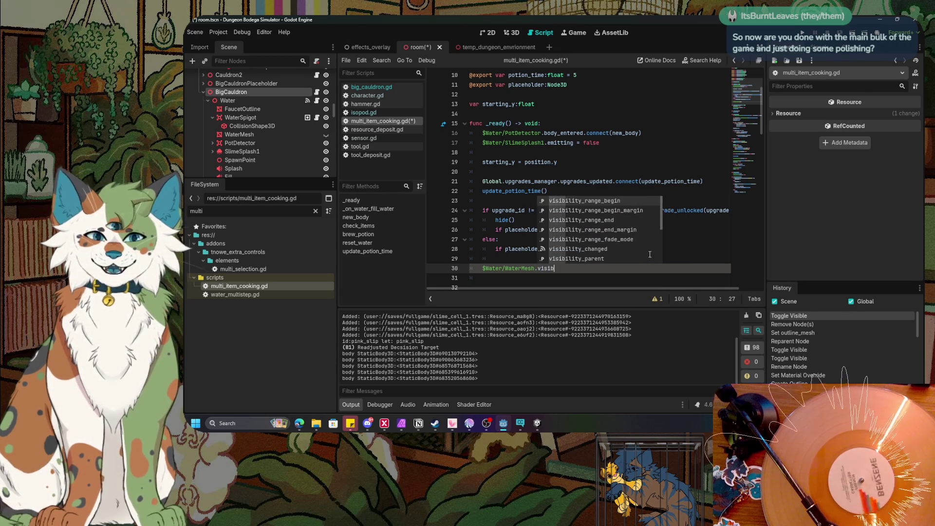
{"action": "type", "text": "e"}
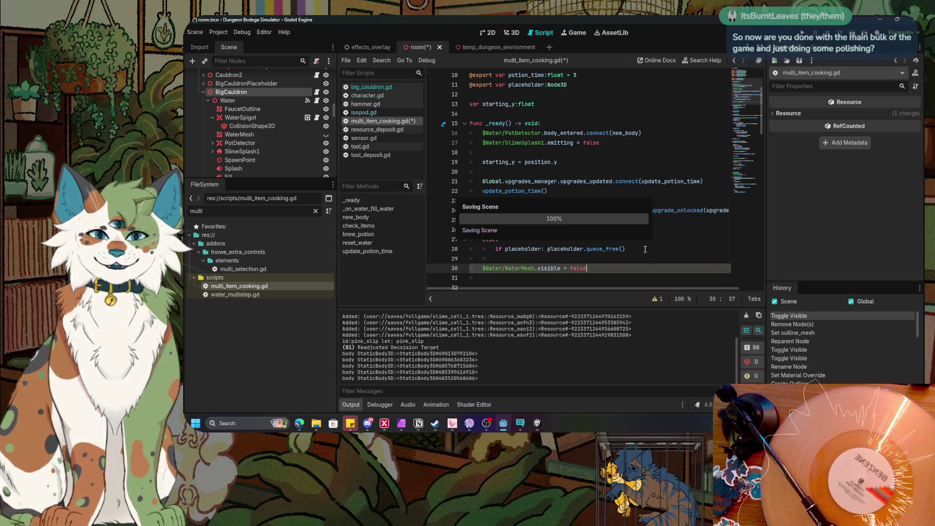
{"action": "key", "text": "ctrl+s"}
Step: Launch the game with F5 and start playing a save from the main menu
{"action": "key", "text": "F5"}
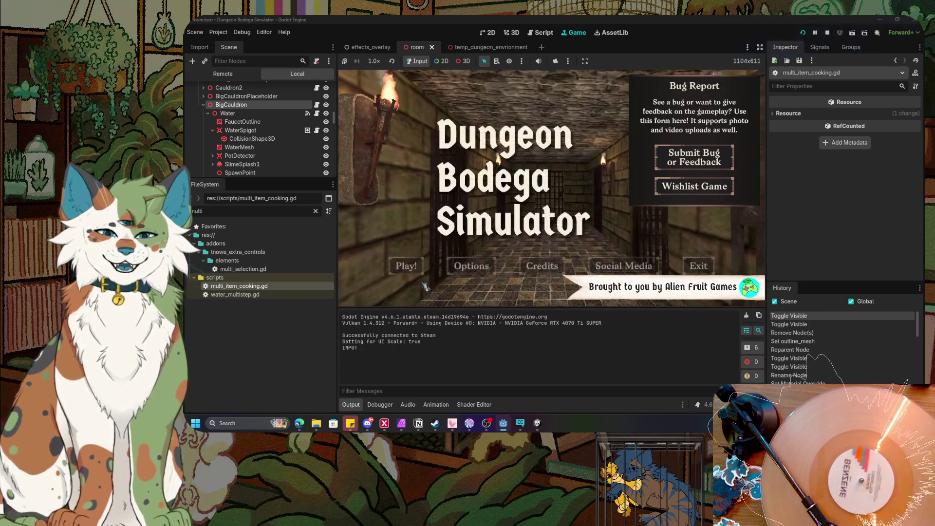
{"action": "left_click", "coordinate": [408, 265]}
{"action": "left_click", "coordinate": [511, 222]}
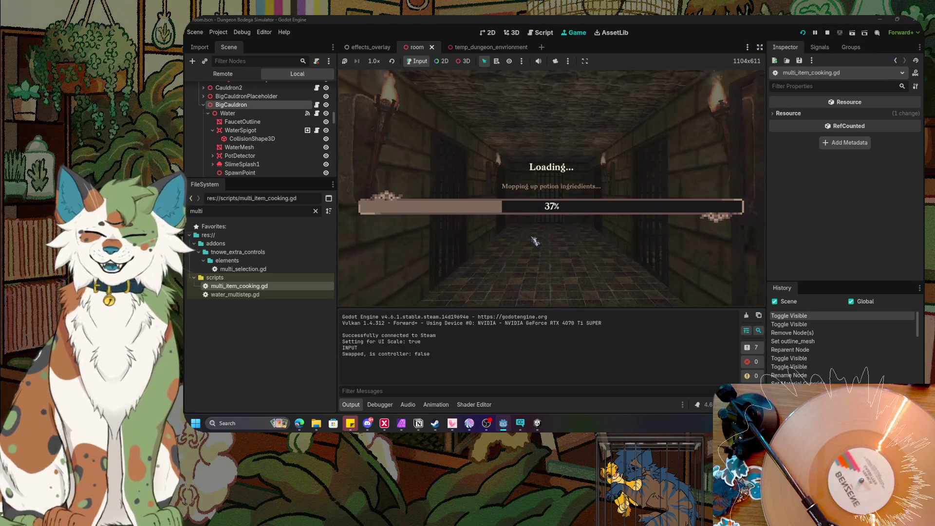
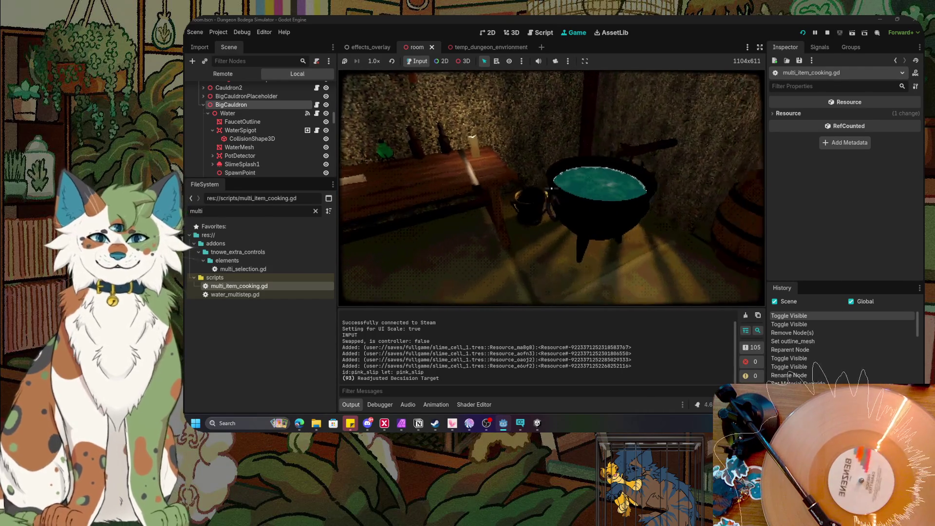
Step: Pause the running playtest and quit the game
{"action": "key", "text": "Escape"}
{"action": "left_click", "coordinate": [547, 232]}
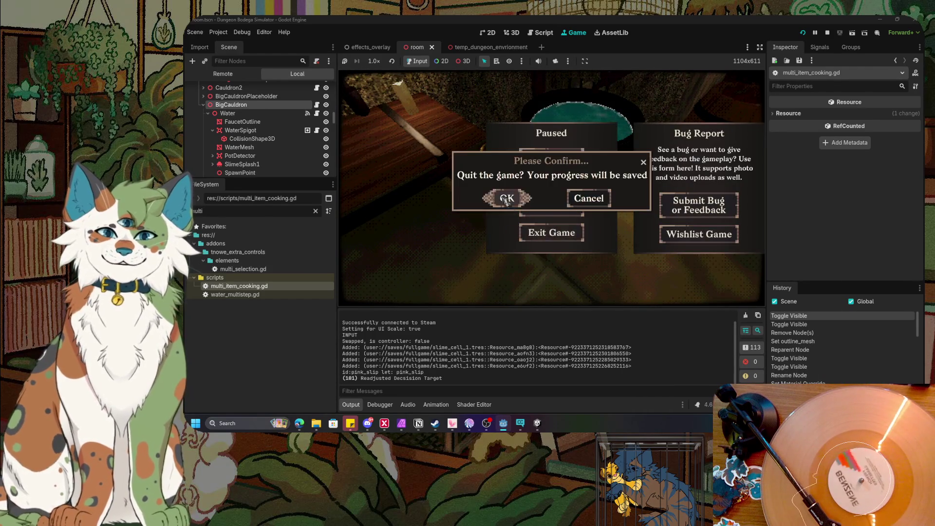
{"action": "left_click", "coordinate": [518, 198]}
Step: Glance at the hide() line in multi_item_cooking.gd, then relaunch the project with F5 from the 3D view
{"action": "right_click", "coordinate": [584, 220]}
{"action": "left_click", "coordinate": [555, 139]}
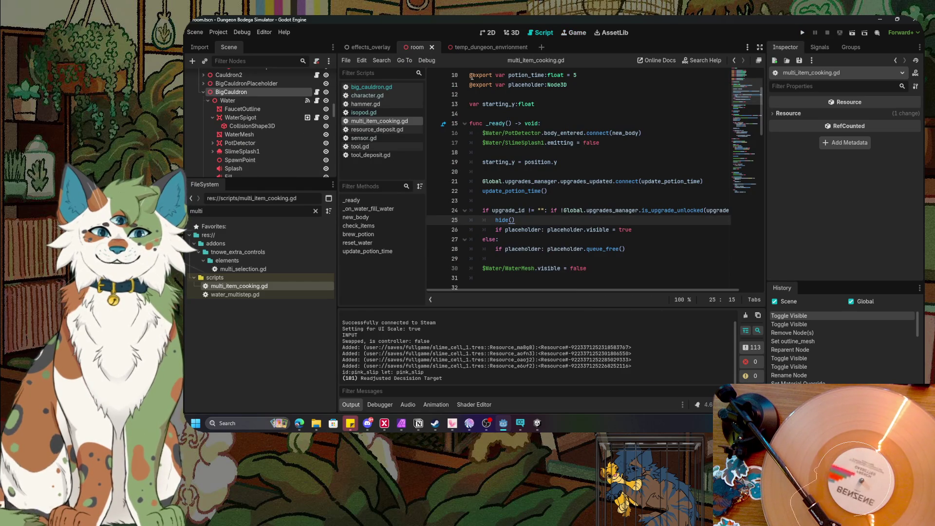
{"action": "left_click", "coordinate": [511, 32]}
{"action": "scroll", "coordinate": [552, 187], "scroll_direction": "up", "scroll_amount": 5}
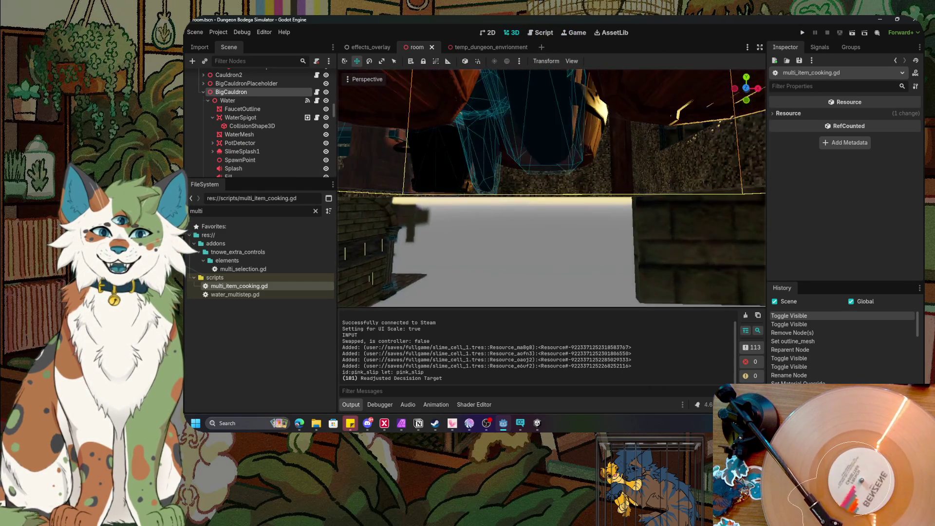
{"action": "key", "text": "F5"}
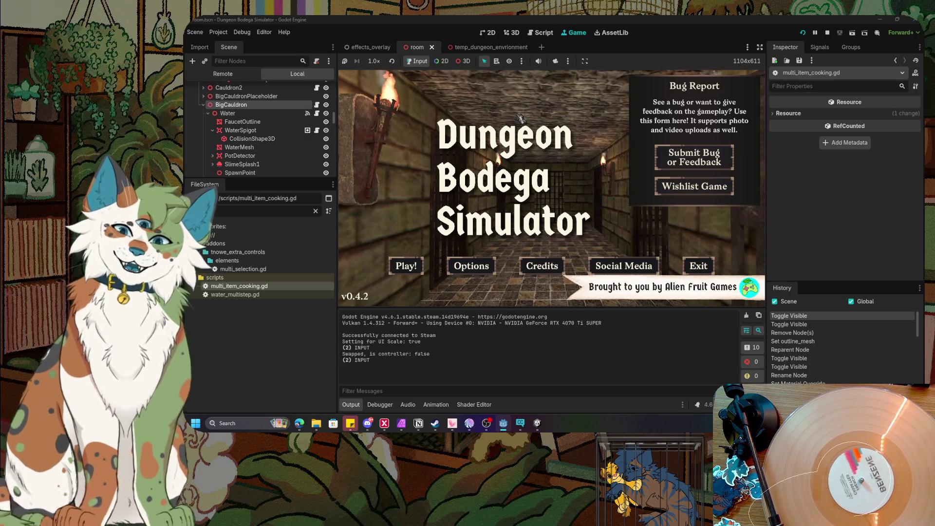
Step: Load the fullgame save, walk through the shop to the cauldron, and pause the game
{"action": "left_click", "coordinate": [405, 266]}
{"action": "left_click", "coordinate": [504, 220]}
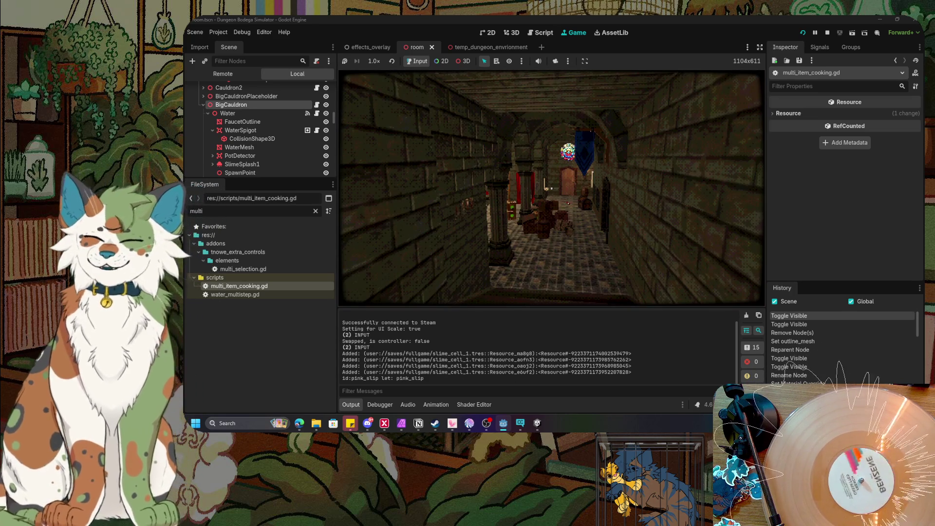
{"action": "key", "text": "w"}
{"action": "key", "text": "w"}
{"action": "key", "text": "w"}
{"action": "key", "text": "w"}
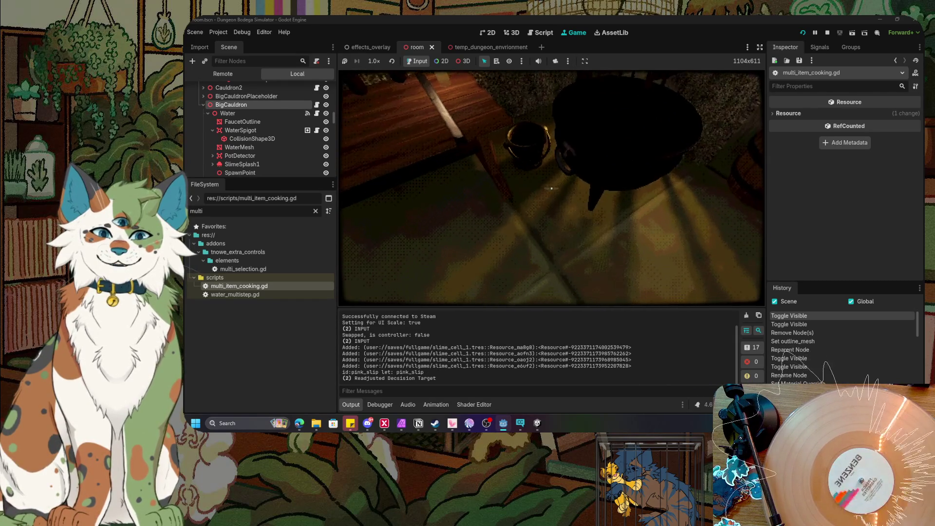
{"action": "key", "text": "a"}
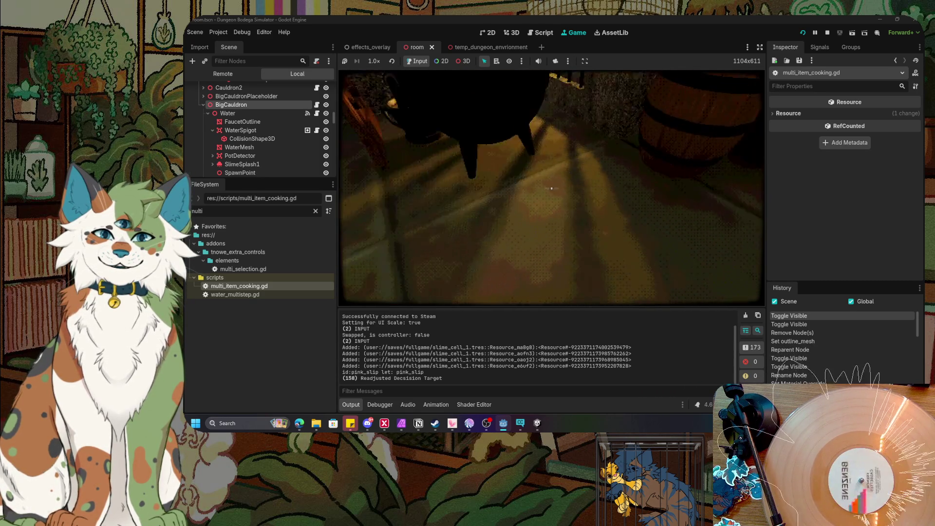
{"action": "key", "text": "Escape"}
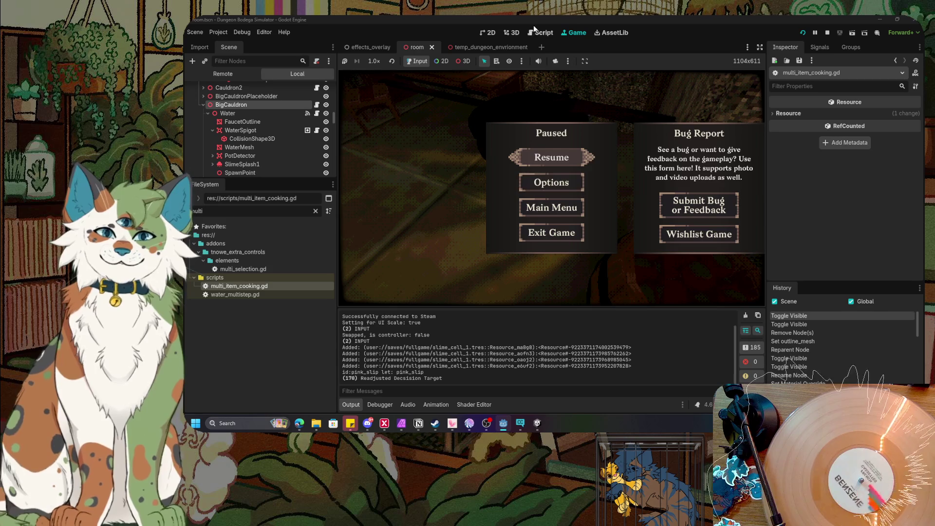
Step: In the 3D view, fly to the Cauldron, select it and drag it up its vertical axis
{"action": "left_click", "coordinate": [511, 32]}
{"action": "key", "text": "w"}
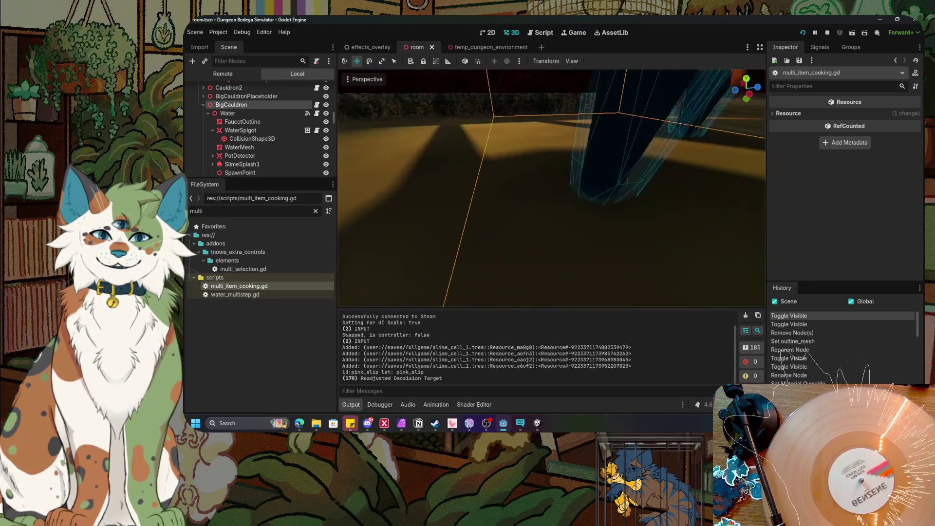
{"action": "key", "text": "w"}
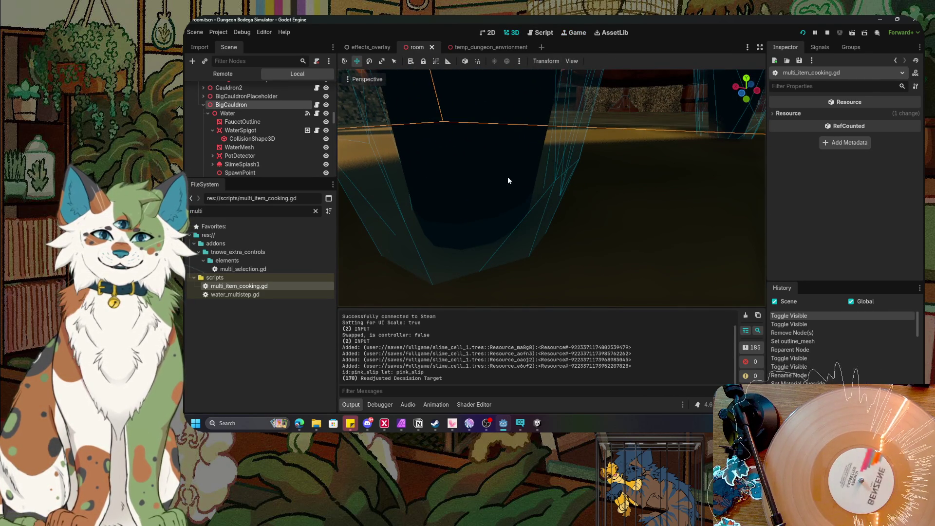
{"action": "left_click", "coordinate": [507, 180]}
{"action": "left_click", "coordinate": [208, 169]}
{"action": "scroll", "coordinate": [250, 155], "scroll_direction": "down", "scroll_amount": 2}
{"action": "scroll", "coordinate": [507, 197], "scroll_direction": "down", "scroll_amount": 3}
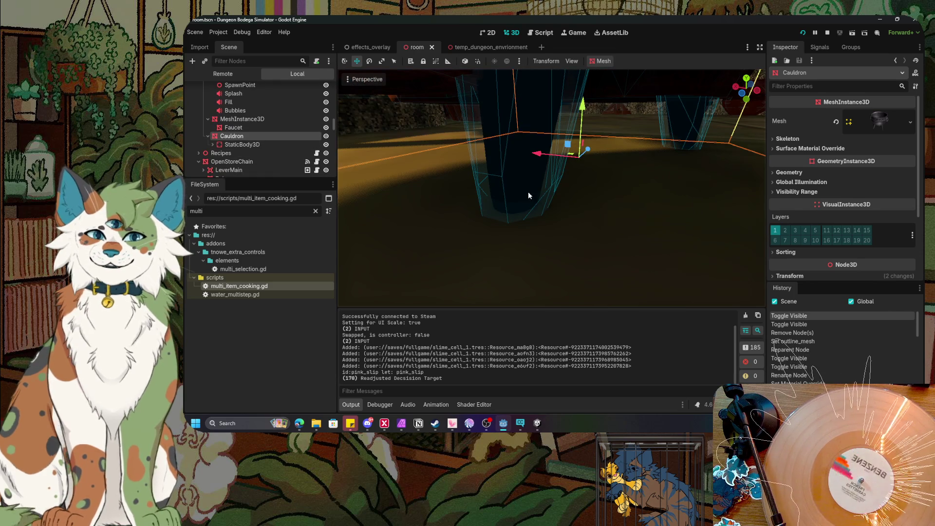
{"action": "mouse_move", "coordinate": [586, 101]}
{"action": "left_mouse_down"}
{"action": "mouse_move", "coordinate": [575, 156]}
{"action": "mouse_move", "coordinate": [644, 166]}
{"action": "left_mouse_up"}
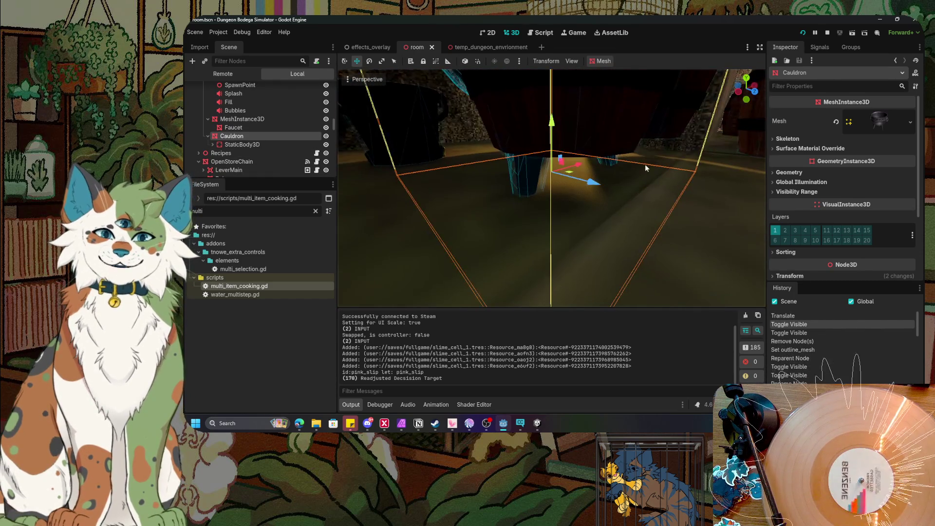
Step: Clear the Cauldron mesh's Shadow Mesh, save the room scene, and return to the paused game
{"action": "left_click", "coordinate": [869, 127]}
{"action": "scroll", "coordinate": [831, 218], "scroll_direction": "down", "scroll_amount": 2}
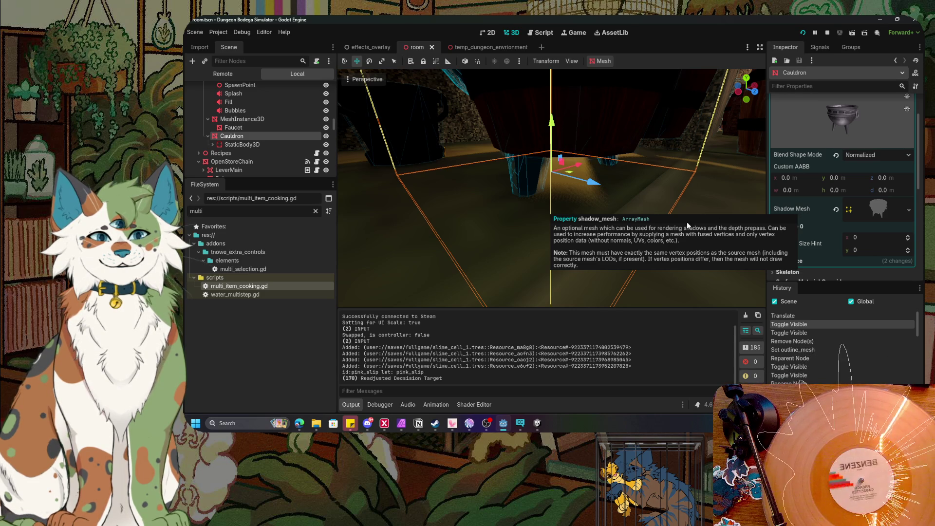
{"action": "left_click", "coordinate": [836, 209]}
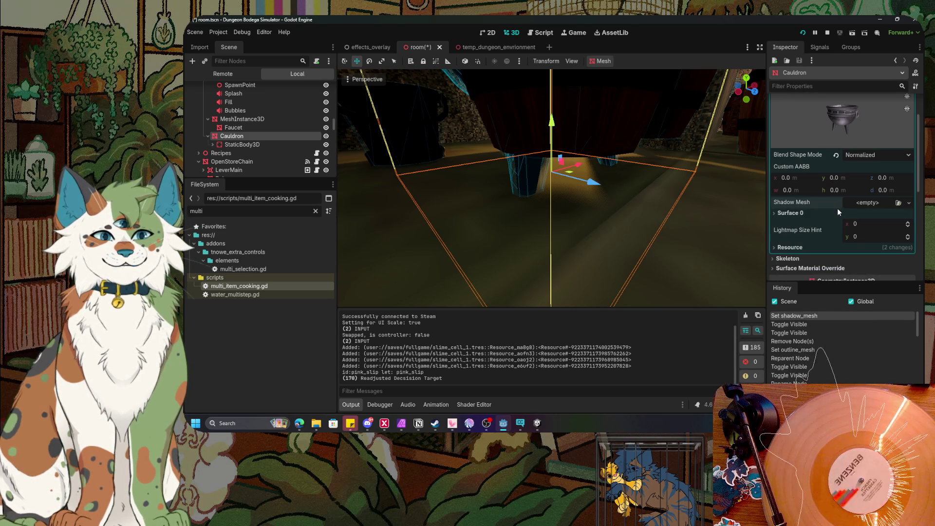
{"action": "key", "text": "ctrl+s"}
{"action": "left_click", "coordinate": [575, 32]}
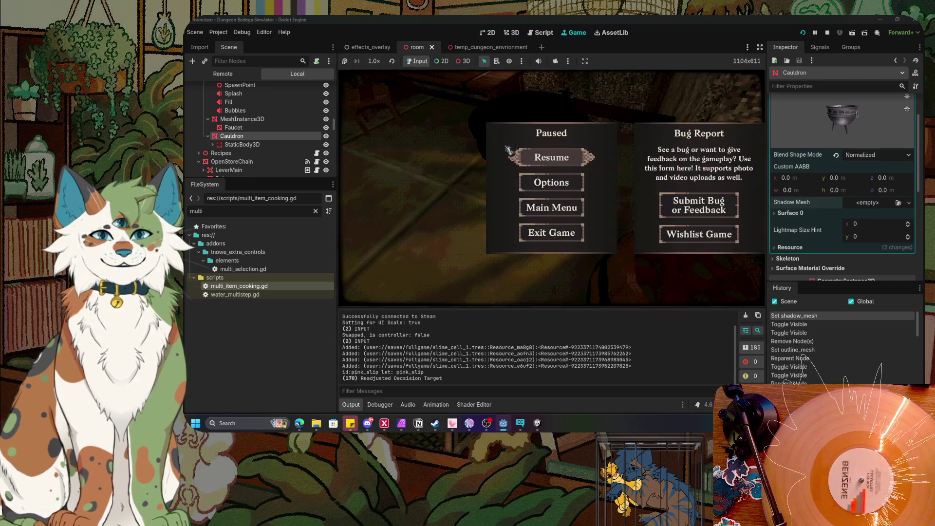
Step: Exit the paused playtest, backing out of the main-menu prompt first
{"action": "key", "text": "Escape"}
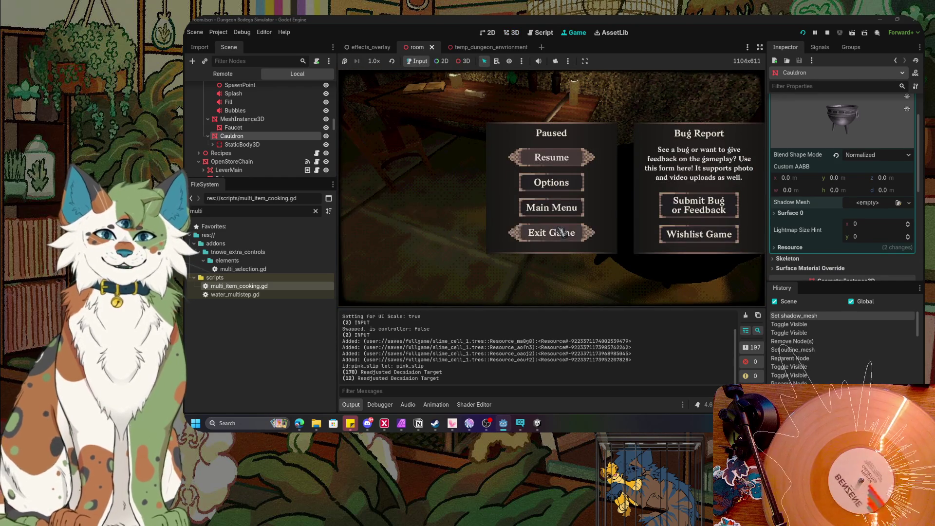
{"action": "left_click", "coordinate": [555, 207]}
{"action": "left_click", "coordinate": [595, 199]}
{"action": "left_click", "coordinate": [552, 232]}
{"action": "left_click", "coordinate": [506, 200]}
Step: Relaunch the project and load the fullgame save
{"action": "left_click", "coordinate": [802, 33]}
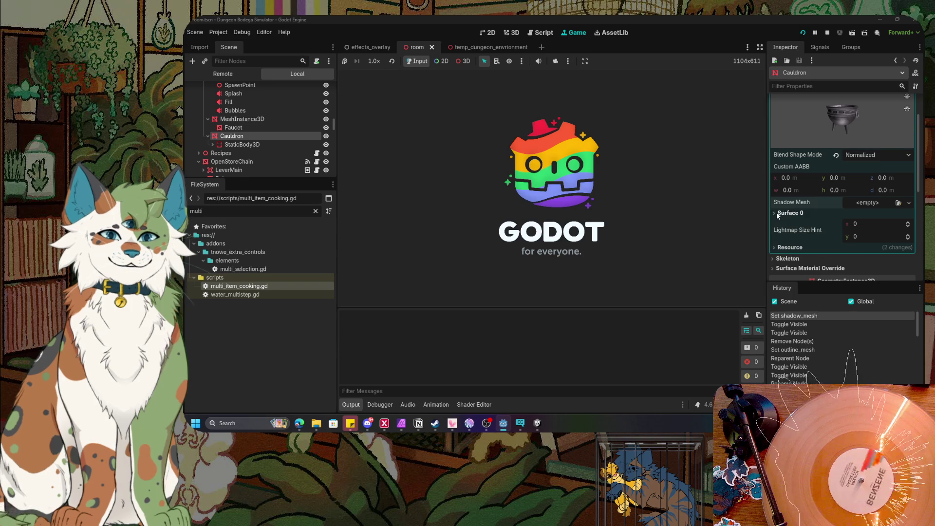
{"action": "left_click", "coordinate": [776, 213]}
{"action": "left_click", "coordinate": [407, 266]}
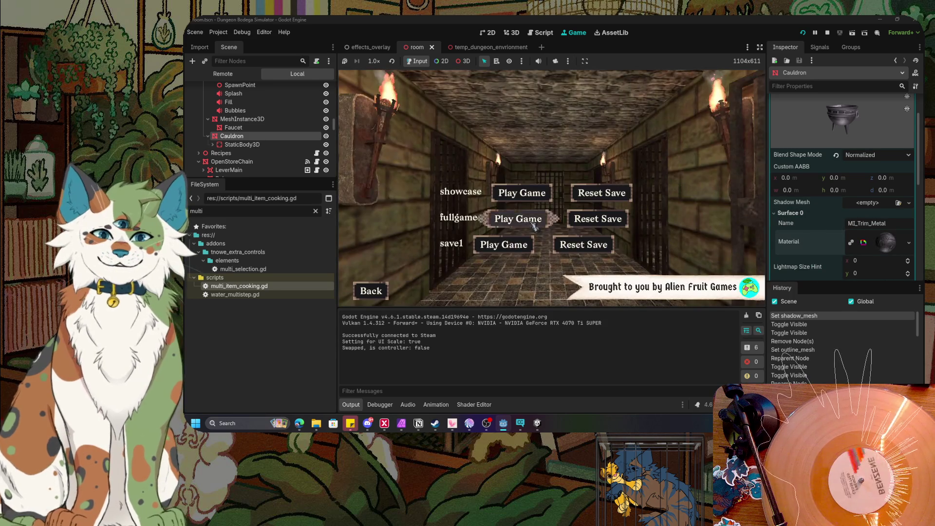
{"action": "left_click", "coordinate": [519, 218]}
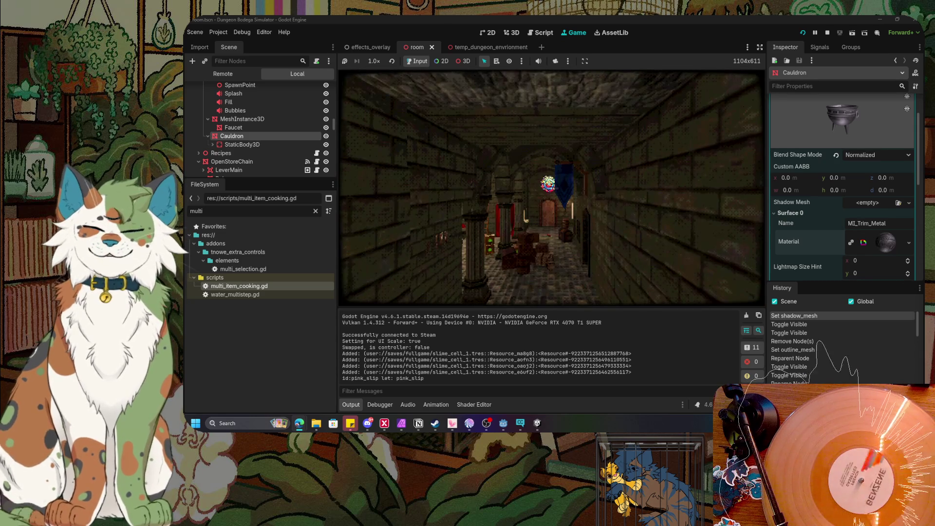
{"action": "key", "text": "super"}
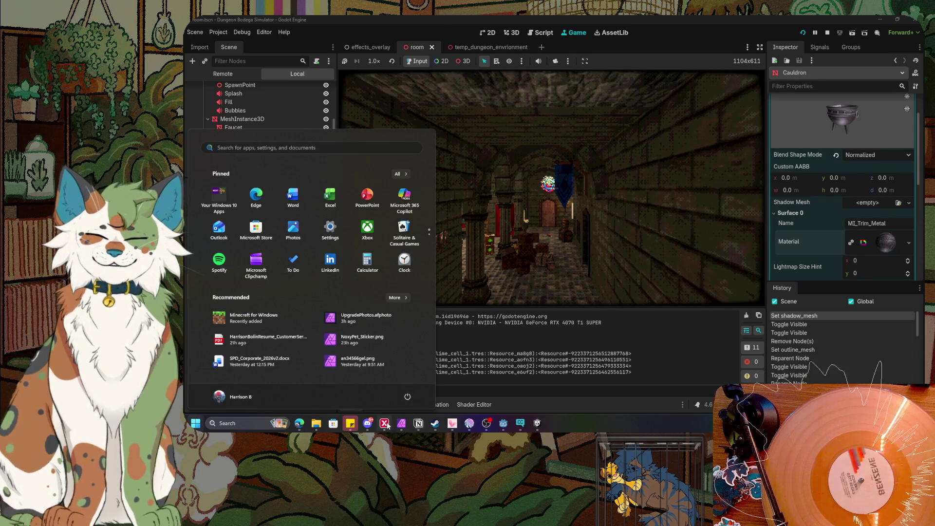
{"action": "key", "text": "Escape"}
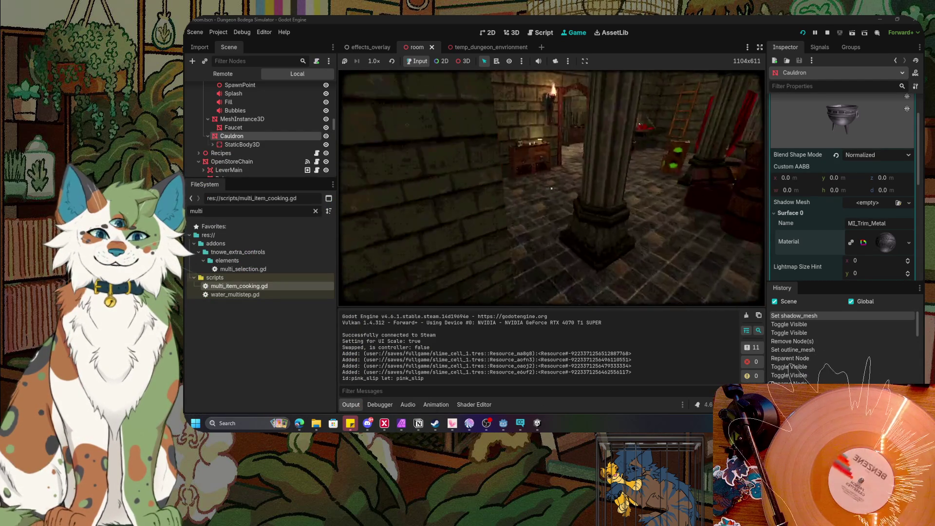
Step: Walk around and under the cauldron with WASD to inspect it from all sides
{"action": "key", "text": "w"}
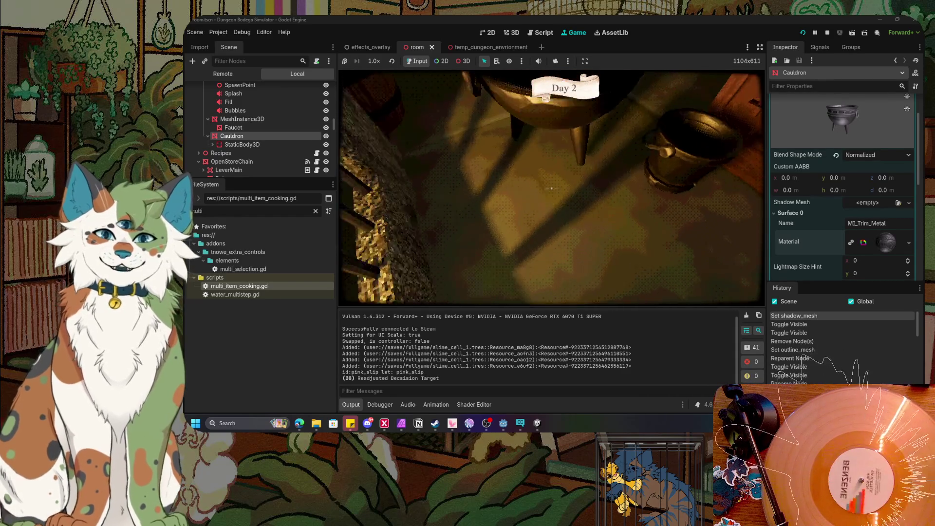
{"action": "key", "text": "w"}
{"action": "key", "text": "w"}
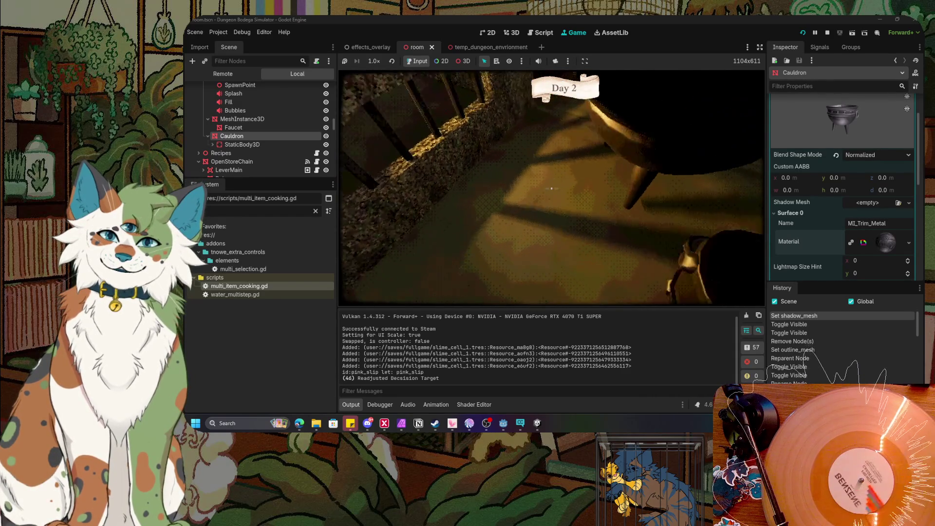
{"action": "key", "text": "w"}
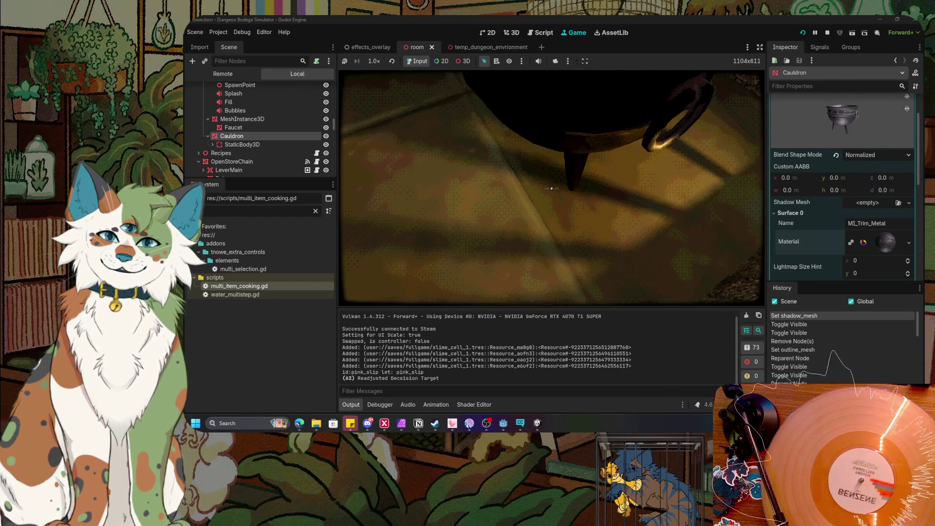
{"action": "key", "text": "w"}
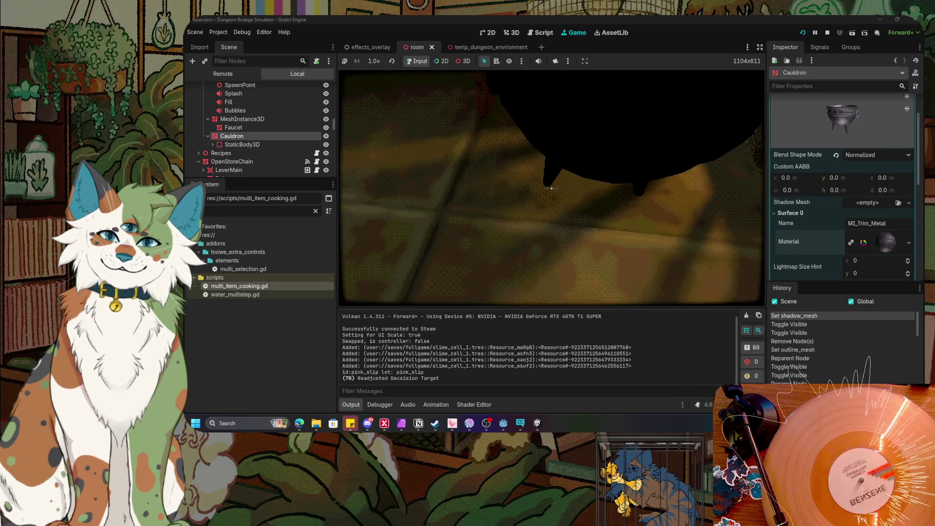
{"action": "key", "text": "s"}
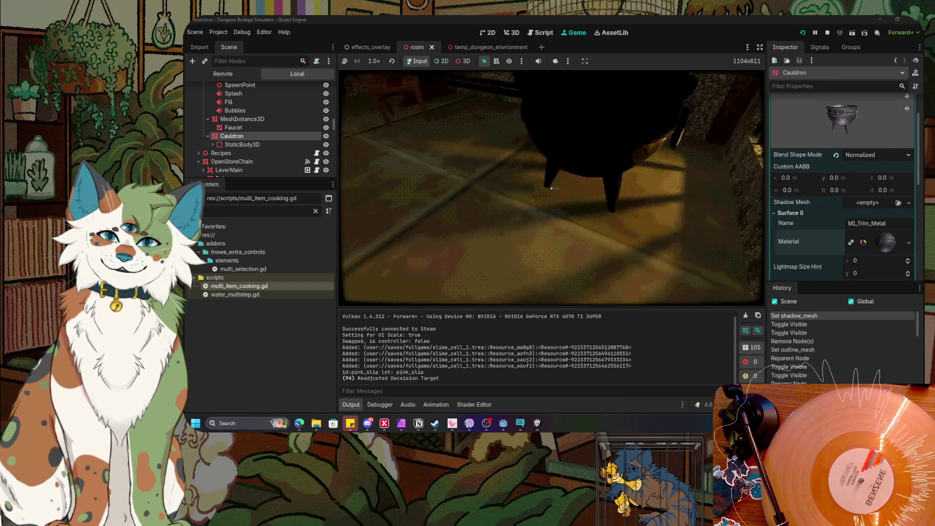
{"action": "key", "text": "s"}
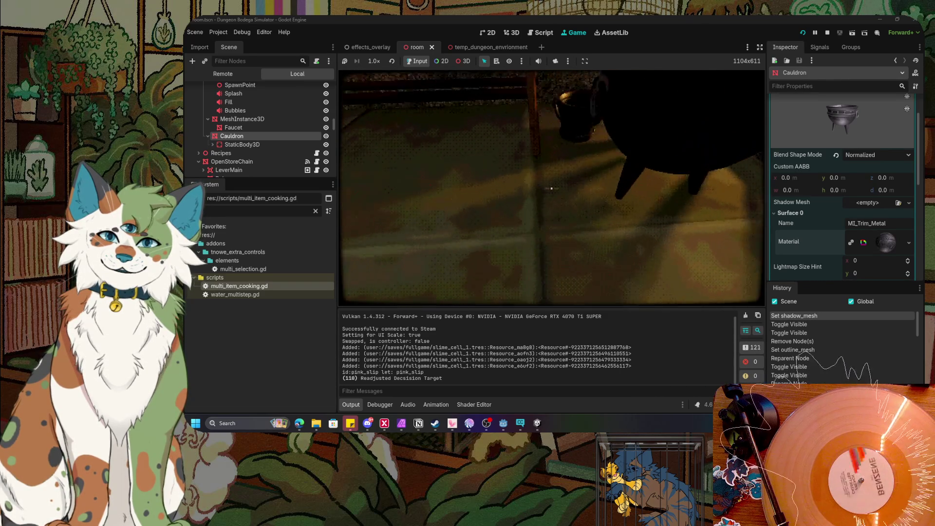
{"action": "key", "text": "s"}
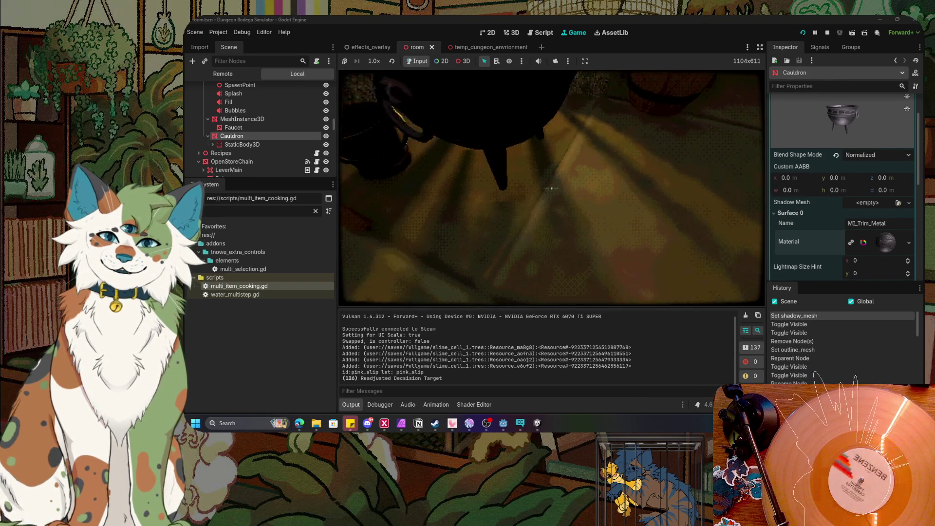
{"action": "key", "text": "w"}
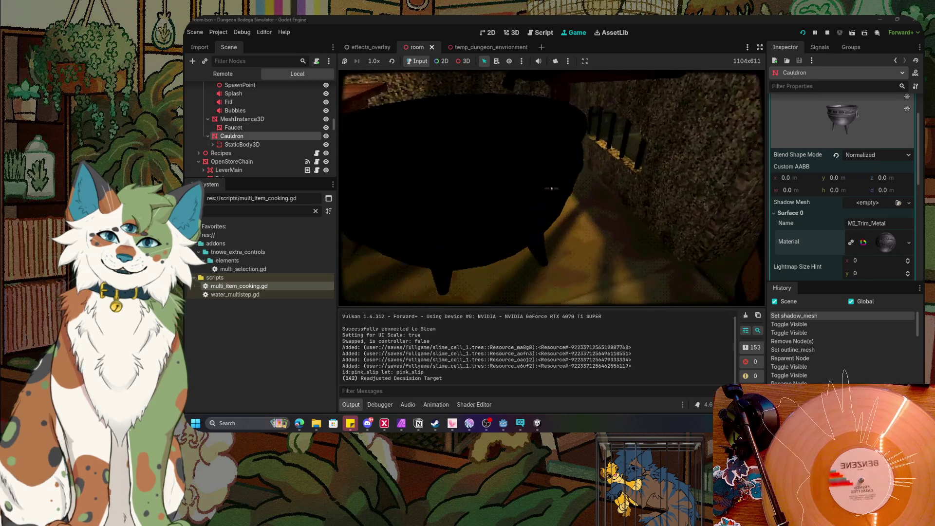
{"action": "key", "text": "a"}
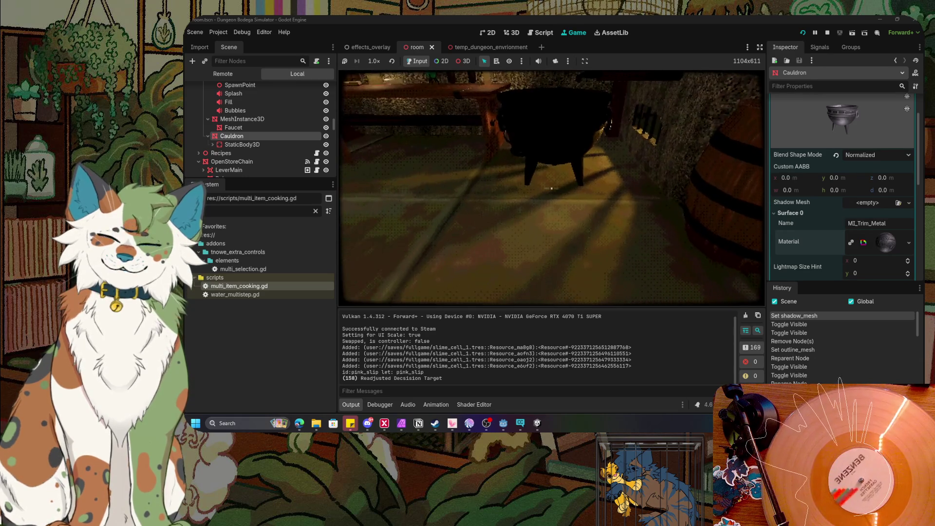
{"action": "key", "text": "d"}
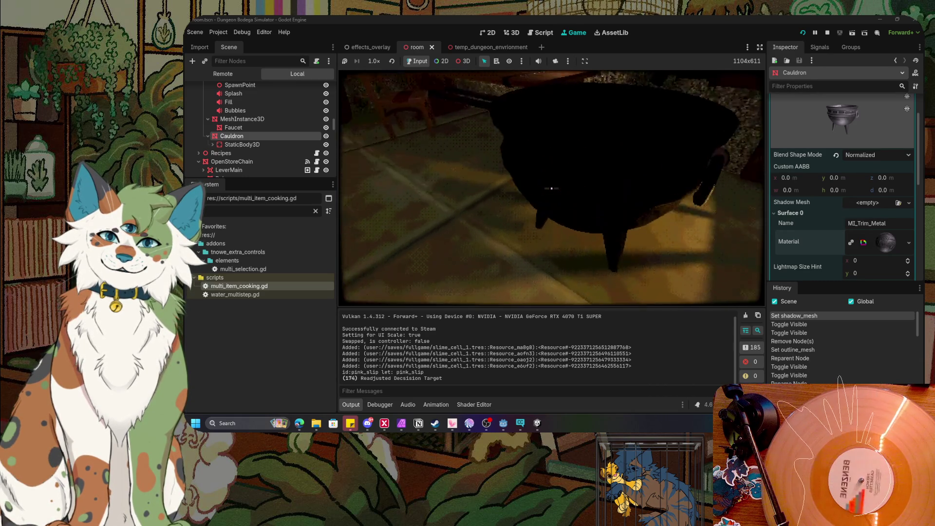
{"action": "key", "text": "s"}
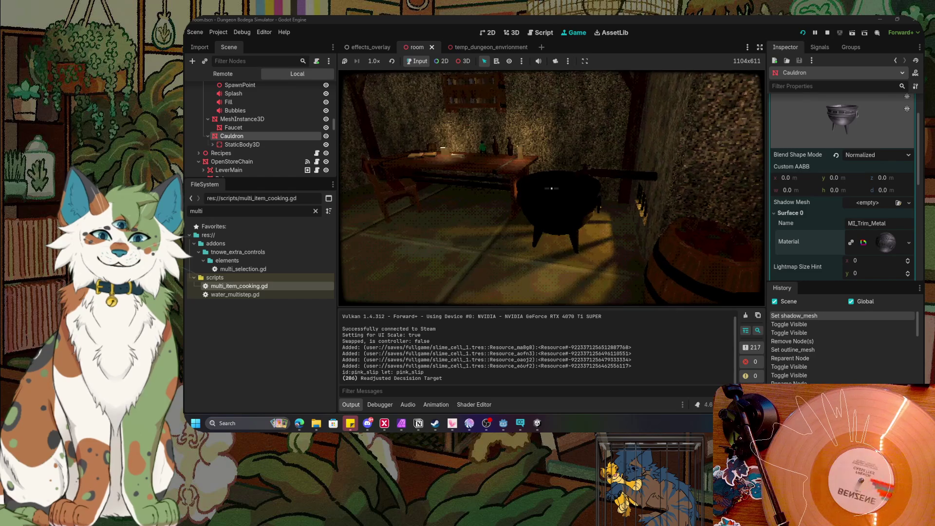
{"action": "key", "text": "w"}
Step: Return to the game's main menu and stop the game with F8
{"action": "key", "text": "Escape"}
{"action": "left_click", "coordinate": [501, 198]}
{"action": "key", "text": "F8"}
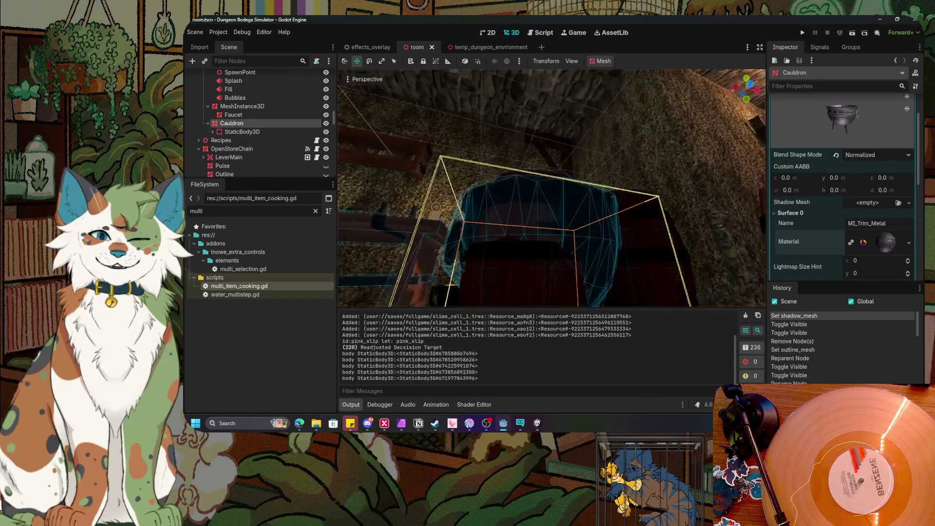
Step: Lower BigCauldronPlaceholder about 2.1 units with the Y gizmo and save the room scene
{"action": "left_click", "coordinate": [649, 198]}
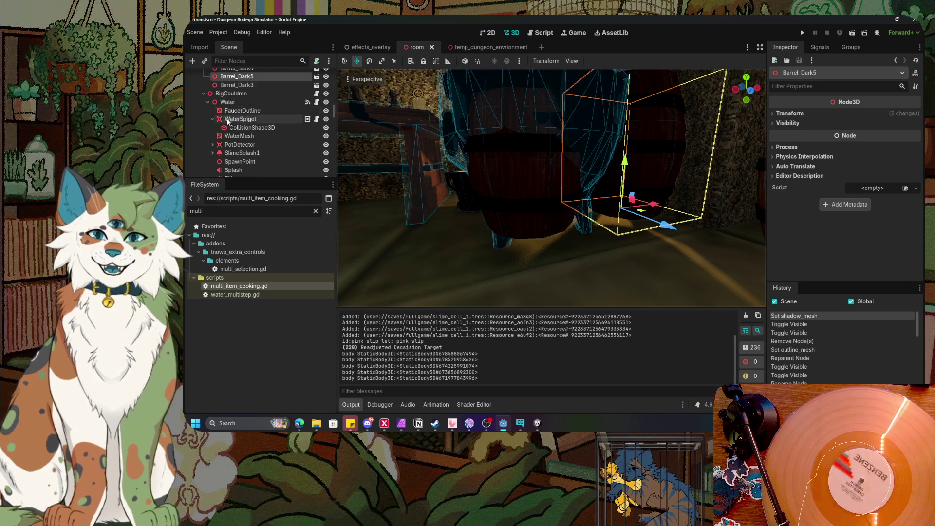
{"action": "scroll", "coordinate": [226, 118], "scroll_direction": "up", "scroll_amount": 1}
{"action": "left_click", "coordinate": [246, 85]}
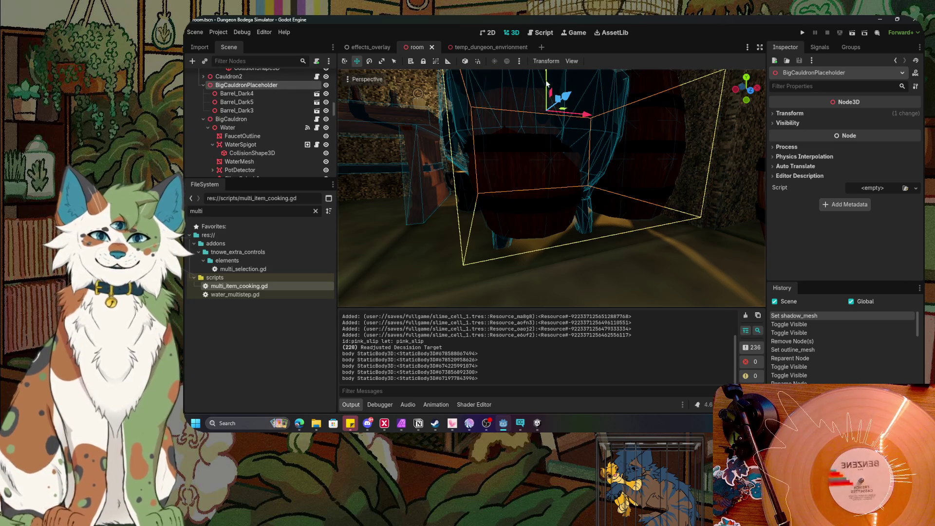
{"action": "mouse_move", "coordinate": [542, 79]}
{"action": "left_mouse_down"}
{"action": "mouse_move", "coordinate": [541, 93]}
{"action": "mouse_move", "coordinate": [573, 125]}
{"action": "left_mouse_up"}
{"action": "key", "text": "ctrl+s"}
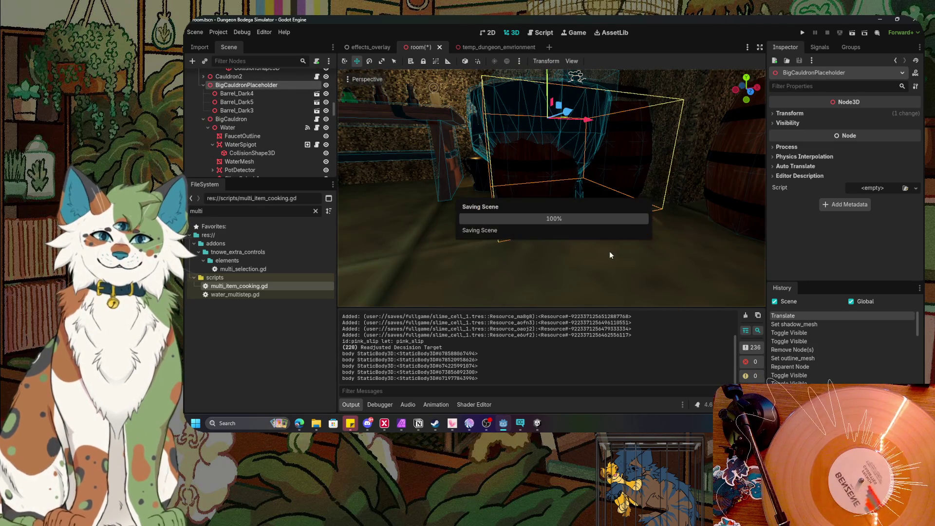
{"action": "key", "text": "f"}
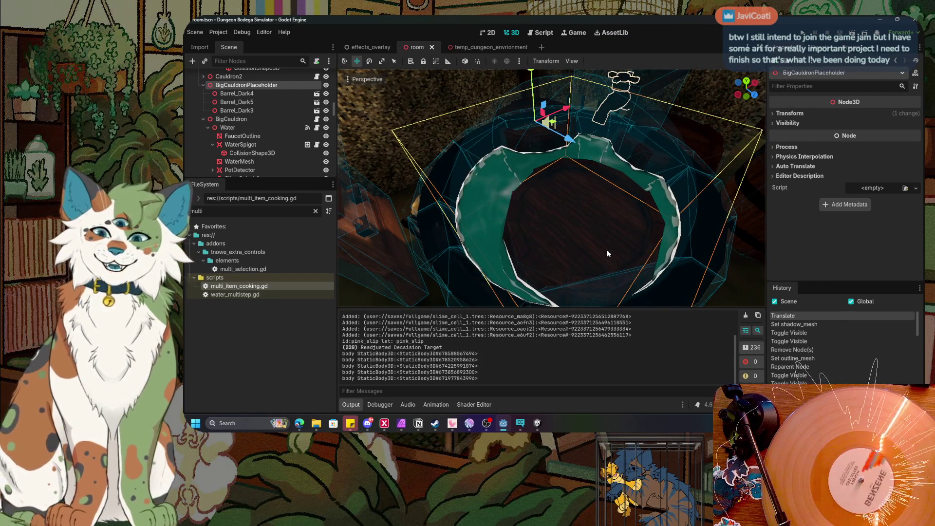
Step: Open the temp_dungeon_envrionment scene tab and close it again
{"action": "key", "text": "alt+Tab"}
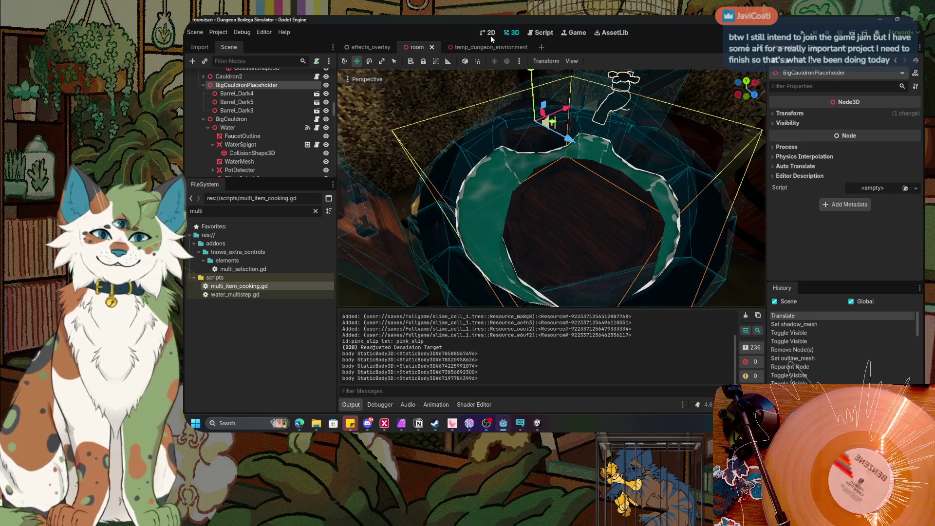
{"action": "left_click", "coordinate": [501, 47]}
{"action": "left_click", "coordinate": [526, 48]}
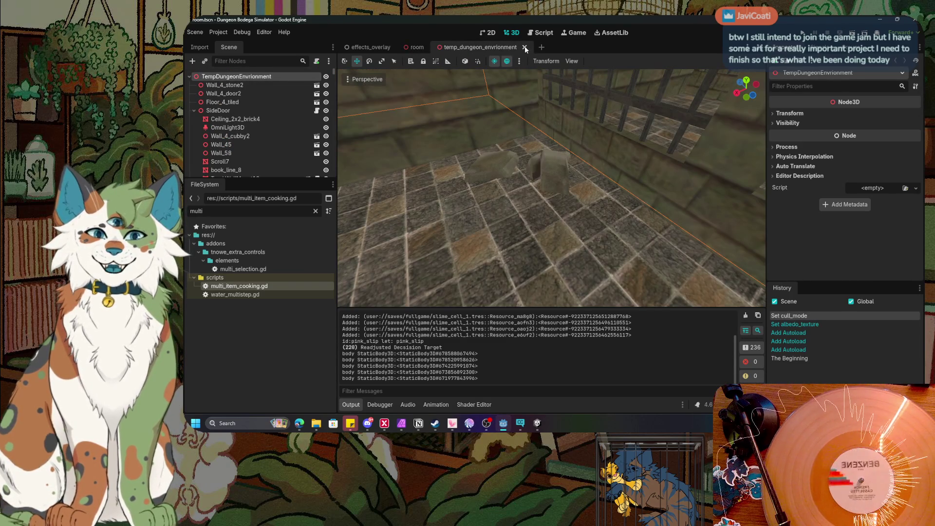
Step: Save, filter the FileSystem for 'pick', and open pickups.gd
{"action": "key", "text": "ctrl+s"}
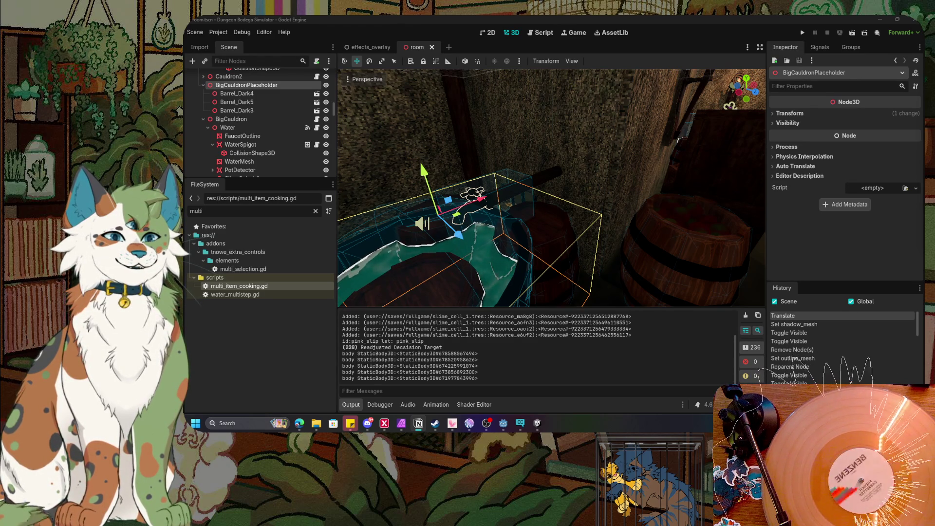
{"action": "left_click_drag", "start_coordinate": [637, 165], "coordinate": [511, 161]}
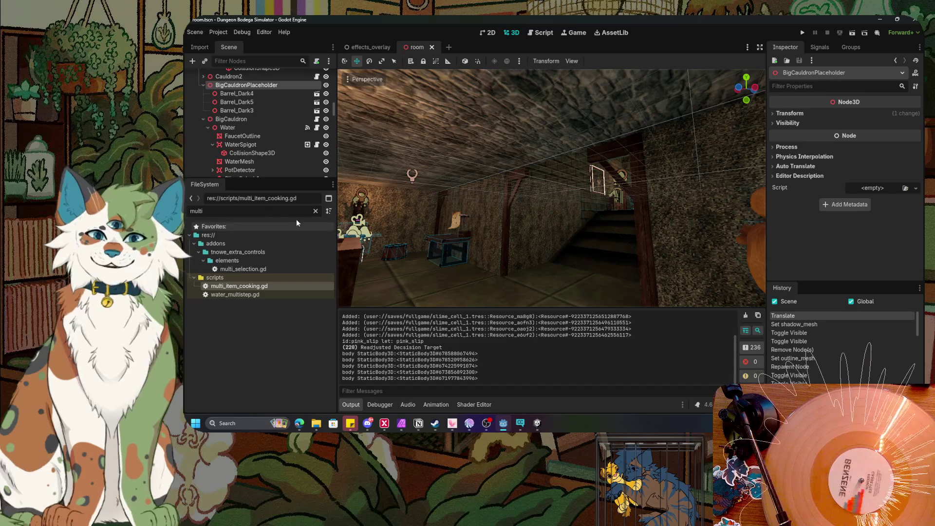
{"action": "left_click", "coordinate": [313, 211]}
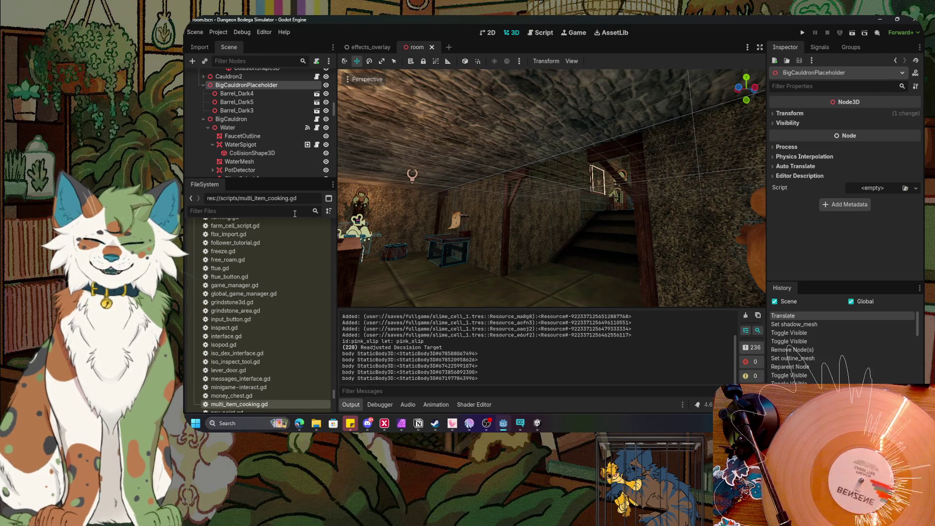
{"action": "type", "text": "pick"}
{"action": "scroll", "coordinate": [265, 337], "scroll_direction": "down", "scroll_amount": 3}
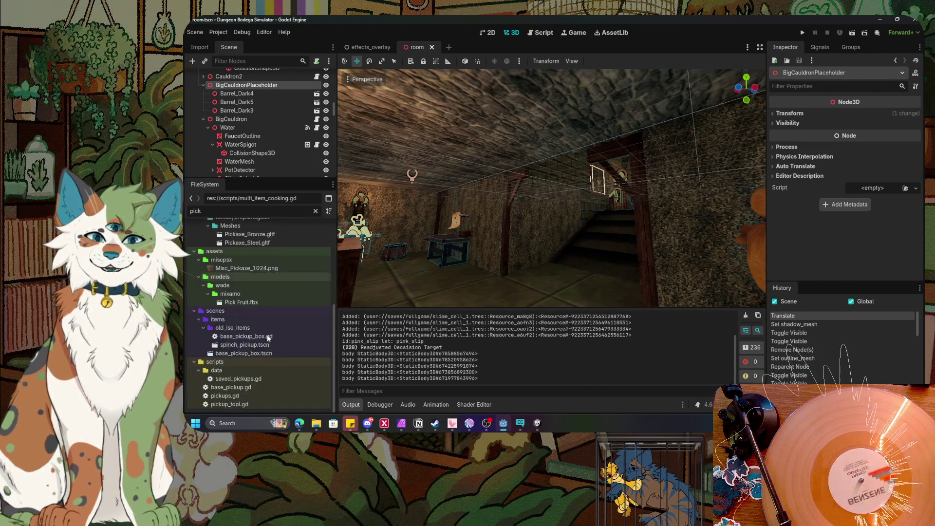
{"action": "double_click", "coordinate": [238, 396]}
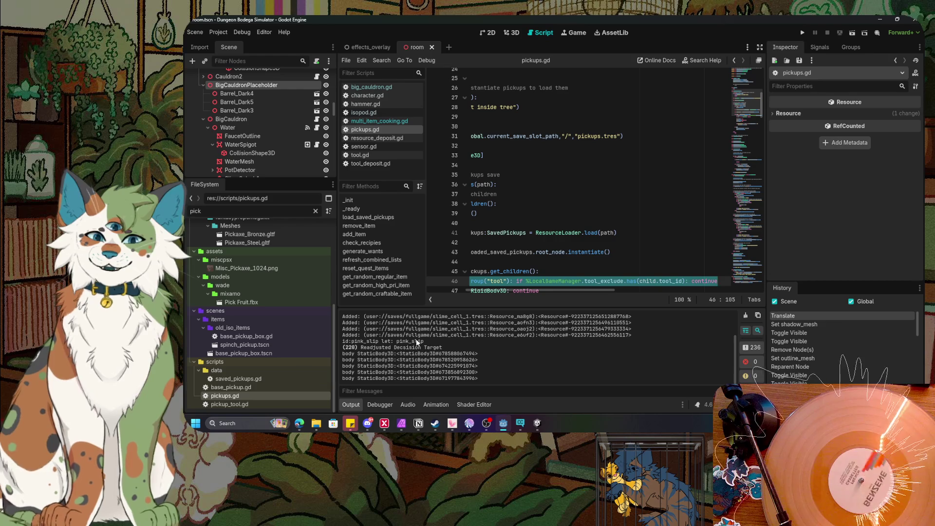
{"action": "scroll", "coordinate": [567, 296], "scroll_direction": "left", "scroll_amount": 5}
{"action": "left_click", "coordinate": [594, 242]}
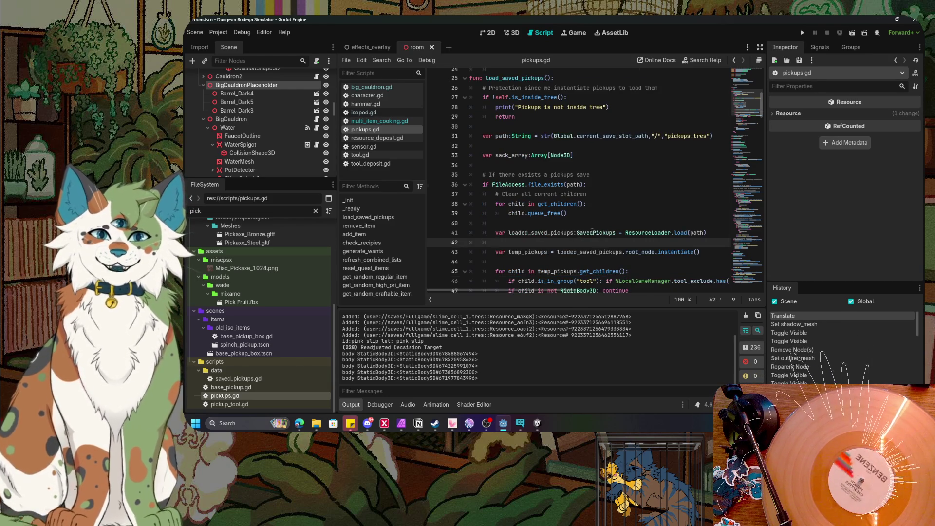
{"action": "scroll", "coordinate": [594, 230], "scroll_direction": "down", "scroll_amount": 6}
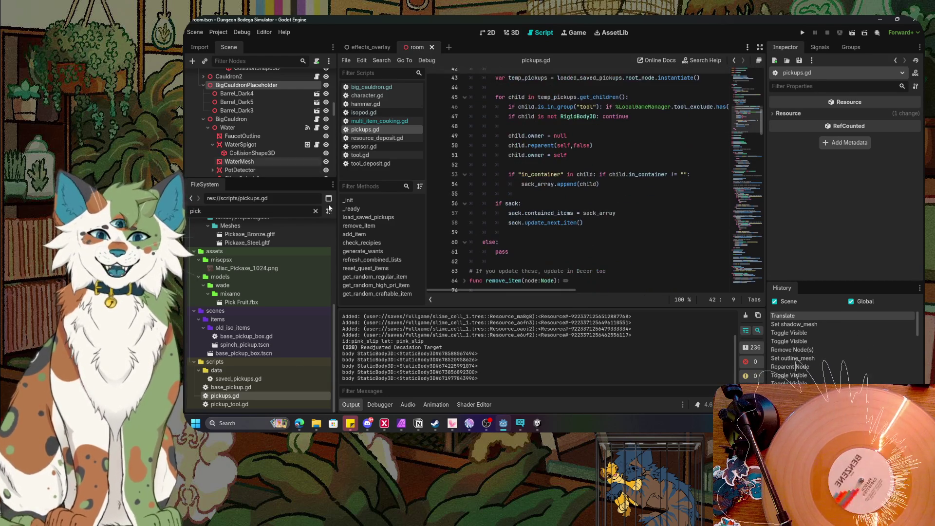
{"action": "left_click", "coordinate": [412, 285]}
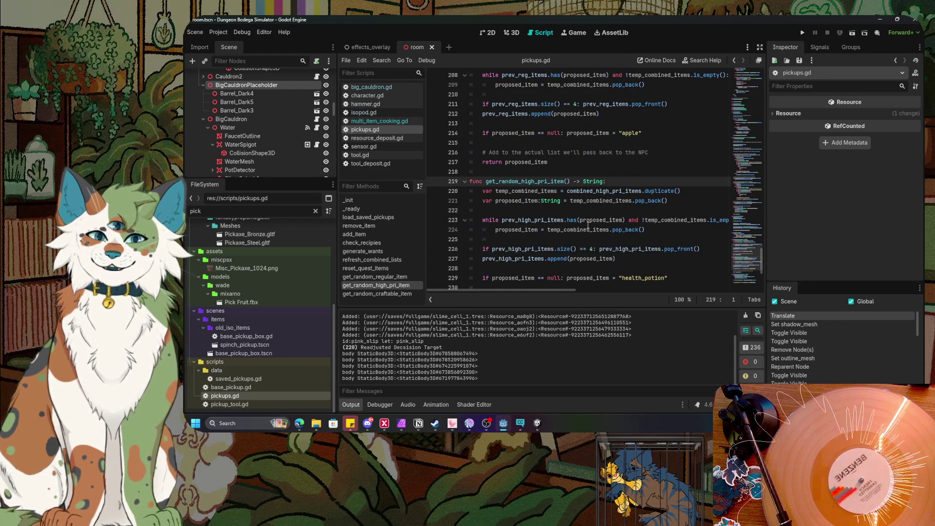
{"action": "scroll", "coordinate": [692, 230], "scroll_direction": "down", "scroll_amount": 1}
{"action": "scroll", "coordinate": [513, 165], "scroll_direction": "down", "scroll_amount": 1}
{"action": "left_click", "coordinate": [564, 172]}
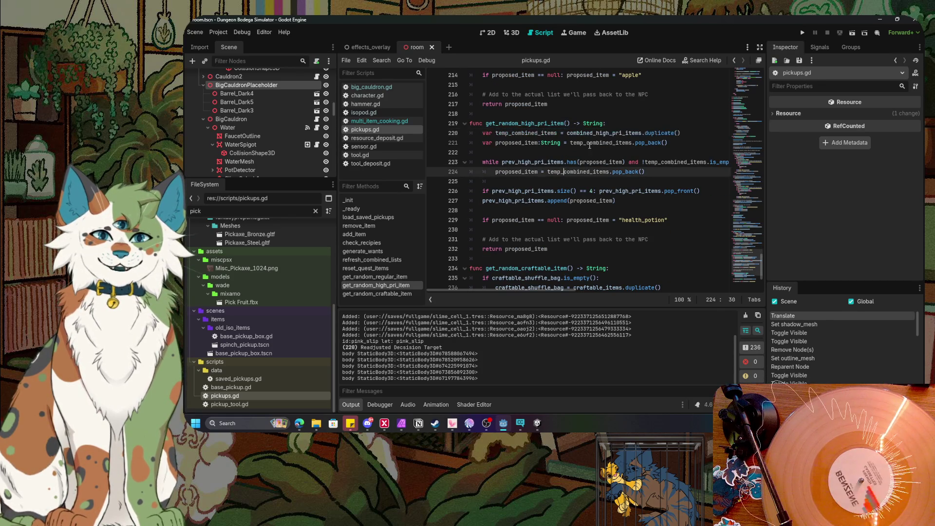
{"action": "left_click", "coordinate": [489, 143]}
{"action": "left_click_drag", "start_coordinate": [707, 149], "coordinate": [479, 141]}
{"action": "left_click", "coordinate": [630, 162]}
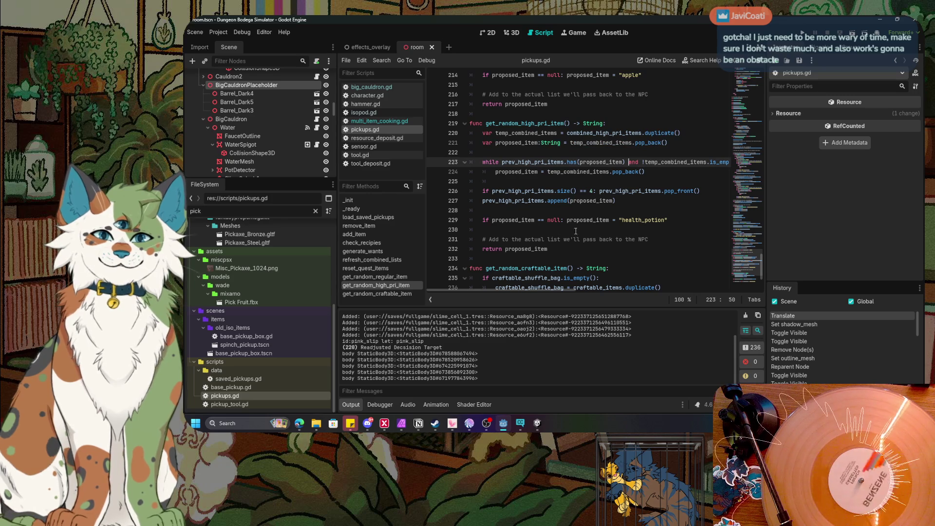
{"action": "key", "text": "alt+Tab"}
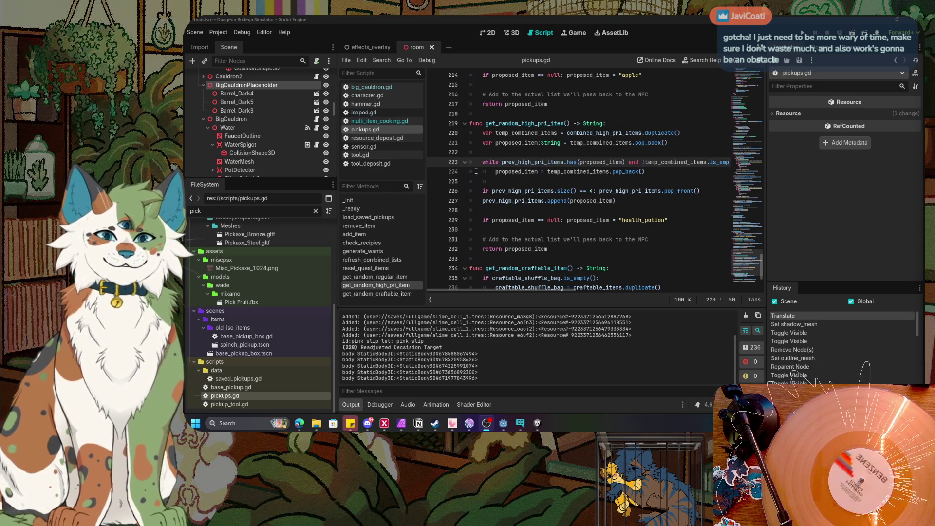
{"action": "left_click_drag", "start_coordinate": [482, 157], "coordinate": [678, 162]}
{"action": "left_click", "coordinate": [539, 173]}
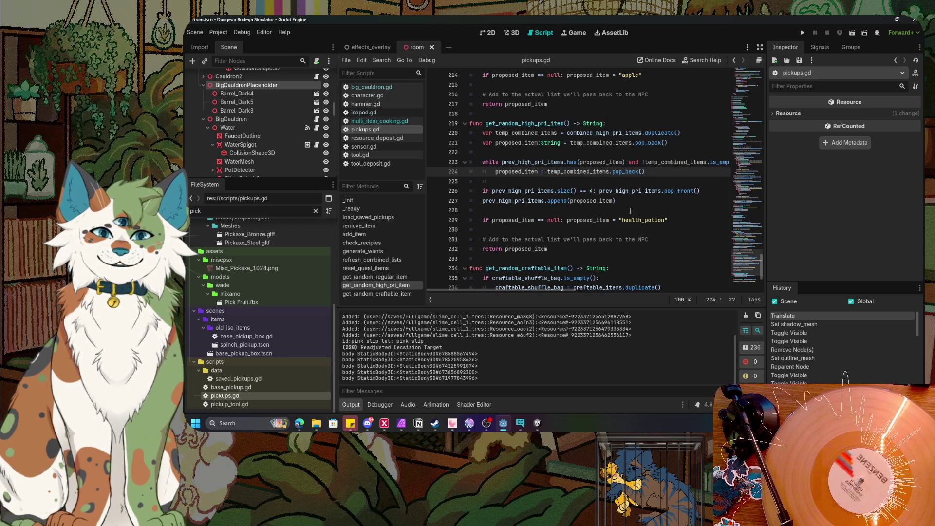
{"action": "mouse_move", "coordinate": [518, 289]}
{"action": "left_mouse_down"}
{"action": "mouse_move", "coordinate": [548, 291]}
{"action": "mouse_move", "coordinate": [514, 288]}
{"action": "left_mouse_up"}
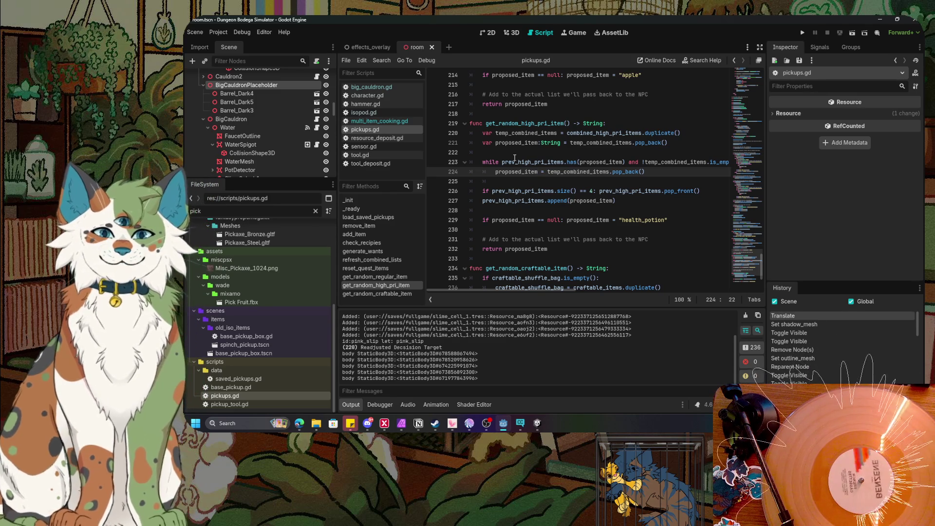
{"action": "scroll", "coordinate": [515, 216], "scroll_direction": "up", "scroll_amount": 4}
Step: Review generate_wants in pickups.gd around the combined_high_pri_items.shuffle() line and high-priority branch
{"action": "scroll", "coordinate": [516, 217], "scroll_direction": "up", "scroll_amount": 8}
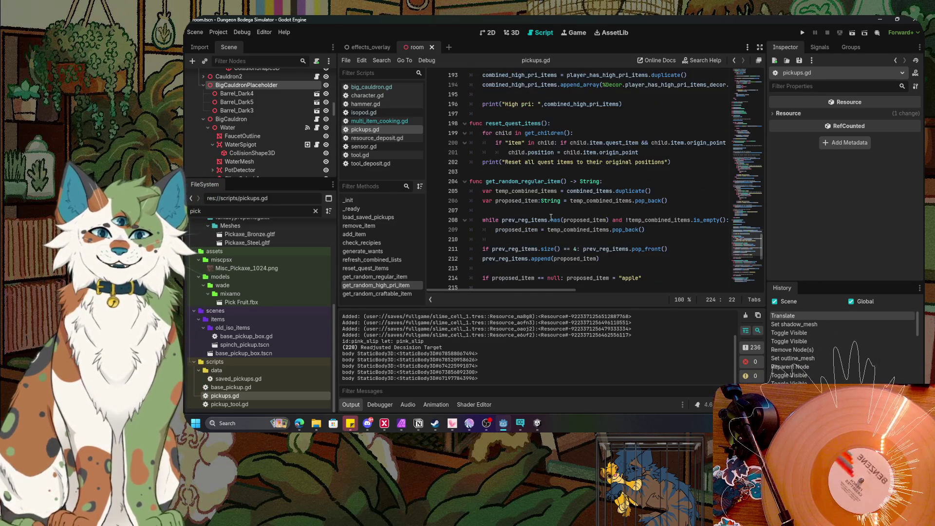
{"action": "left_click", "coordinate": [395, 251]}
{"action": "scroll", "coordinate": [643, 208], "scroll_direction": "down", "scroll_amount": 2}
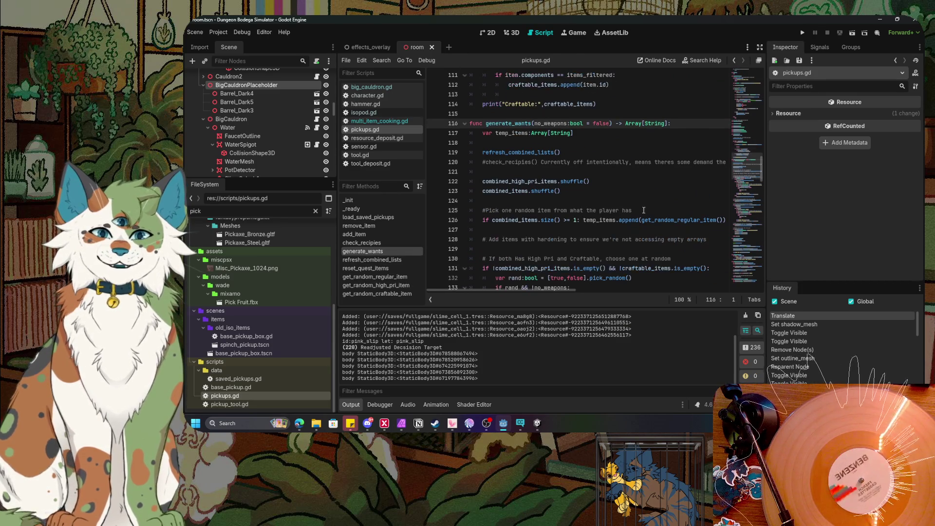
{"action": "left_click_drag", "start_coordinate": [481, 181], "coordinate": [591, 181]}
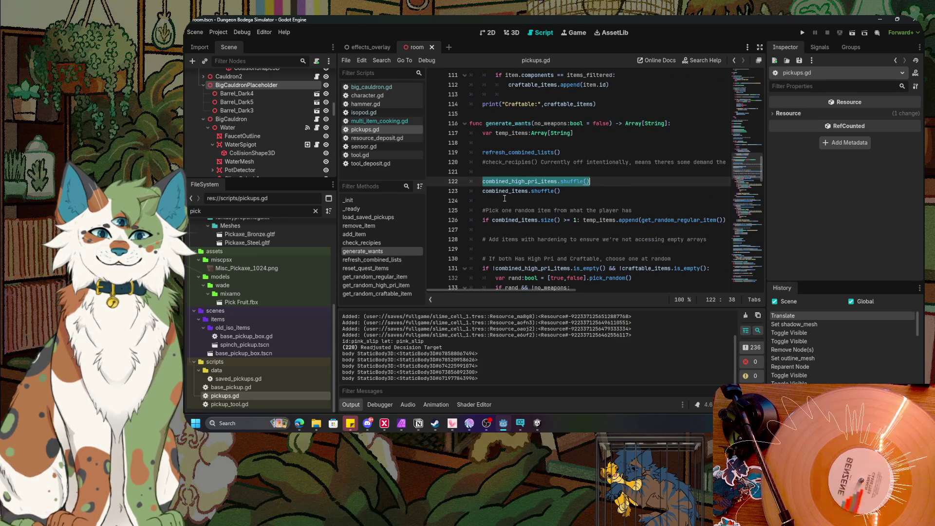
{"action": "left_click", "coordinate": [487, 200]}
{"action": "scroll", "coordinate": [584, 195], "scroll_direction": "down", "scroll_amount": 2}
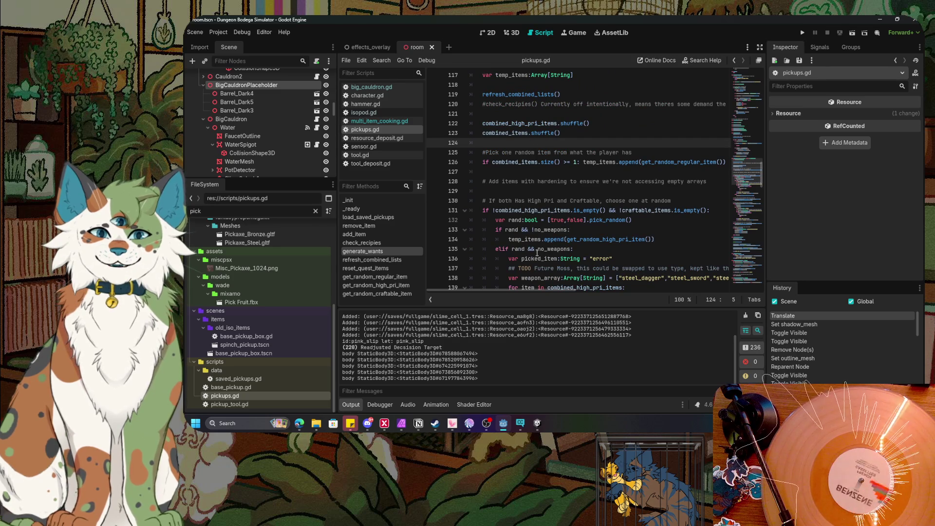
{"action": "scroll", "coordinate": [580, 248], "scroll_direction": "down", "scroll_amount": 2}
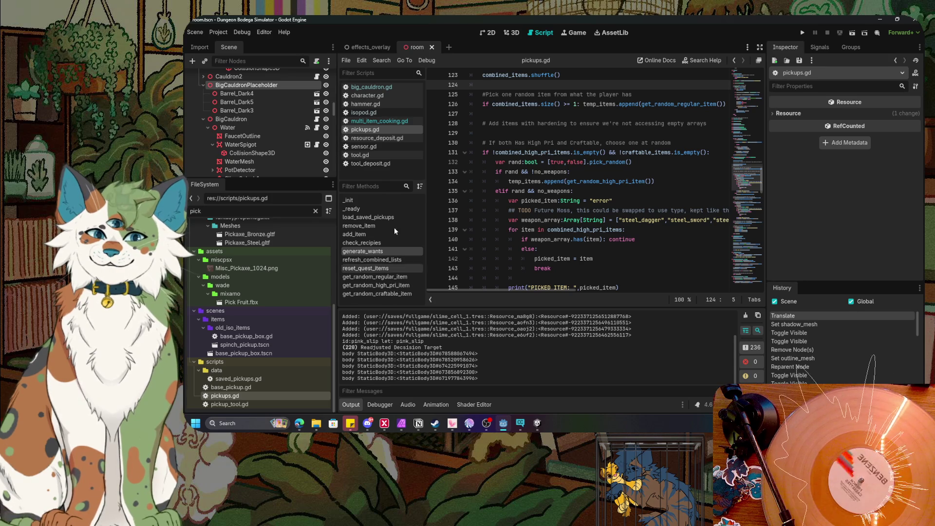
{"action": "left_click", "coordinate": [657, 152]}
{"action": "left_click", "coordinate": [623, 201]}
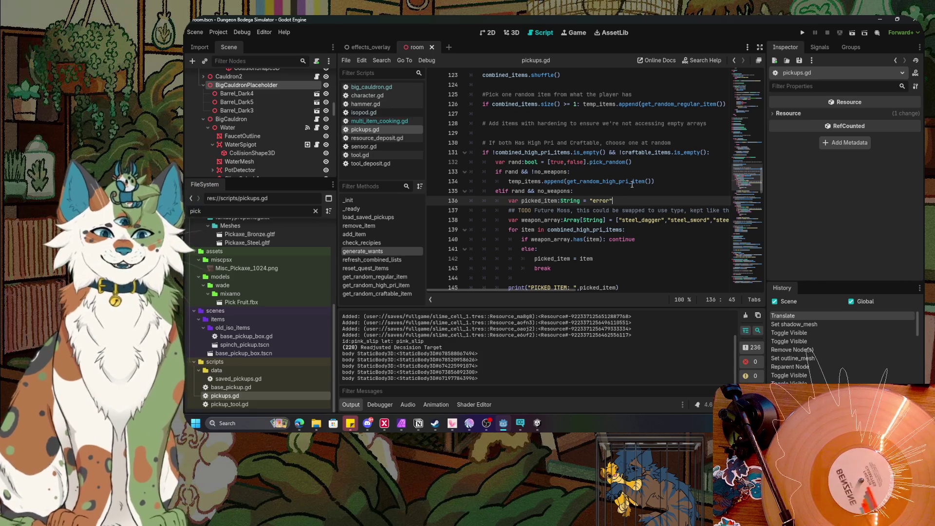
Step: Jump to refresh_combined_lists and scroll through it to locate the potion check
{"action": "left_click", "coordinate": [399, 260]}
{"action": "scroll", "coordinate": [596, 239], "scroll_direction": "down", "scroll_amount": 4}
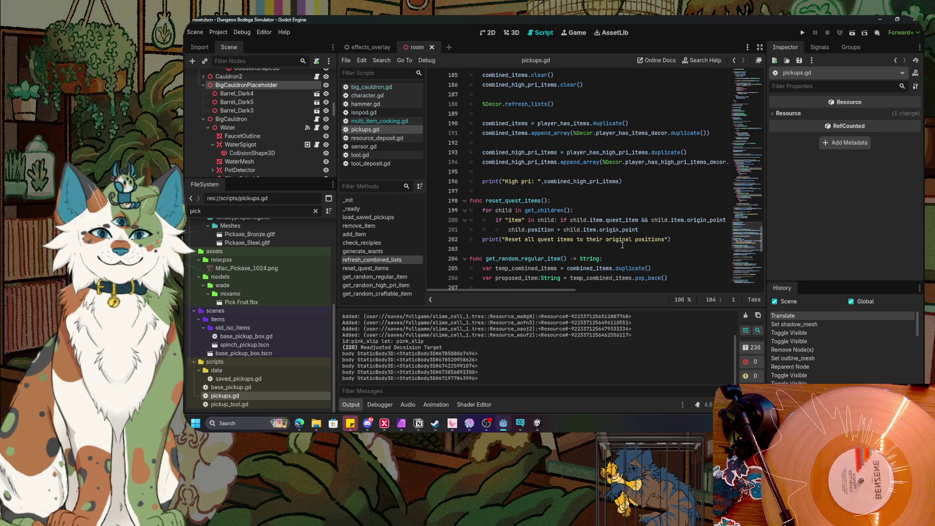
{"action": "scroll", "coordinate": [622, 245], "scroll_direction": "up", "scroll_amount": 2}
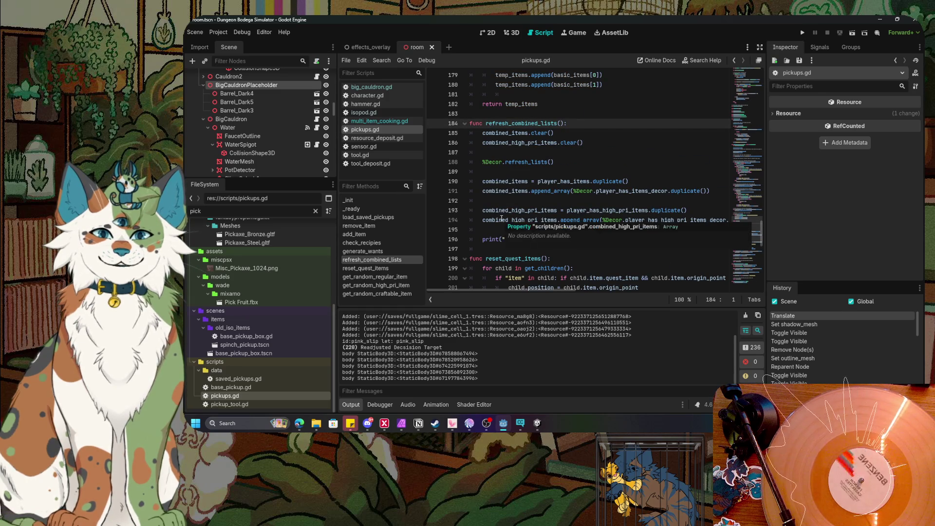
{"action": "scroll", "coordinate": [589, 211], "scroll_direction": "up", "scroll_amount": 4}
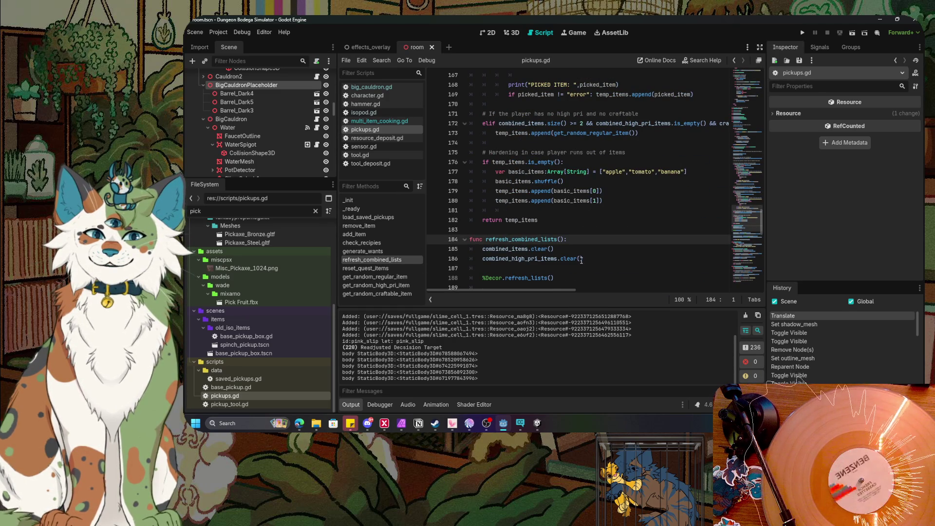
{"action": "scroll", "coordinate": [583, 260], "scroll_direction": "down", "scroll_amount": 5}
{"action": "scroll", "coordinate": [583, 260], "scroll_direction": "down", "scroll_amount": 4}
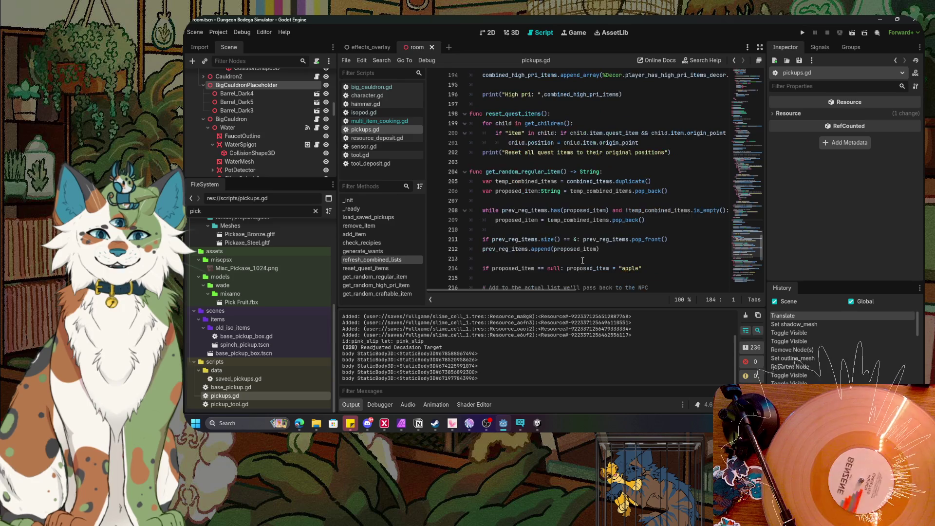
{"action": "scroll", "coordinate": [583, 260], "scroll_direction": "up", "scroll_amount": 20}
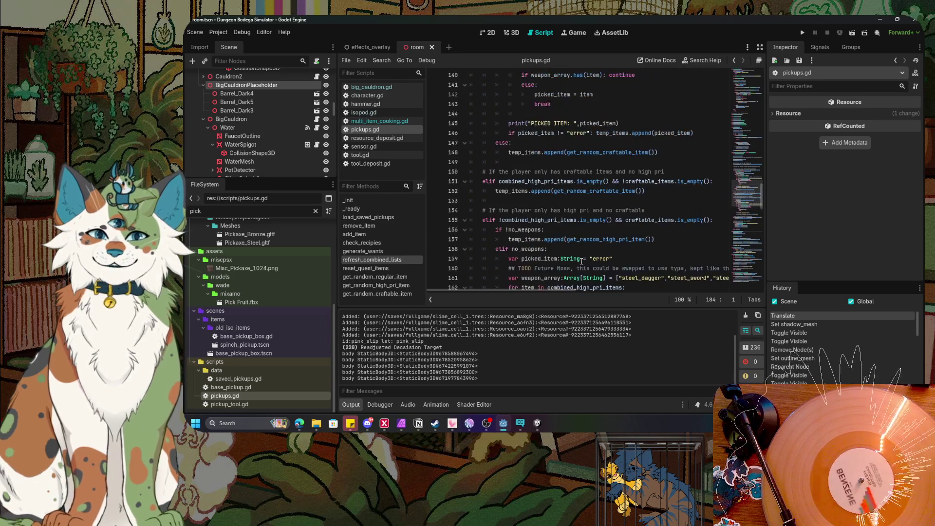
{"action": "scroll", "coordinate": [581, 262], "scroll_direction": "up", "scroll_amount": 12}
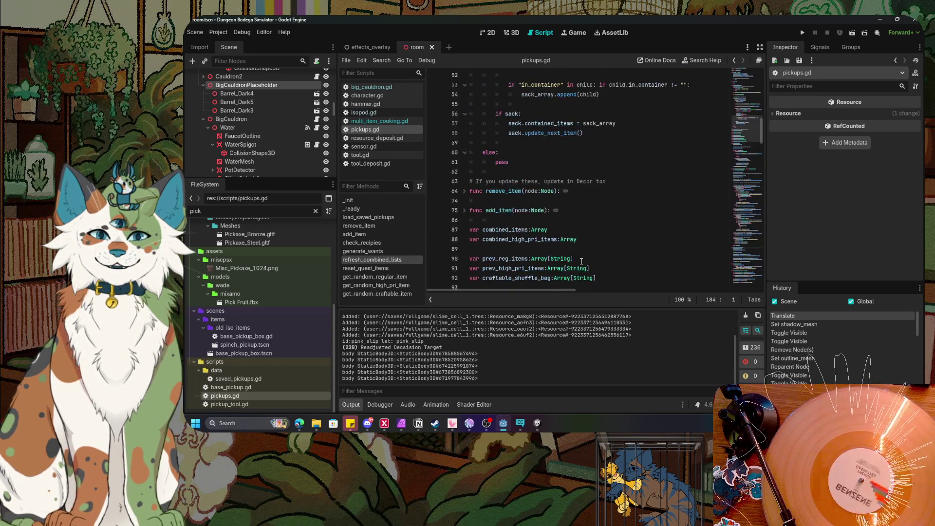
{"action": "scroll", "coordinate": [581, 261], "scroll_direction": "down", "scroll_amount": 4}
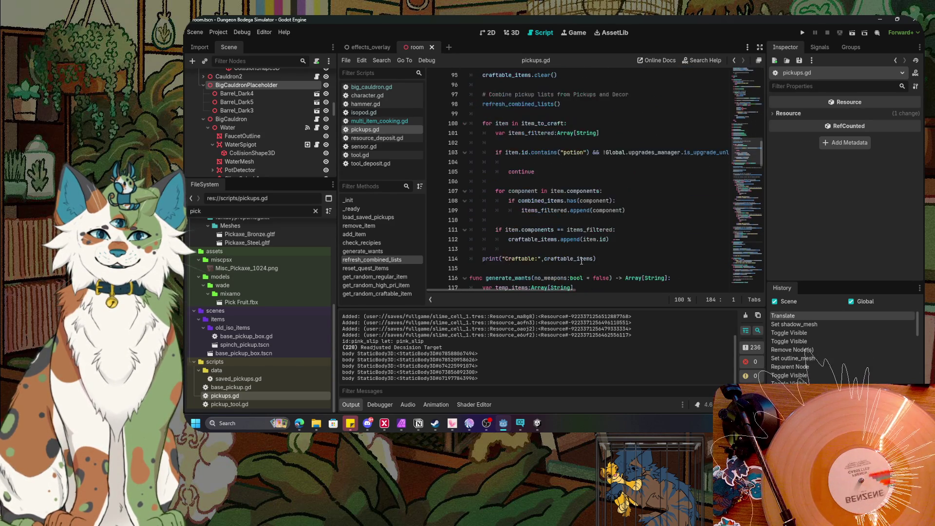
{"action": "scroll", "coordinate": [578, 262], "scroll_direction": "down", "scroll_amount": 6}
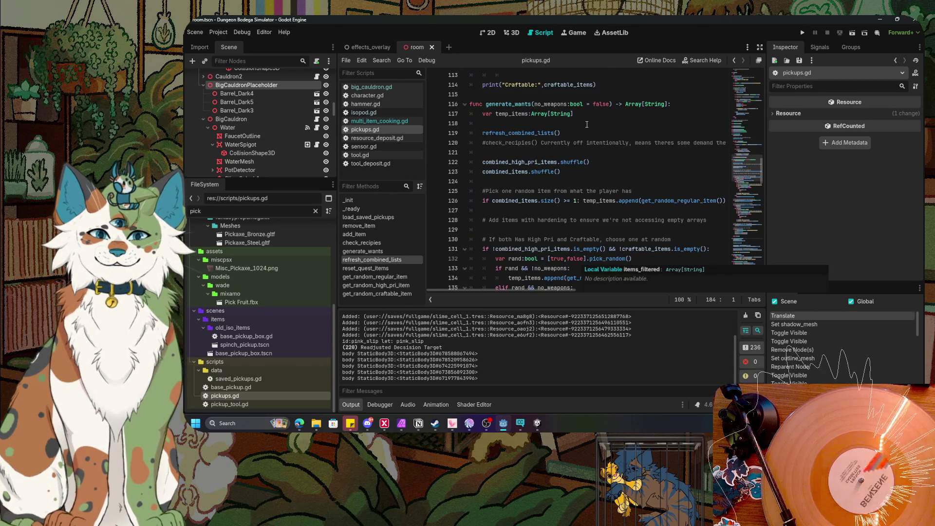
{"action": "scroll", "coordinate": [495, 151], "scroll_direction": "up", "scroll_amount": 9}
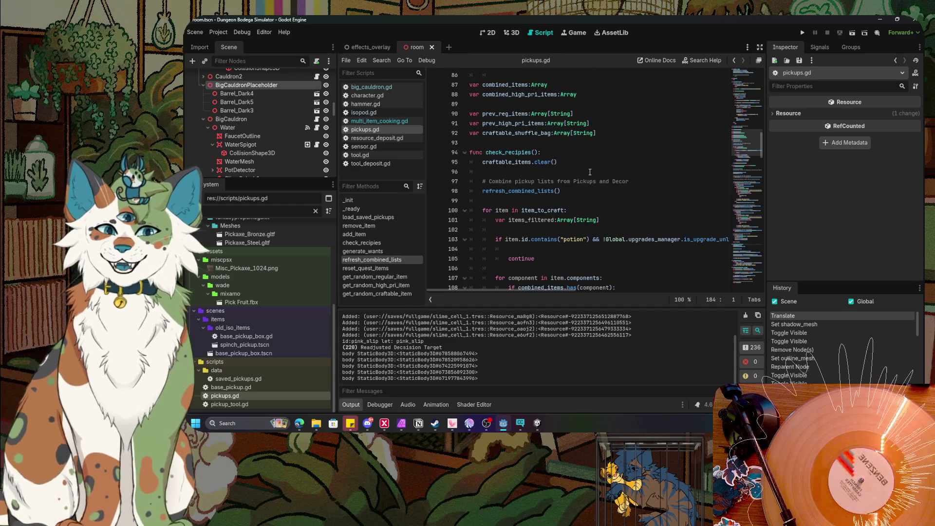
{"action": "scroll", "coordinate": [588, 172], "scroll_direction": "down", "scroll_amount": 2}
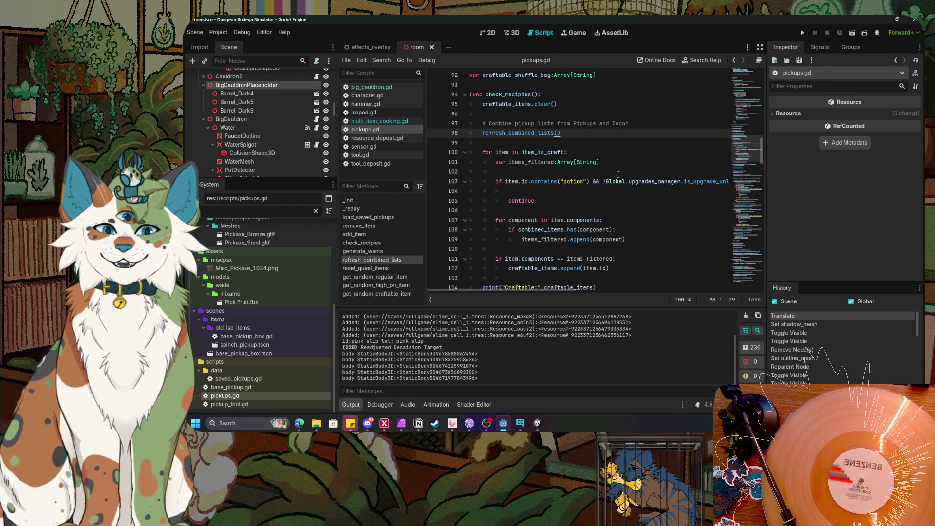
{"action": "left_click", "coordinate": [611, 163]}
{"action": "mouse_move", "coordinate": [540, 291]}
{"action": "left_mouse_down"}
{"action": "mouse_move", "coordinate": [556, 290]}
{"action": "mouse_move", "coordinate": [528, 291]}
{"action": "mouse_move", "coordinate": [568, 288]}
{"action": "mouse_move", "coordinate": [506, 291]}
{"action": "left_mouse_up"}
{"action": "scroll", "coordinate": [528, 287], "scroll_direction": "down", "scroll_amount": 1}
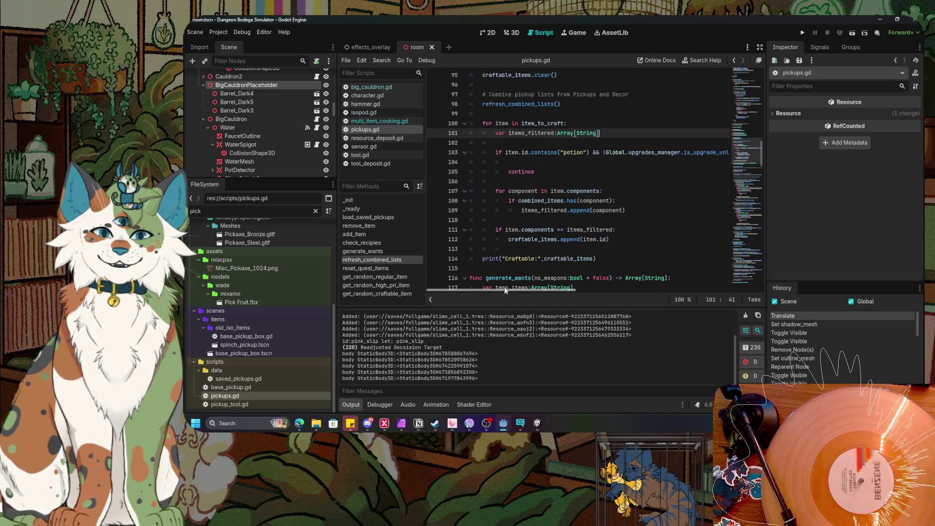
Step: Delete blank line 104 so continue sits directly under the potion if-statement
{"action": "left_click", "coordinate": [581, 163]}
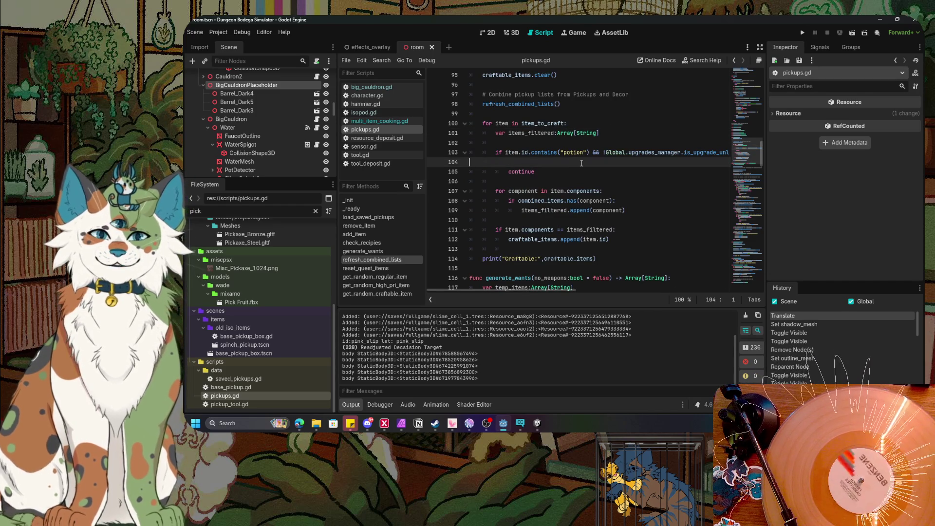
{"action": "key", "text": "BackSpace"}
{"action": "key", "text": "Down"}
{"action": "type", "text": "continue"}
{"action": "key", "text": "Down"}
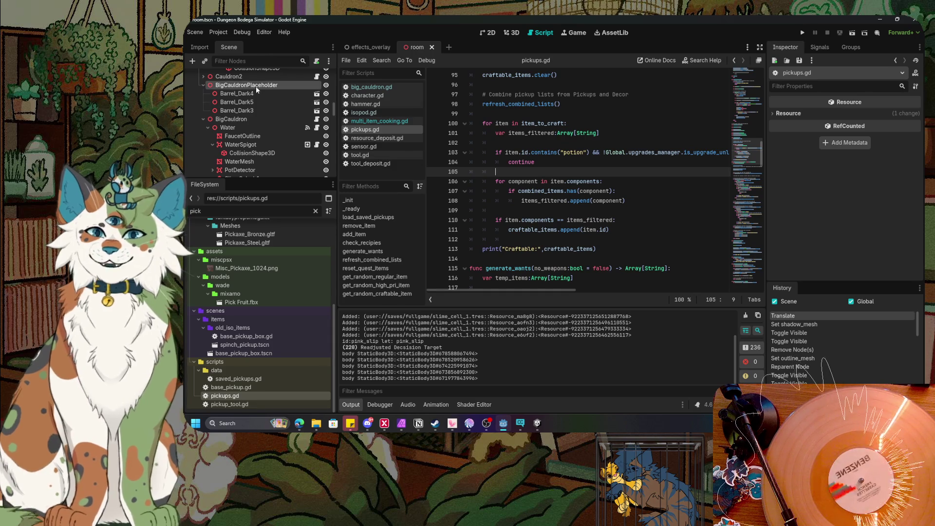
Step: Collapse the Interactive node and select Pickups in the Scene dock
{"action": "scroll", "coordinate": [255, 122], "scroll_direction": "up", "scroll_amount": 5}
{"action": "left_click_drag", "start_coordinate": [334, 112], "coordinate": [335, 87]}
{"action": "scroll", "coordinate": [263, 122], "scroll_direction": "down", "scroll_amount": 4}
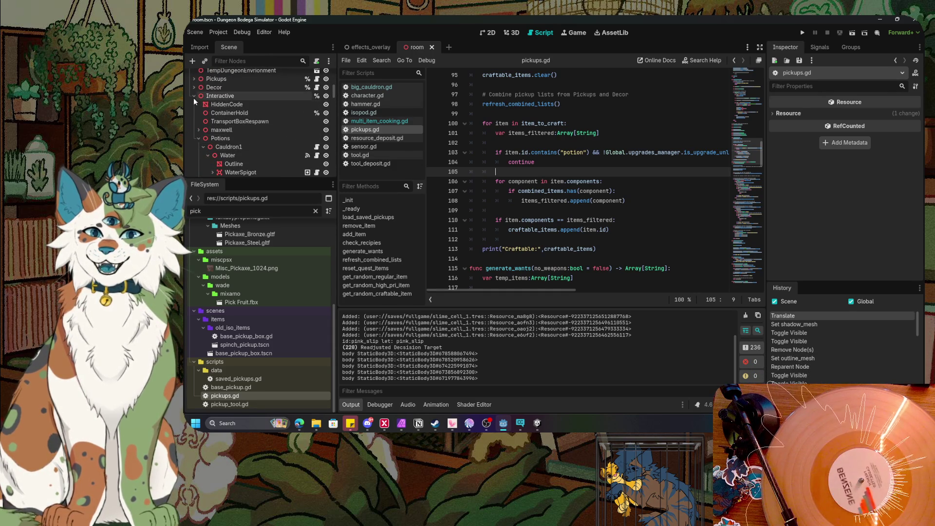
{"action": "left_click", "coordinate": [194, 97]}
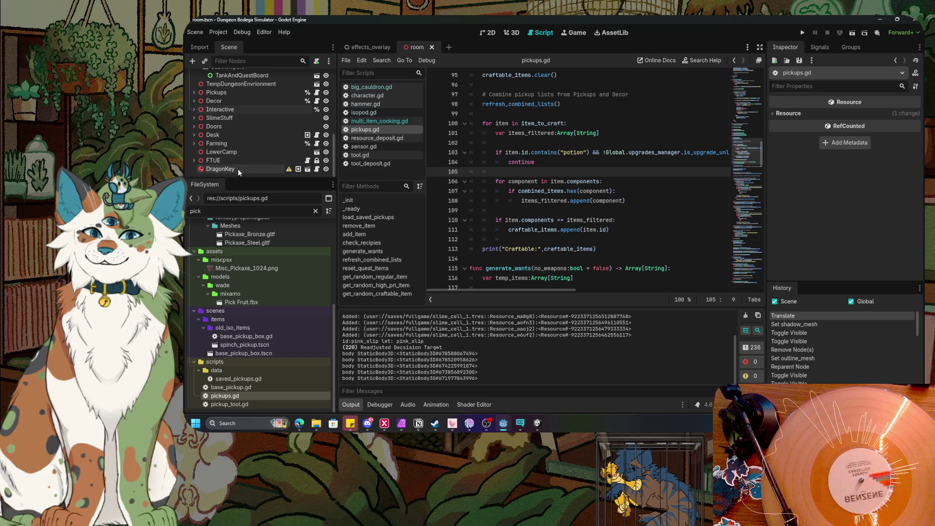
{"action": "left_click", "coordinate": [235, 92]}
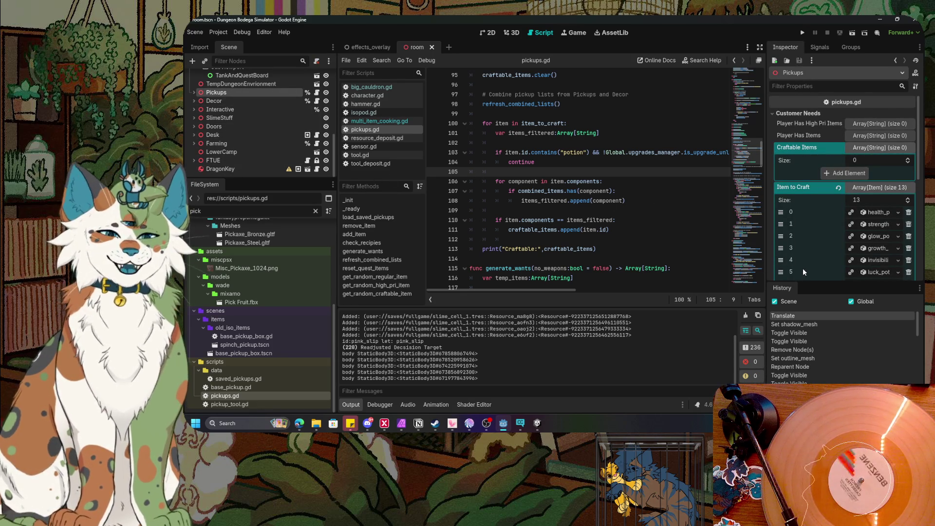
{"action": "scroll", "coordinate": [803, 261], "scroll_direction": "down", "scroll_amount": 5}
{"action": "scroll", "coordinate": [828, 234], "scroll_direction": "up", "scroll_amount": 4}
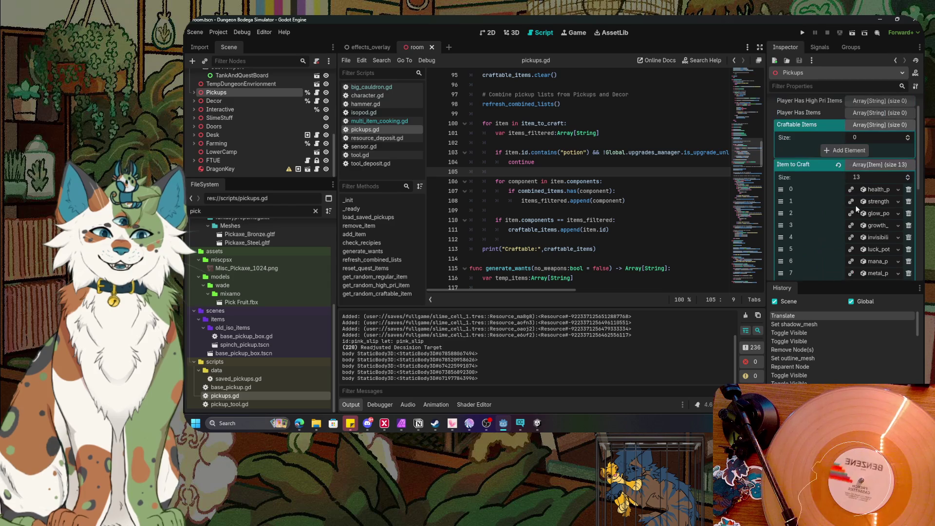
Step: Collapse the empty Craftable Items array and expand the 13-item Item to Craft list
{"action": "left_click", "coordinate": [865, 166]}
{"action": "left_click", "coordinate": [233, 102]}
{"action": "left_click", "coordinate": [235, 93]}
{"action": "left_click", "coordinate": [239, 100]}
{"action": "left_click", "coordinate": [244, 93]}
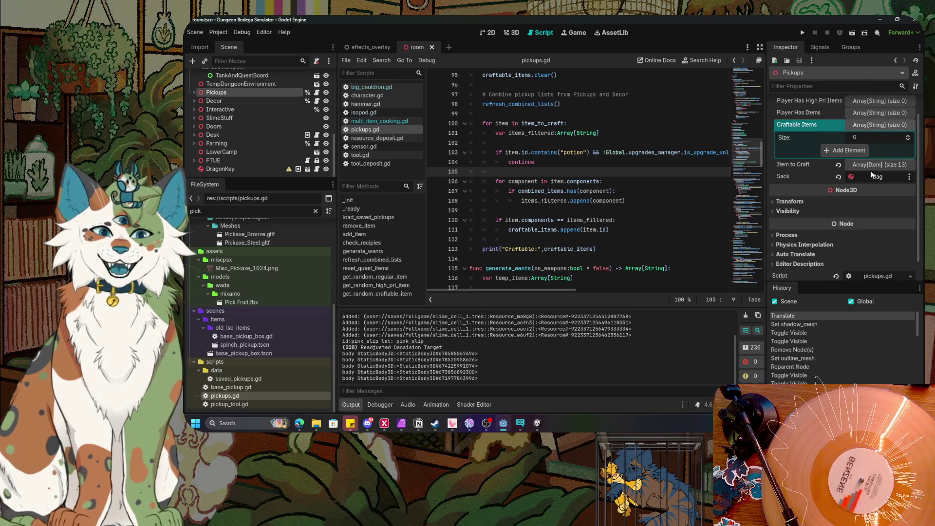
{"action": "scroll", "coordinate": [853, 207], "scroll_direction": "up", "scroll_amount": 1}
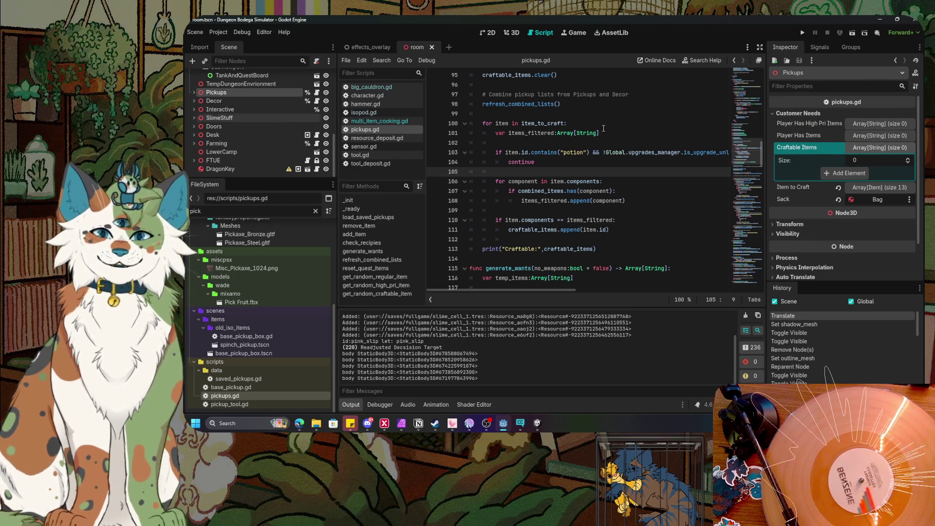
{"action": "left_click", "coordinate": [883, 149]}
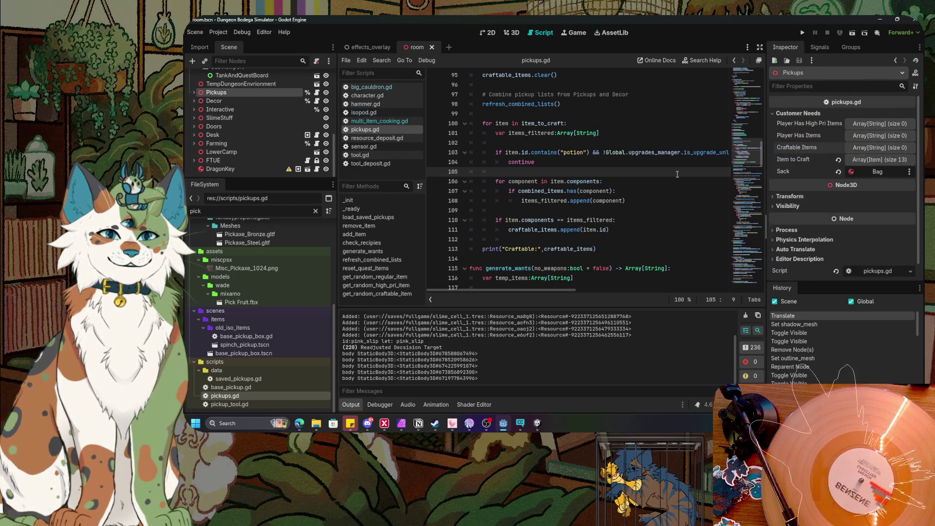
{"action": "left_click", "coordinate": [880, 160]}
{"action": "scroll", "coordinate": [843, 247], "scroll_direction": "down", "scroll_amount": 3}
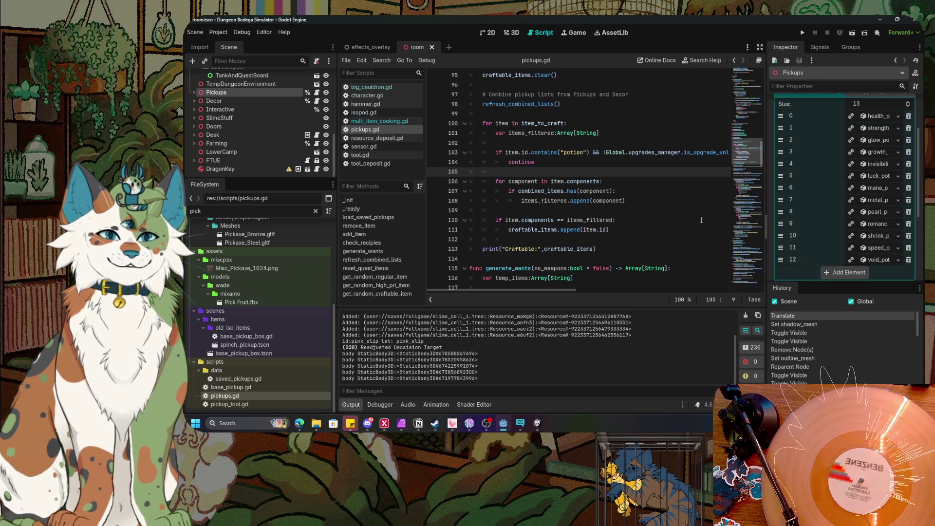
Step: Jump to line 110 of pickups.gd and switch over to Notion
{"action": "left_click", "coordinate": [678, 216]}
{"action": "scroll", "coordinate": [635, 174], "scroll_direction": "down", "scroll_amount": 8}
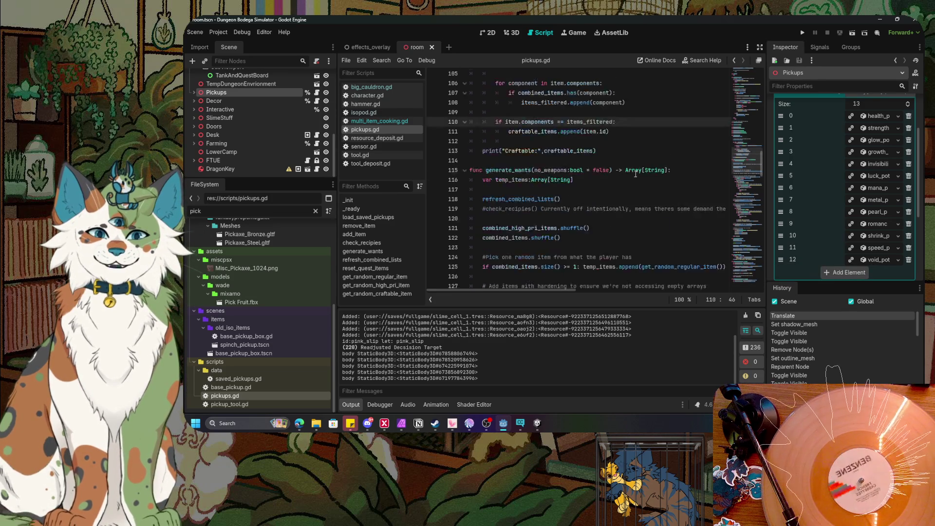
{"action": "left_click", "coordinate": [420, 428]}
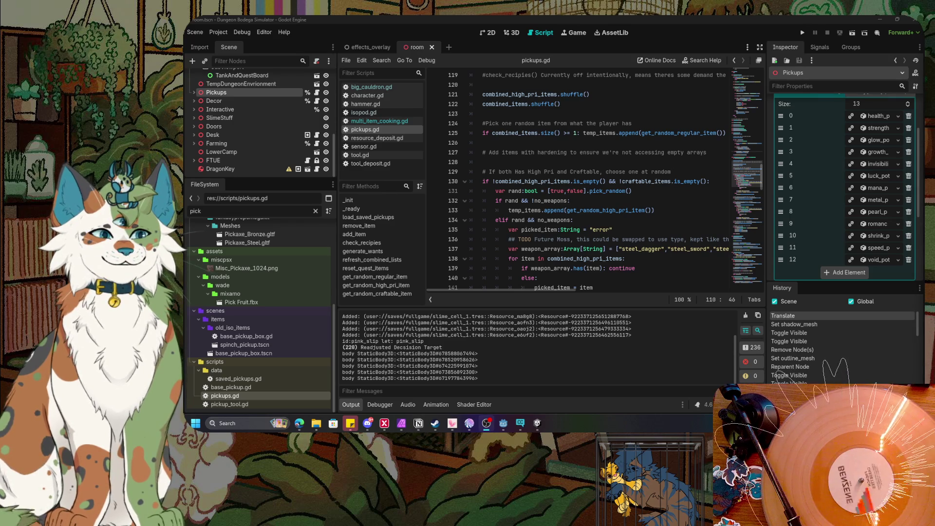
Step: Select the Door_rounded node in the 3D view and open its openable_door.gd script
{"action": "left_click", "coordinate": [514, 33]}
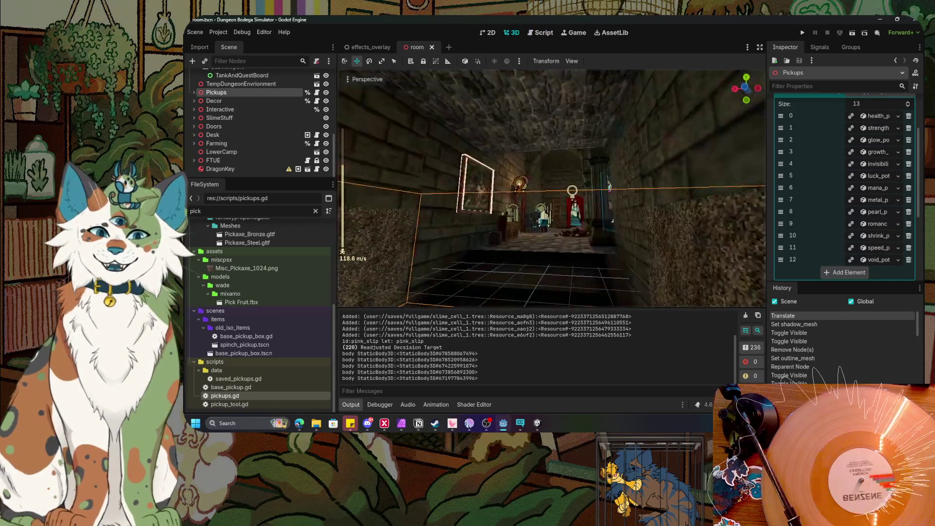
{"action": "scroll", "coordinate": [552, 188], "scroll_direction": "up", "scroll_amount": 2}
{"action": "mouse_move", "coordinate": [552, 188]}
{"action": "left_mouse_down"}
{"action": "mouse_move", "coordinate": [567, 239]}
{"action": "mouse_move", "coordinate": [555, 194]}
{"action": "mouse_move", "coordinate": [526, 195]}
{"action": "mouse_move", "coordinate": [557, 234]}
{"action": "left_mouse_up"}
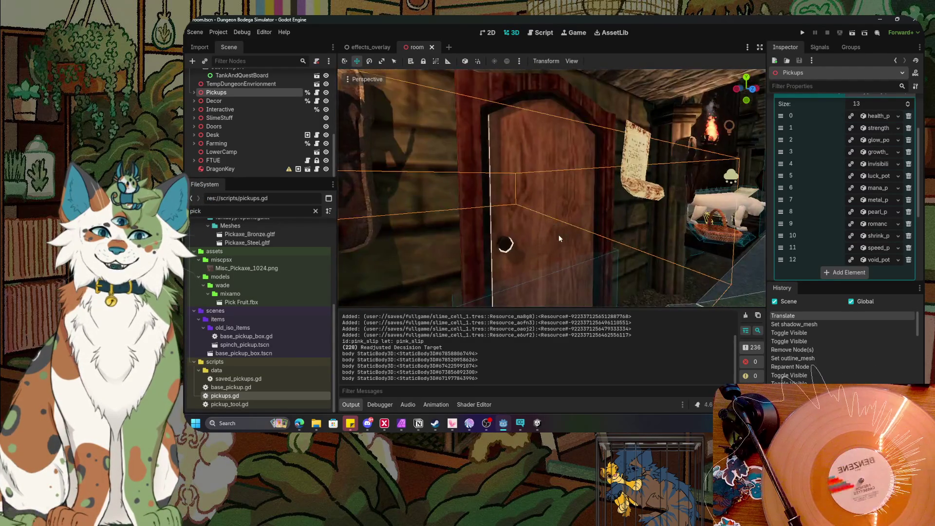
{"action": "left_click", "coordinate": [558, 234]}
{"action": "left_click", "coordinate": [259, 143]}
{"action": "left_click", "coordinate": [261, 151]}
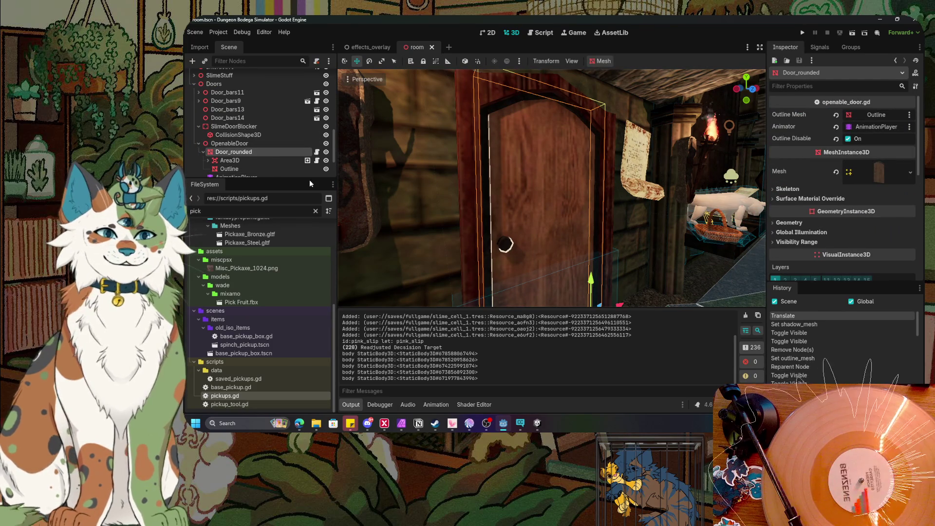
{"action": "scroll", "coordinate": [867, 239], "scroll_direction": "down", "scroll_amount": 10}
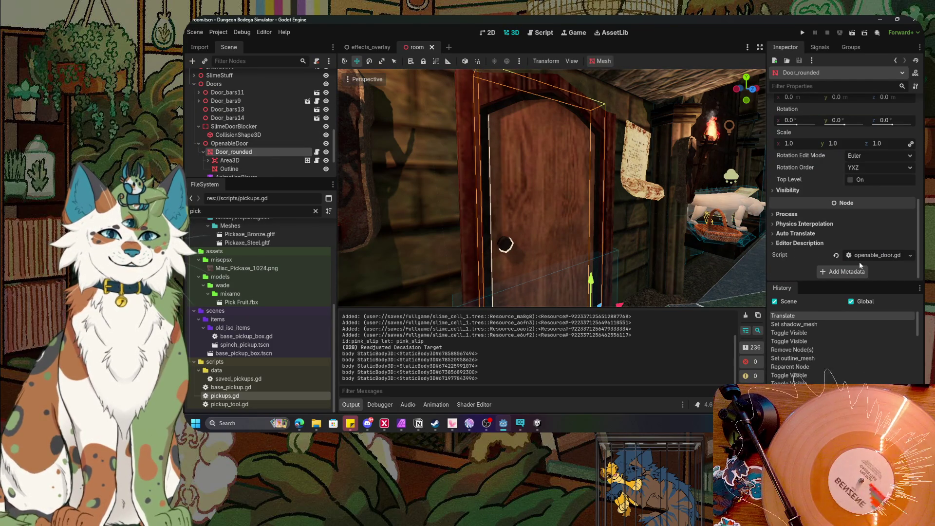
{"action": "left_click", "coordinate": [858, 260]}
Step: Add an exported days_to_open Array[int] variable below the animator export
{"action": "left_click", "coordinate": [625, 106]}
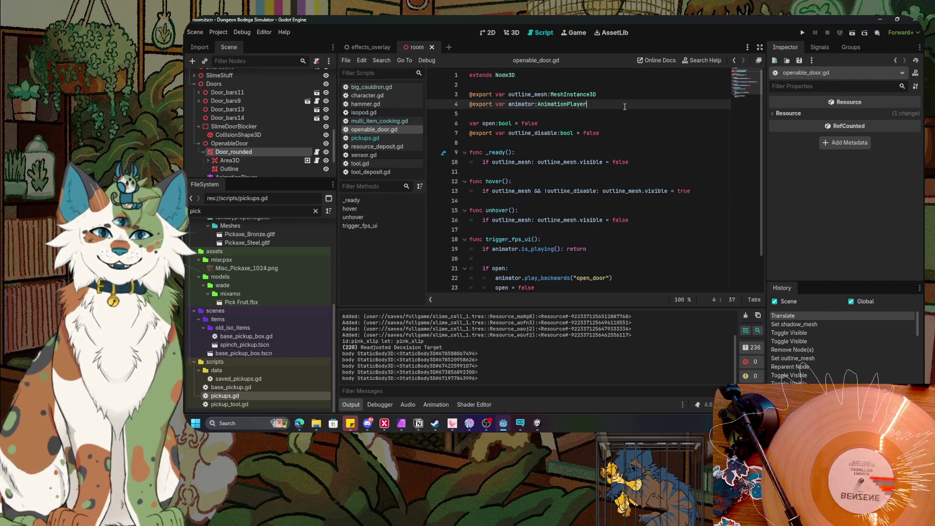
{"action": "key", "text": "Return"}
{"action": "type", "text": "@export var a"}
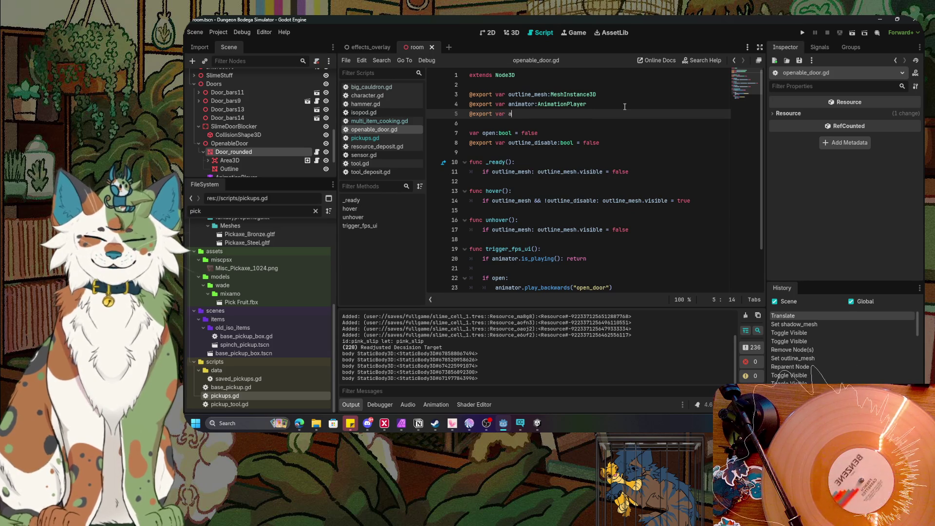
{"action": "key", "text": "BackSpace"}
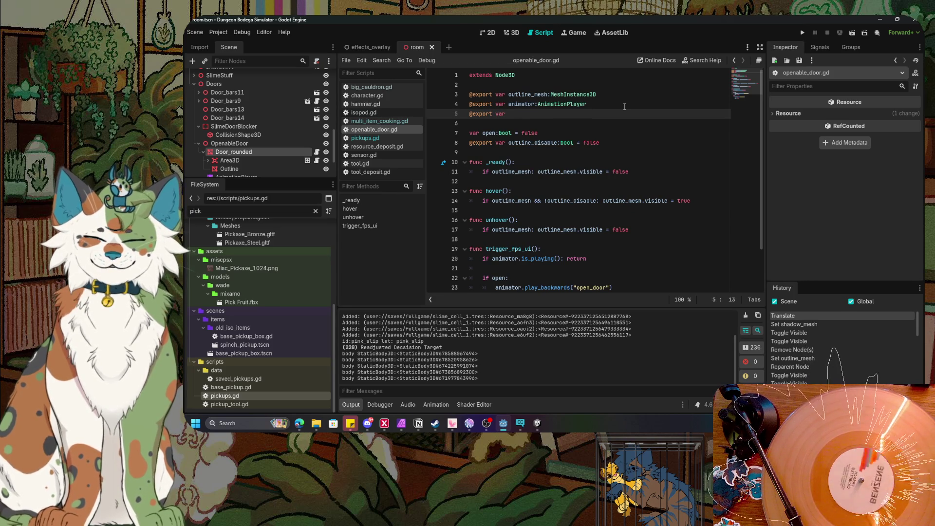
{"action": "type", "text": "days_to_open:Array"}
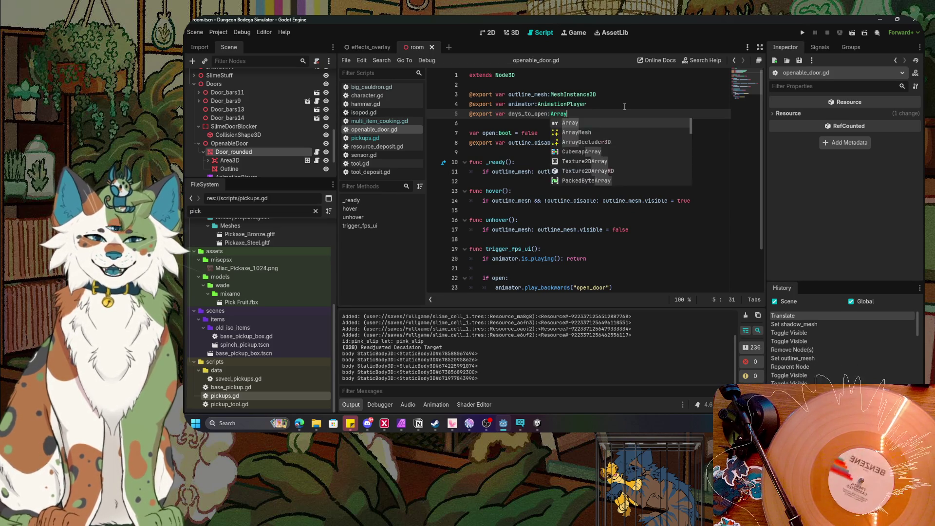
{"action": "type", "text": "[int"}
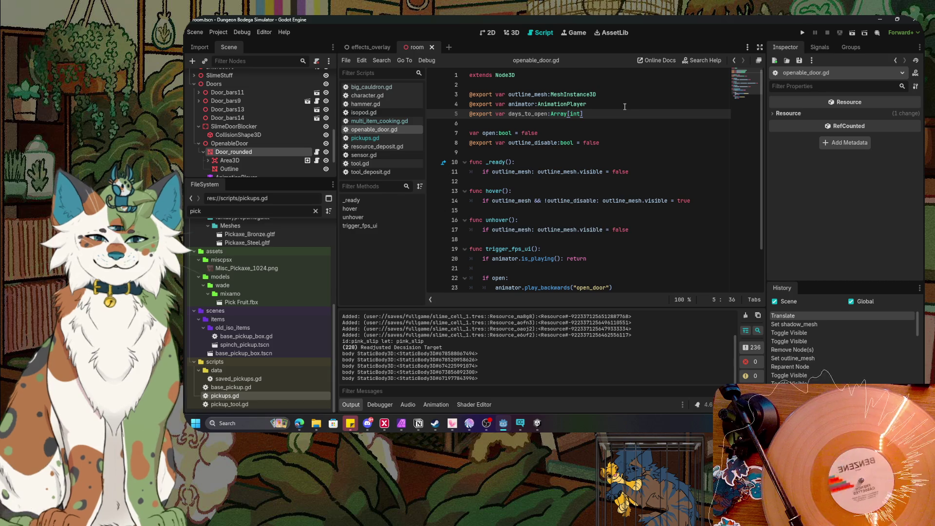
Step: Write func check_should_open(): after trigger_fps_ui at the end of the script
{"action": "left_click", "coordinate": [647, 239]}
{"action": "scroll", "coordinate": [647, 244], "scroll_direction": "down", "scroll_amount": 2}
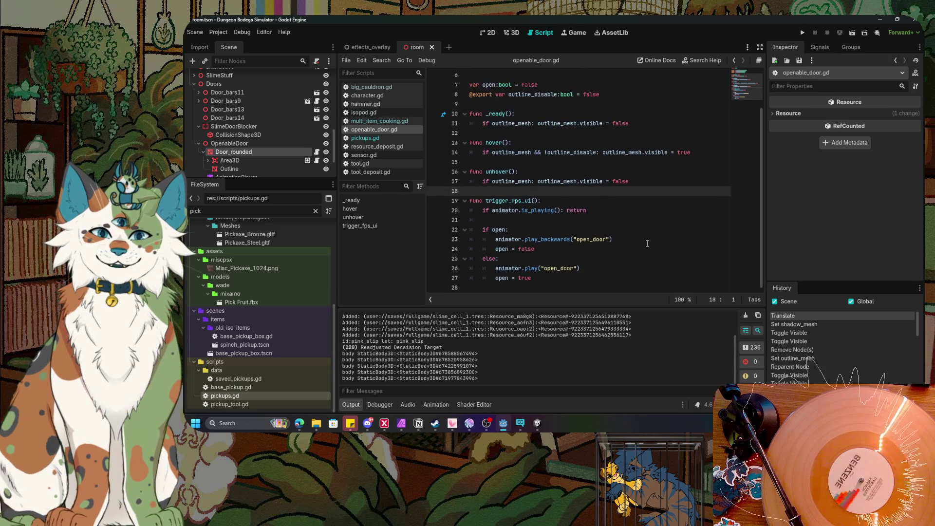
{"action": "scroll", "coordinate": [648, 253], "scroll_direction": "up", "scroll_amount": 2}
{"action": "scroll", "coordinate": [643, 263], "scroll_direction": "down", "scroll_amount": 2}
{"action": "left_click", "coordinate": [636, 281]}
{"action": "key", "text": "Return"}
{"action": "key", "text": "Return"}
{"action": "key", "text": "BackSpace"}
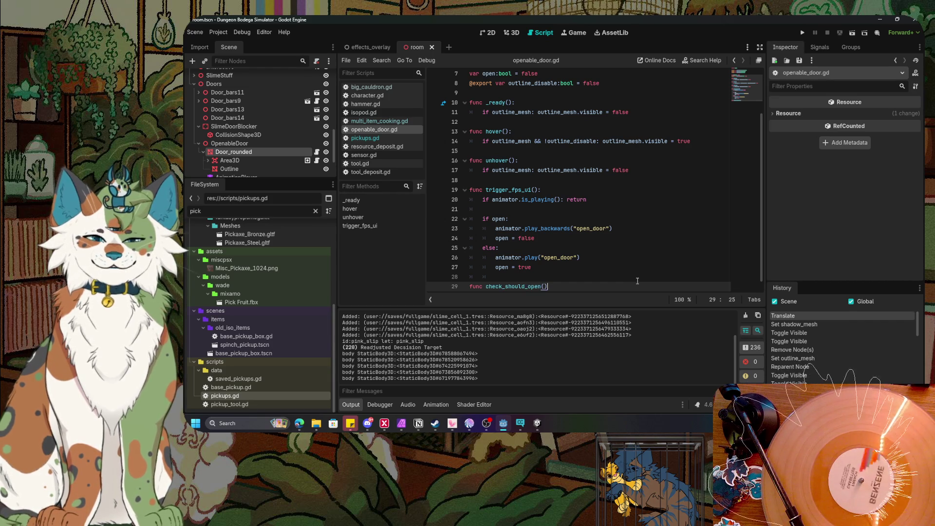
{"action": "type", "text": ":"}
{"action": "key", "text": "Return"}
Step: In _ready, add Global.player_sleep.connect(check_should_open) and save the script
{"action": "scroll", "coordinate": [638, 243], "scroll_direction": "up", "scroll_amount": 3}
{"action": "left_click", "coordinate": [657, 172]}
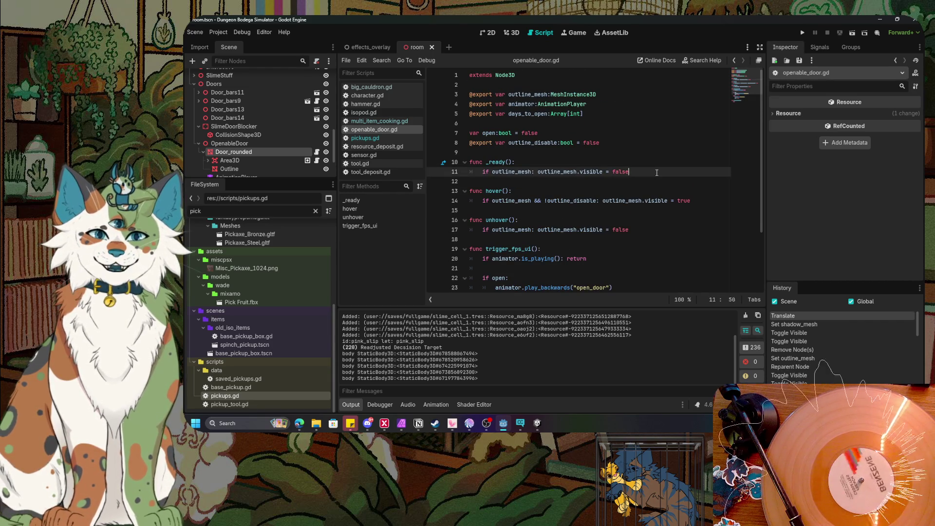
{"action": "key", "text": "Return"}
{"action": "type", "text": "obal.play"}
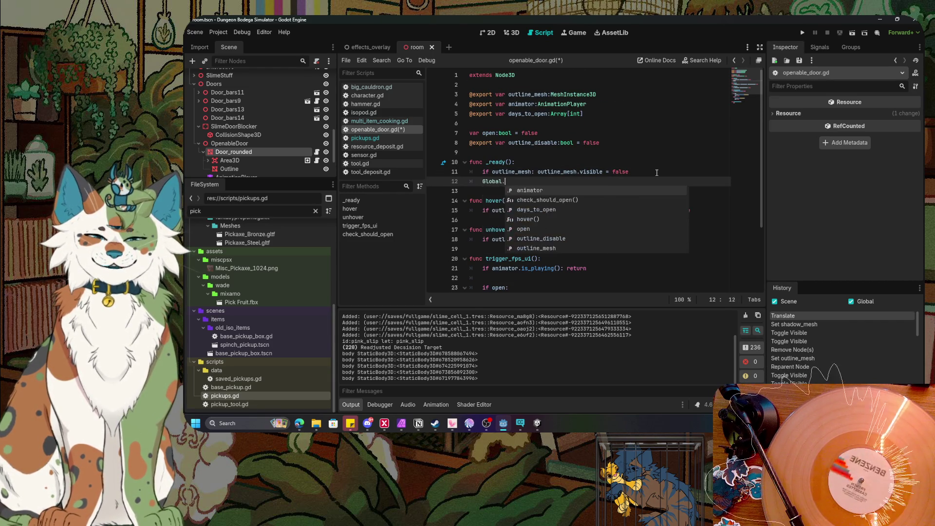
{"action": "key", "text": "Down"}
{"action": "key", "text": "Down"}
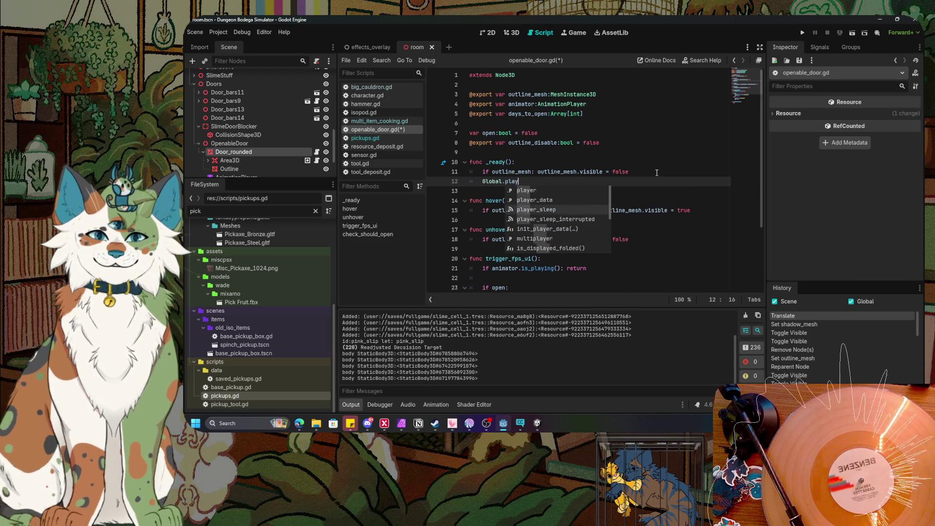
{"action": "key", "text": "Return"}
{"action": "type", "text": "."}
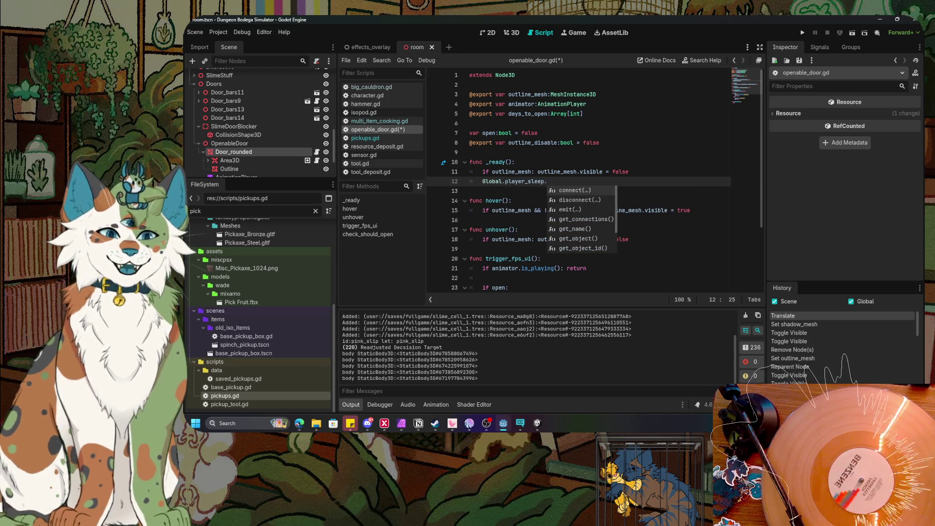
{"action": "key", "text": "Escape"}
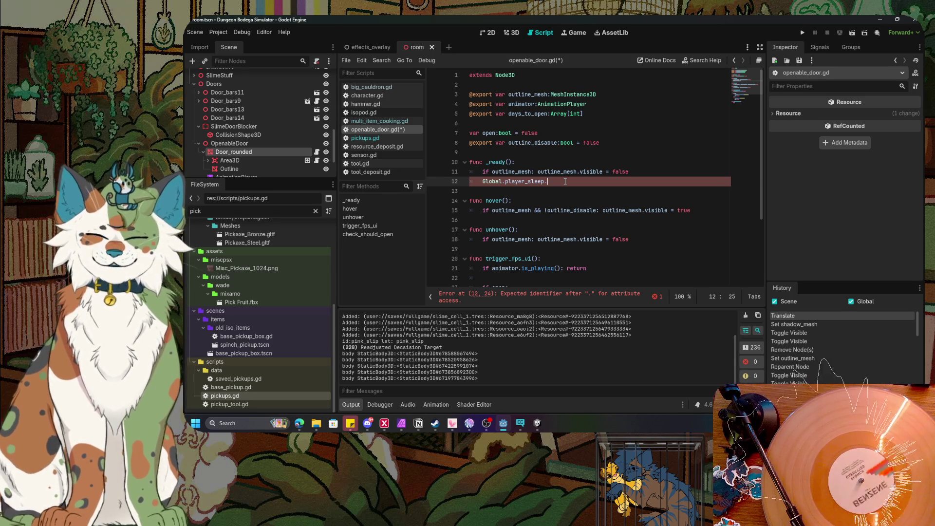
{"action": "type", "text": "nect"}
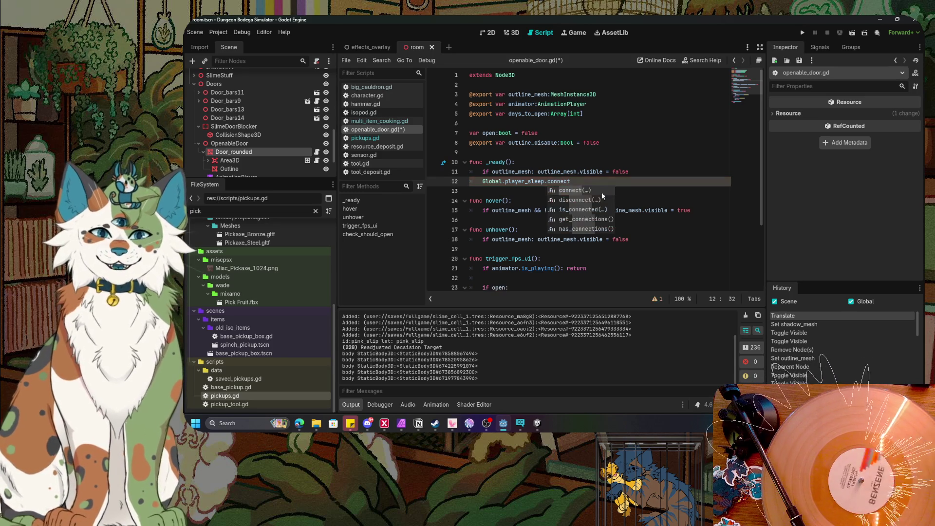
{"action": "scroll", "coordinate": [644, 195], "scroll_direction": "down", "scroll_amount": 3}
{"action": "scroll", "coordinate": [644, 185], "scroll_direction": "up", "scroll_amount": 1}
{"action": "scroll", "coordinate": [645, 183], "scroll_direction": "down", "scroll_amount": 1}
{"action": "type", "text": "(check"}
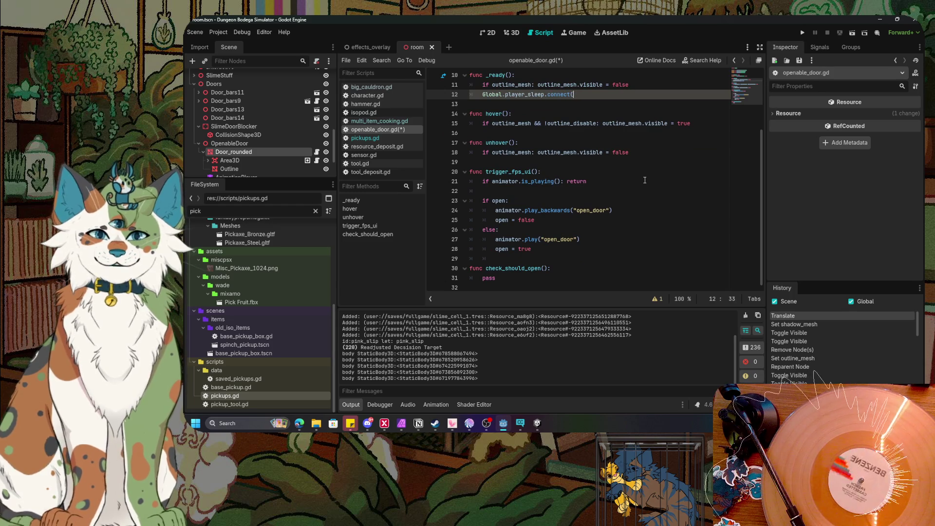
{"action": "key", "text": "Return"}
{"action": "type", "text": ")"}
{"action": "scroll", "coordinate": [644, 181], "scroll_direction": "up", "scroll_amount": 3}
{"action": "key", "text": "Down"}
{"action": "key", "text": "ctrl+s"}
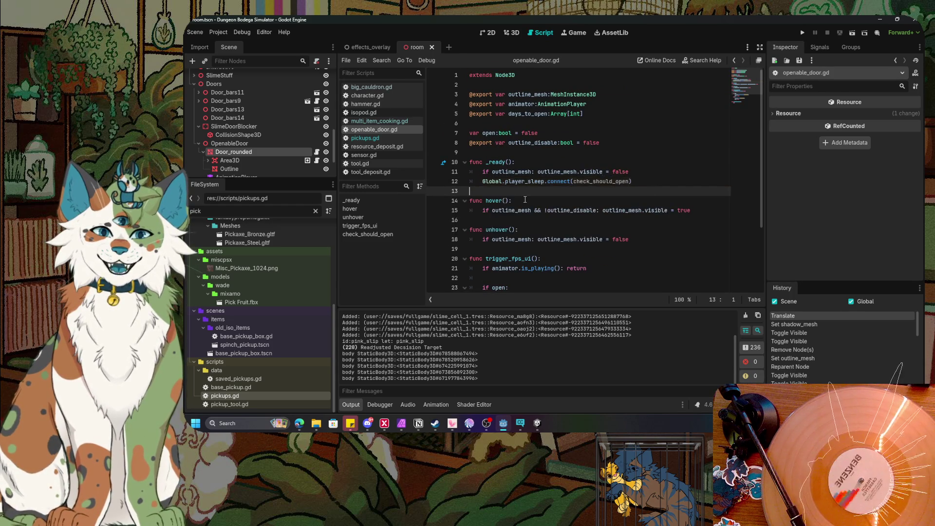
Step: Replace pass in check_should_open with 'if days_to_open.has(Global.current_day):'
{"action": "scroll", "coordinate": [526, 197], "scroll_direction": "down", "scroll_amount": 3}
{"action": "left_click", "coordinate": [522, 279]}
{"action": "scroll", "coordinate": [535, 212], "scroll_direction": "up", "scroll_amount": 3}
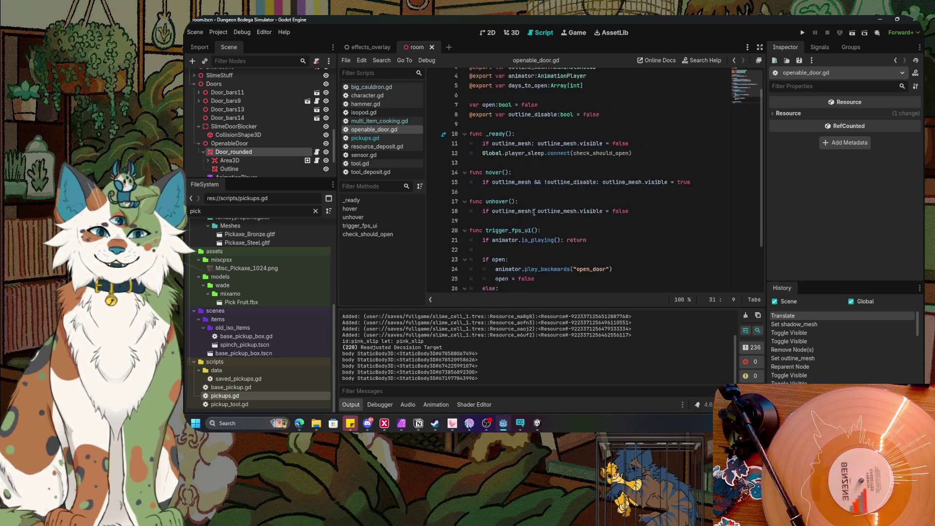
{"action": "scroll", "coordinate": [511, 279], "scroll_direction": "down", "scroll_amount": 3}
{"action": "double_click", "coordinate": [480, 278]}
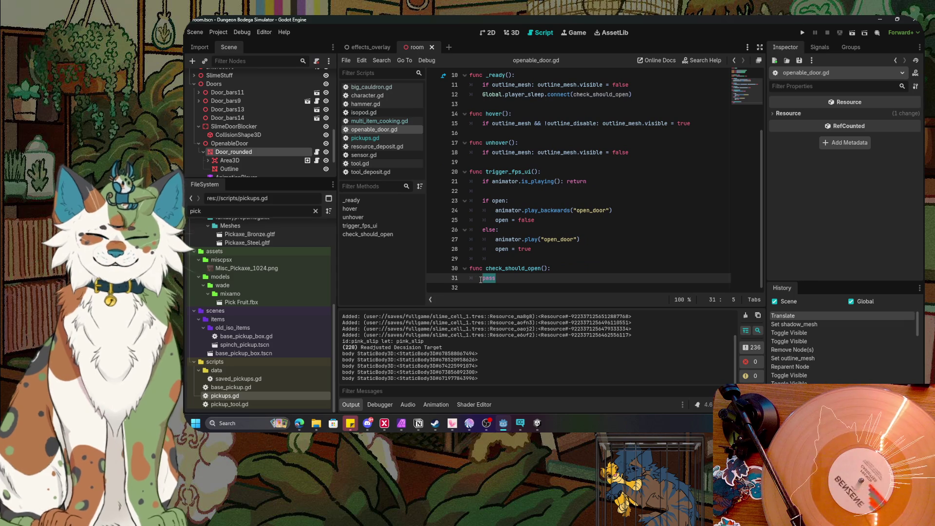
{"action": "type", "text": "if "}
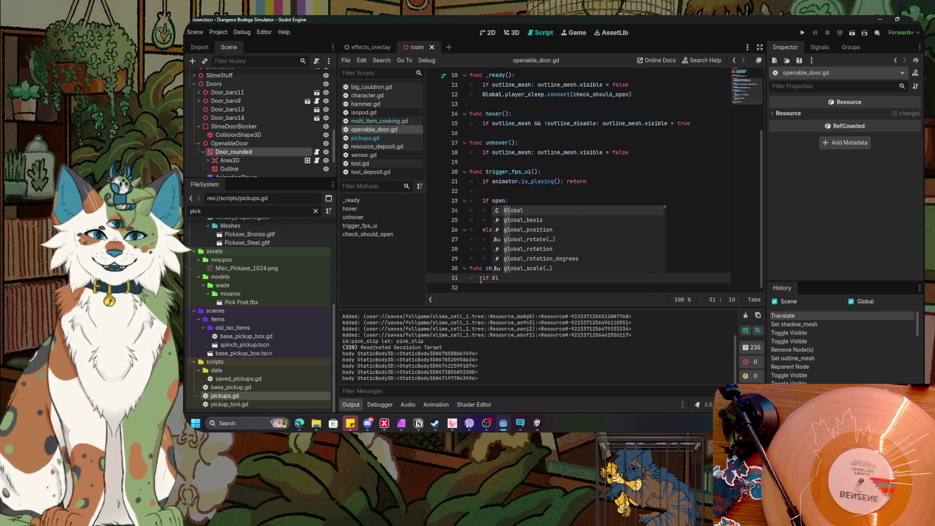
{"action": "type", "text": "days_to_open.ha"}
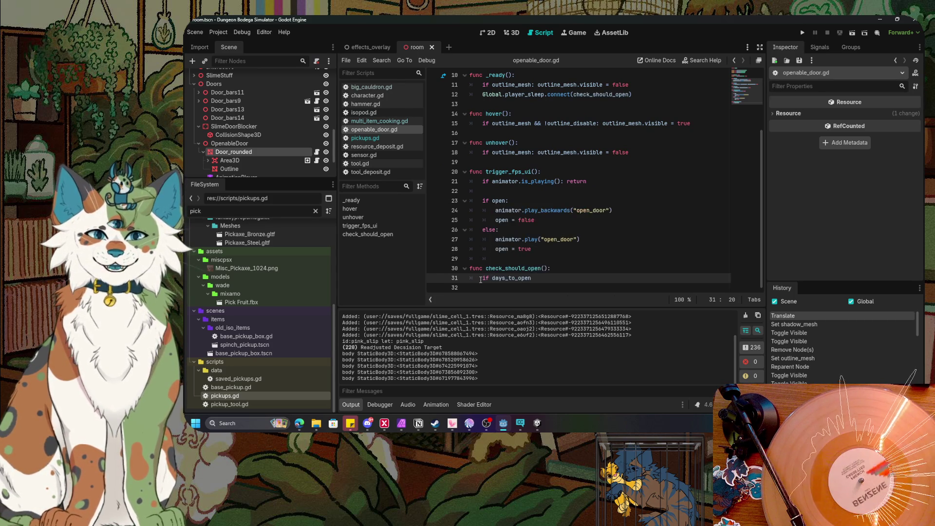
{"action": "type", "text": "s(Global"}
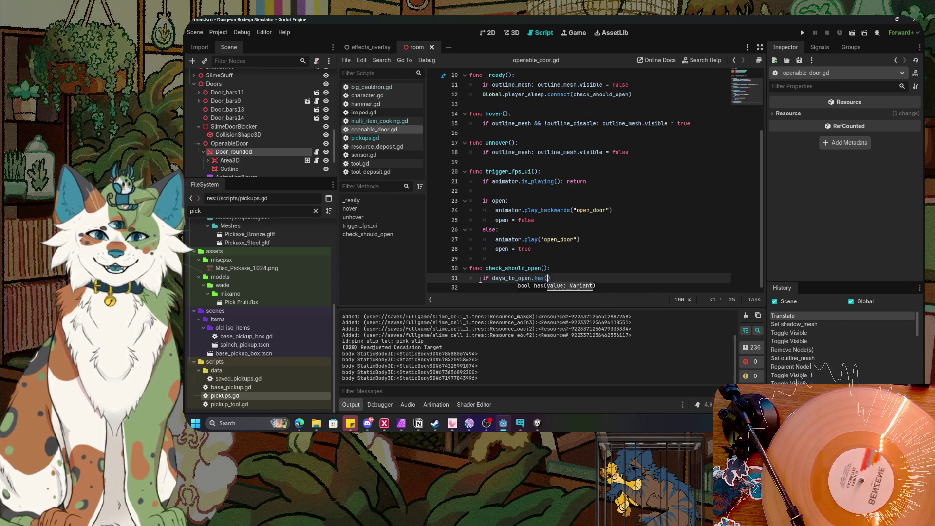
{"action": "type", "text": ".current_day)"}
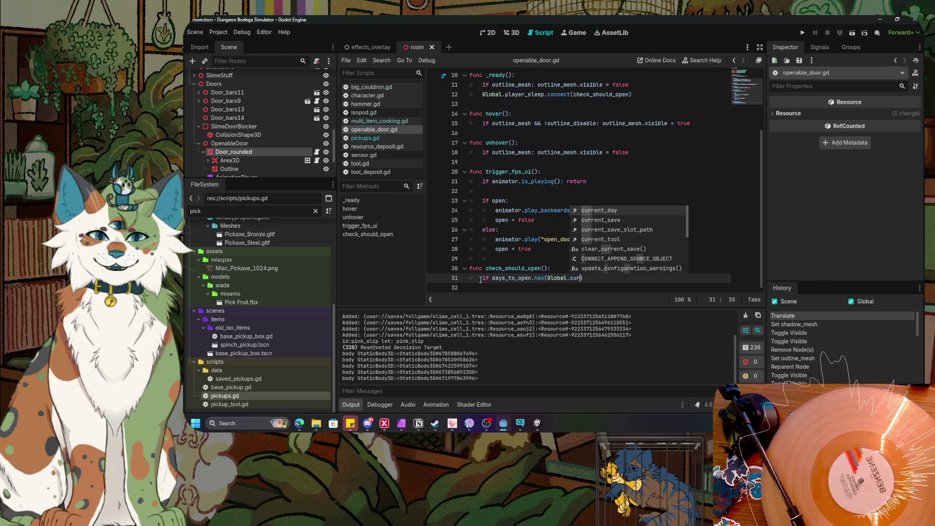
{"action": "type", "text": ":"}
{"action": "key", "text": "Return"}
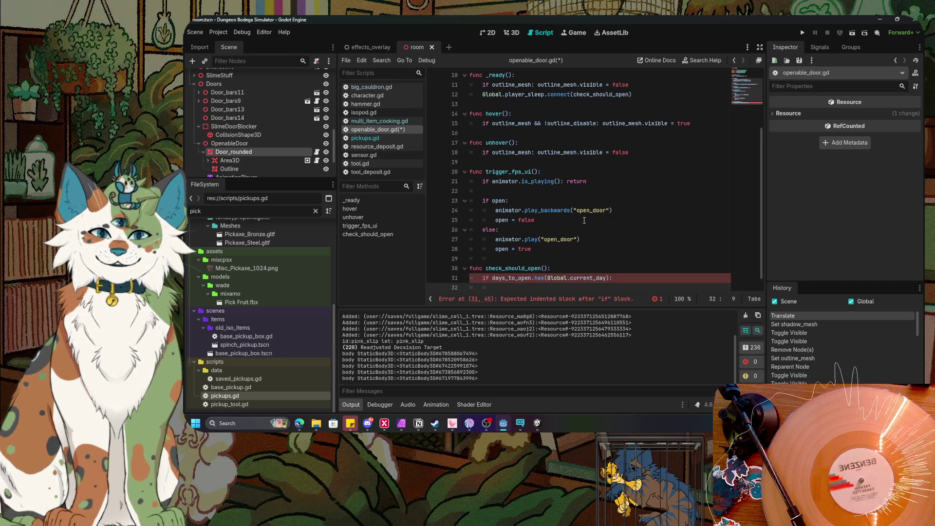
Step: Copy the open_door play and open = true lines into the day check and save
{"action": "left_click", "coordinate": [590, 237]}
{"action": "left_click_drag", "start_coordinate": [532, 249], "coordinate": [451, 241]}
{"action": "key", "text": "ctrl+c"}
{"action": "key", "text": "Down"}
{"action": "key", "text": "Down"}
{"action": "key", "text": "Down"}
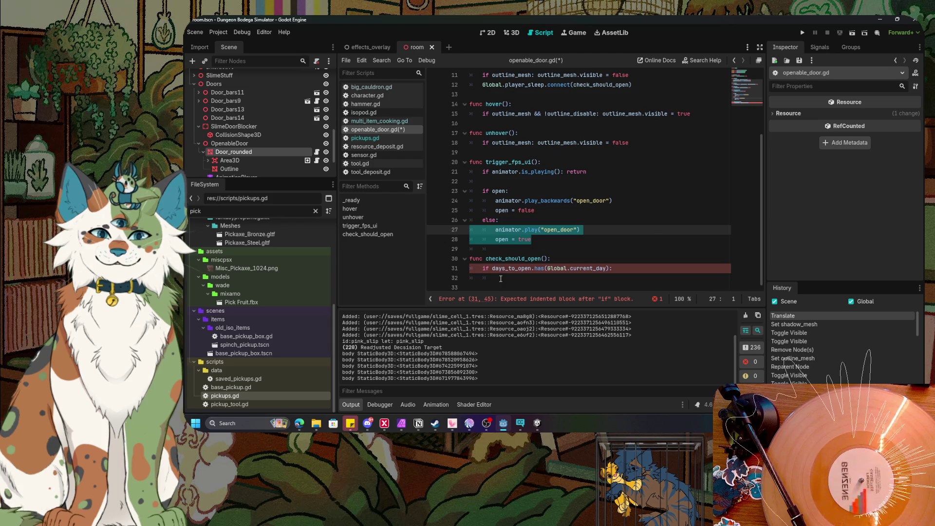
{"action": "key", "text": "ctrl+v"}
{"action": "key", "text": "ctrl+s"}
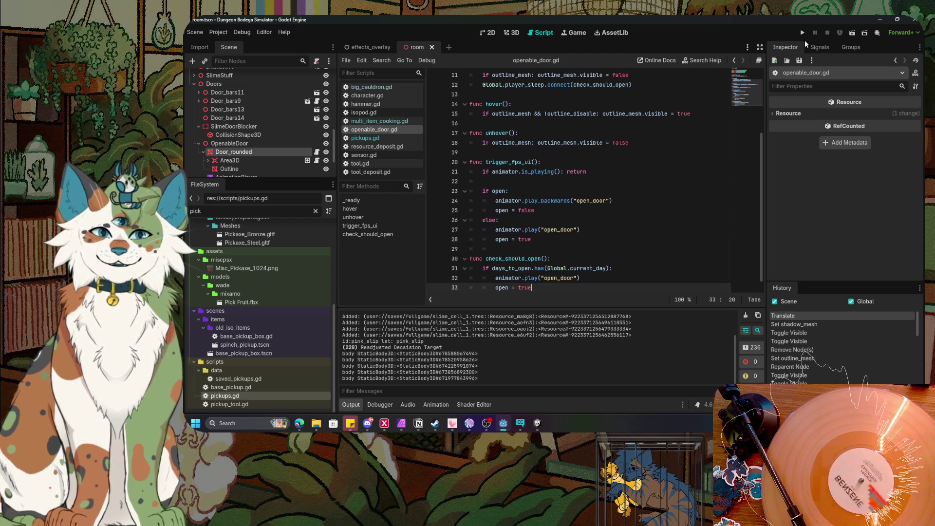
{"action": "left_click", "coordinate": [668, 259]}
Step: Launch a playtest, load an existing save, and close the debug letter after the intro
{"action": "left_click", "coordinate": [803, 33]}
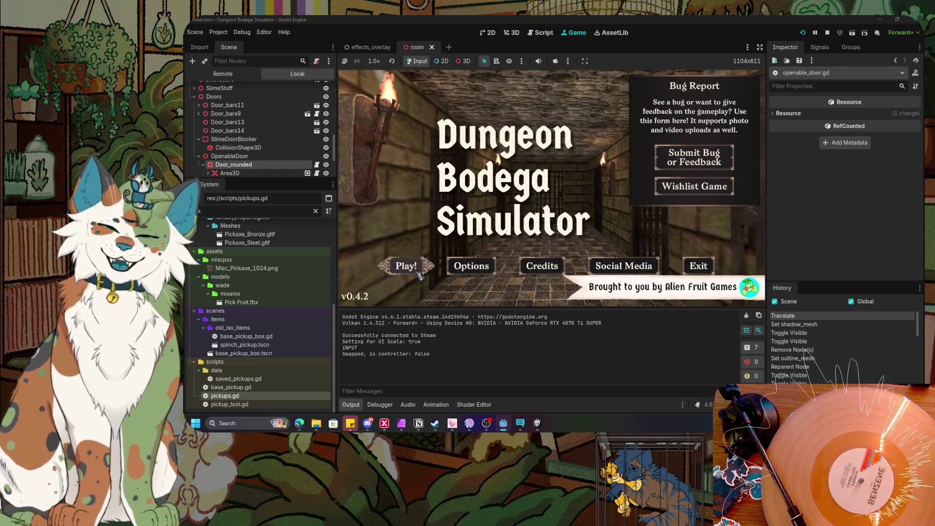
{"action": "left_click", "coordinate": [407, 265]}
{"action": "left_click", "coordinate": [482, 235]}
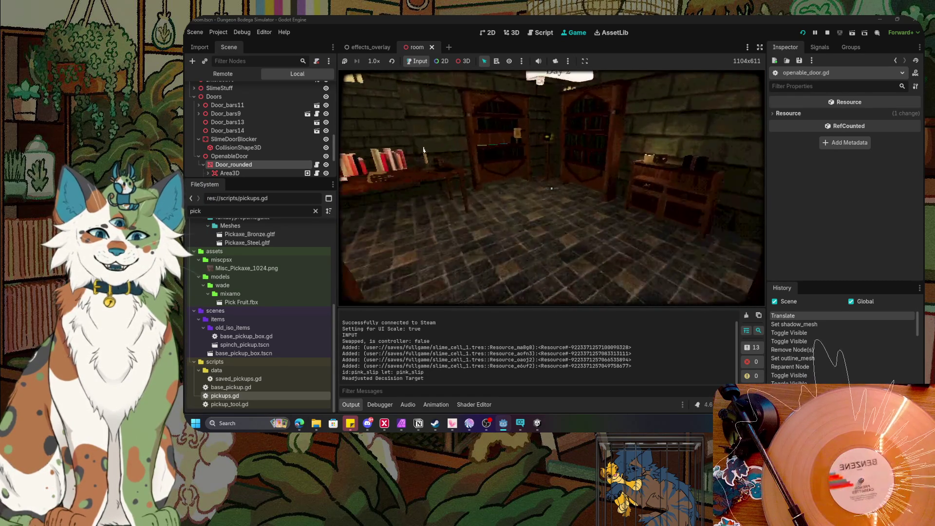
{"action": "left_click", "coordinate": [538, 231]}
{"action": "scroll", "coordinate": [501, 189], "scroll_direction": "up", "scroll_amount": 4}
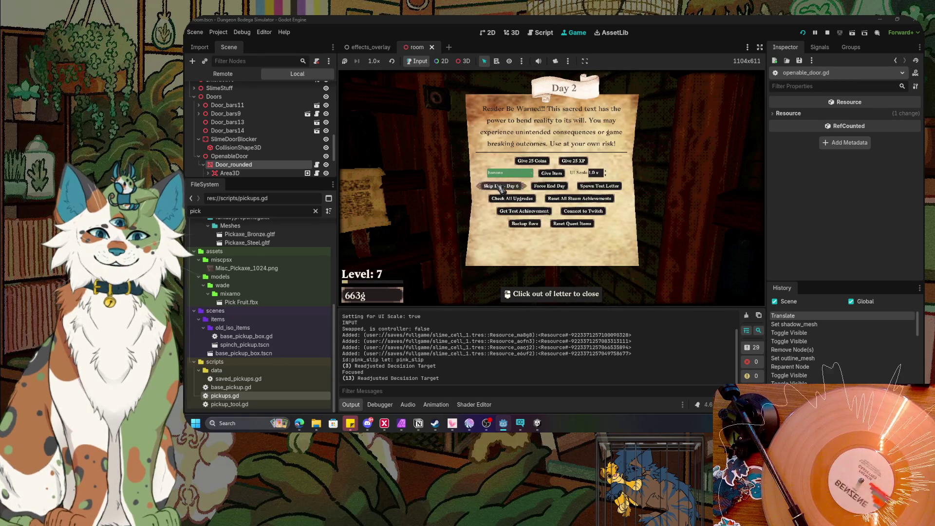
{"action": "left_click", "coordinate": [567, 187]}
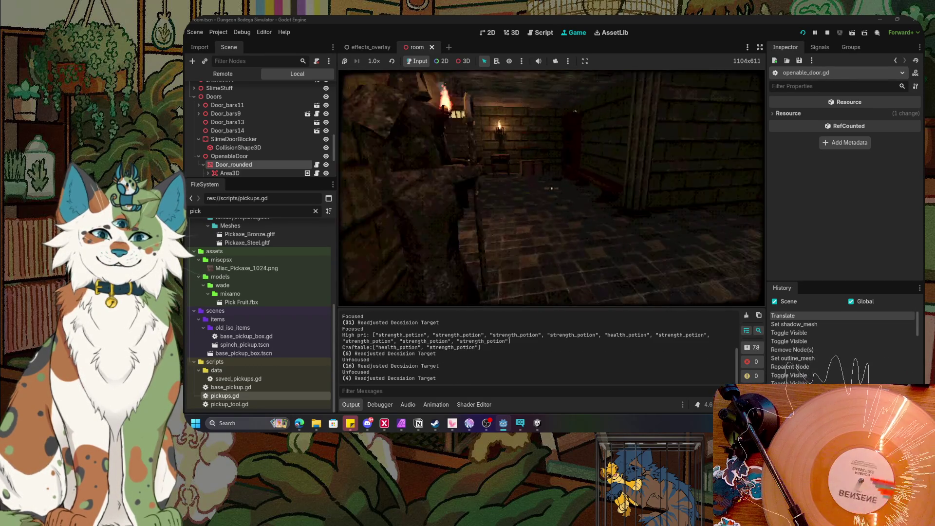
Step: Sleep in the bed to end the day, then walk to the wooden door and watch it open
{"action": "key", "text": "w"}
{"action": "left_click", "coordinate": [552, 188]}
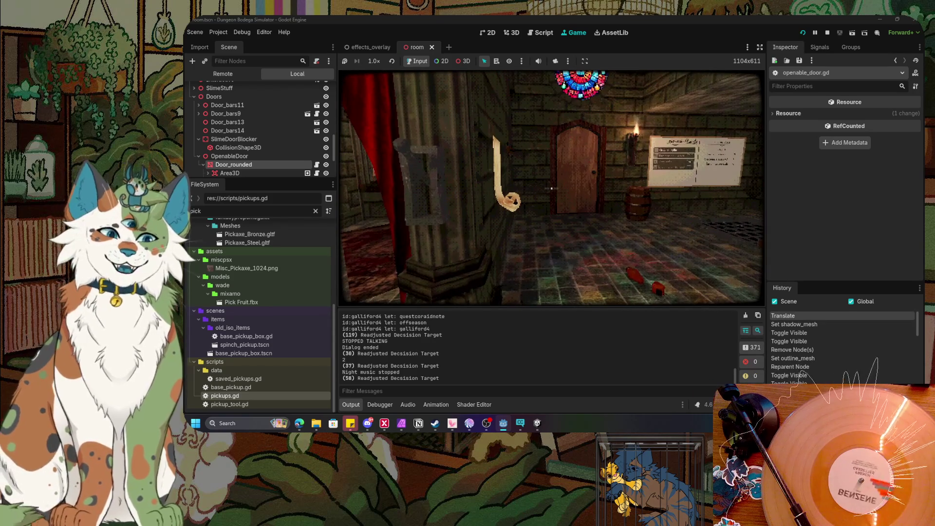
{"action": "key", "text": "w"}
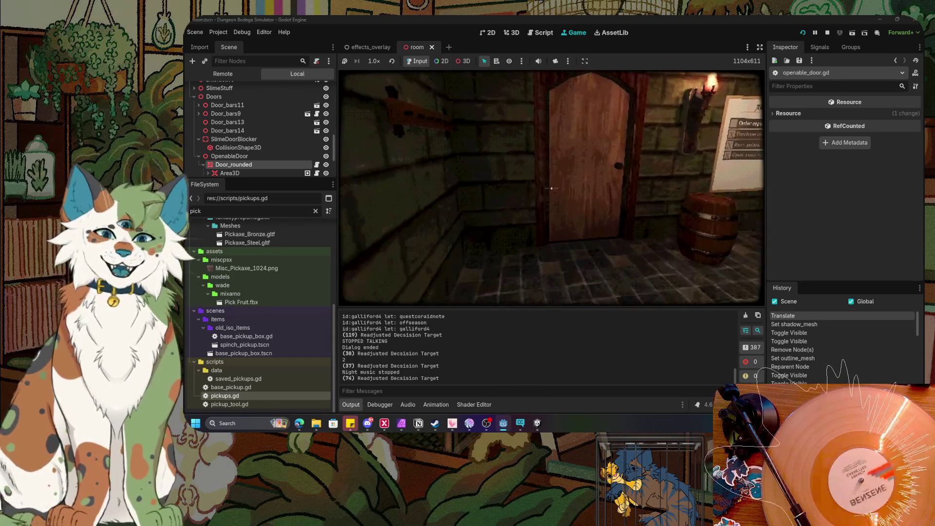
{"action": "key", "text": "w"}
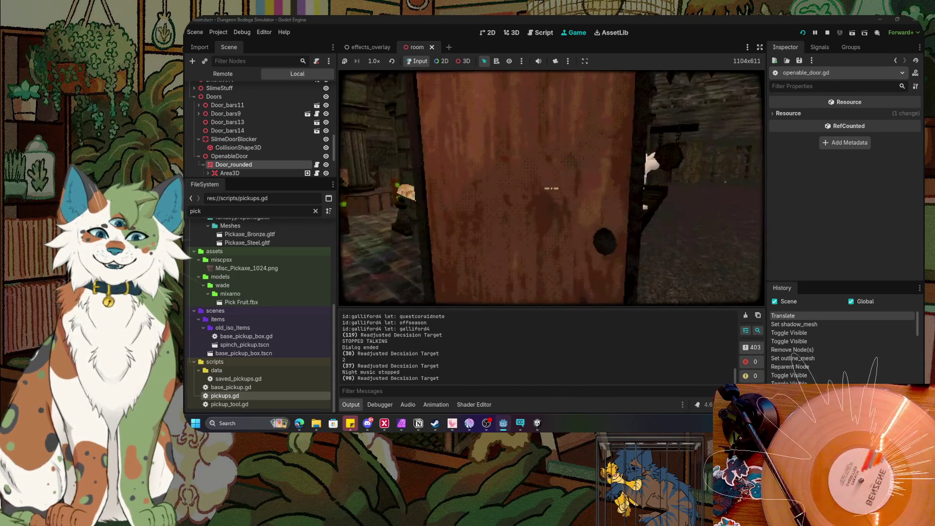
{"action": "key", "text": "e"}
{"action": "key", "text": "e"}
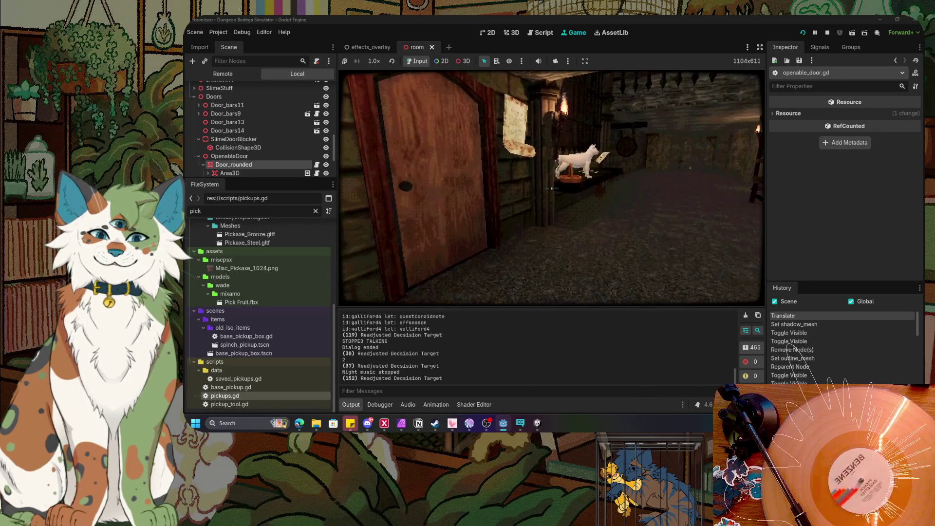
Step: Pause the game and inspect the remote Global node, showing Current Day 12
{"action": "key", "text": "Escape"}
{"action": "left_click", "coordinate": [223, 74]}
{"action": "left_click", "coordinate": [215, 97]}
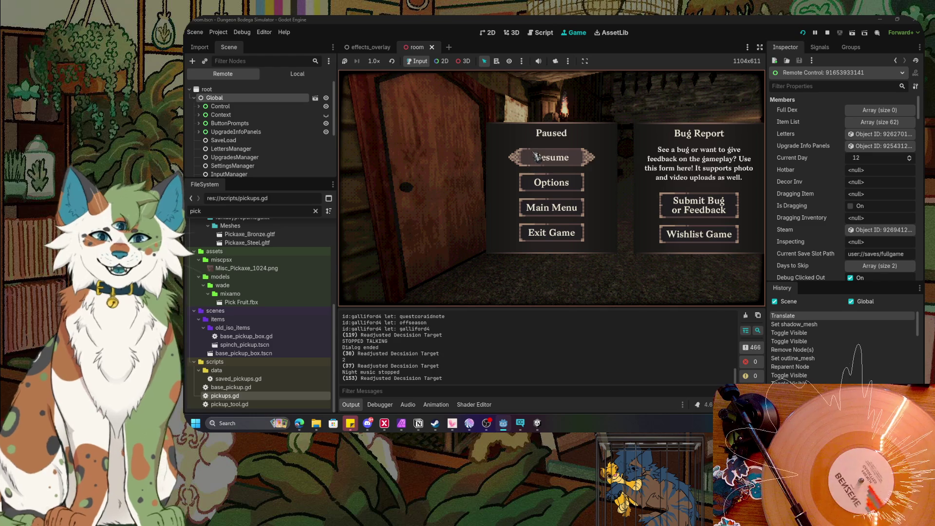
{"action": "left_click", "coordinate": [552, 157]}
{"action": "key", "text": "Escape"}
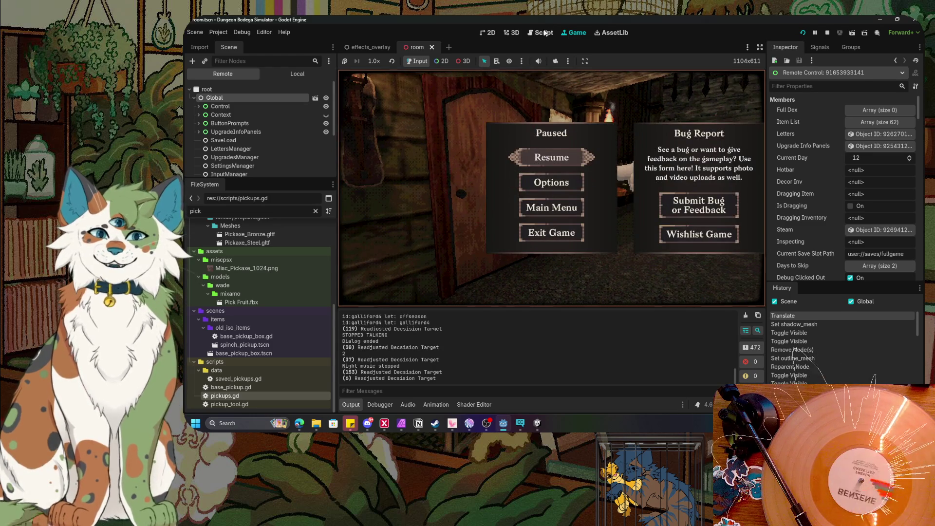
{"action": "key", "text": "ctrl+F3"}
Step: Stop the running game and select the Door_rounded node
{"action": "left_click", "coordinate": [644, 267]}
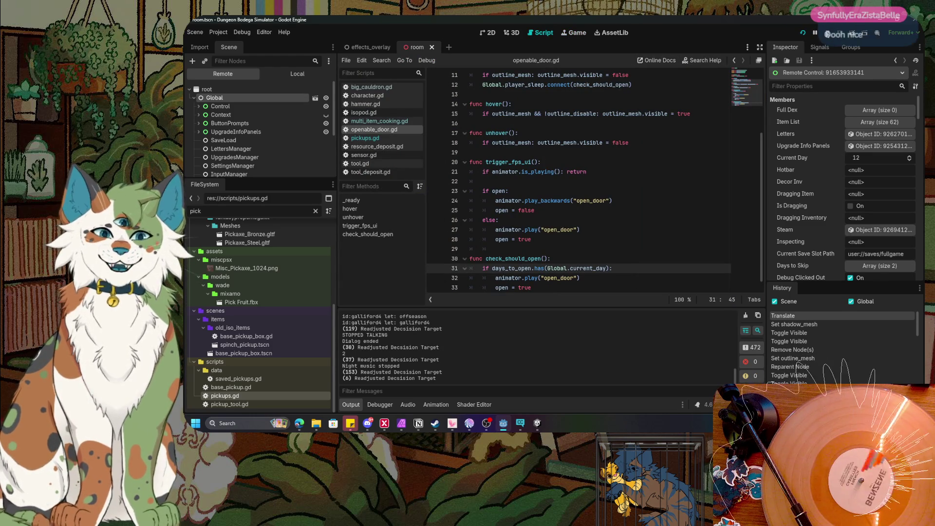
{"action": "left_click", "coordinate": [828, 34]}
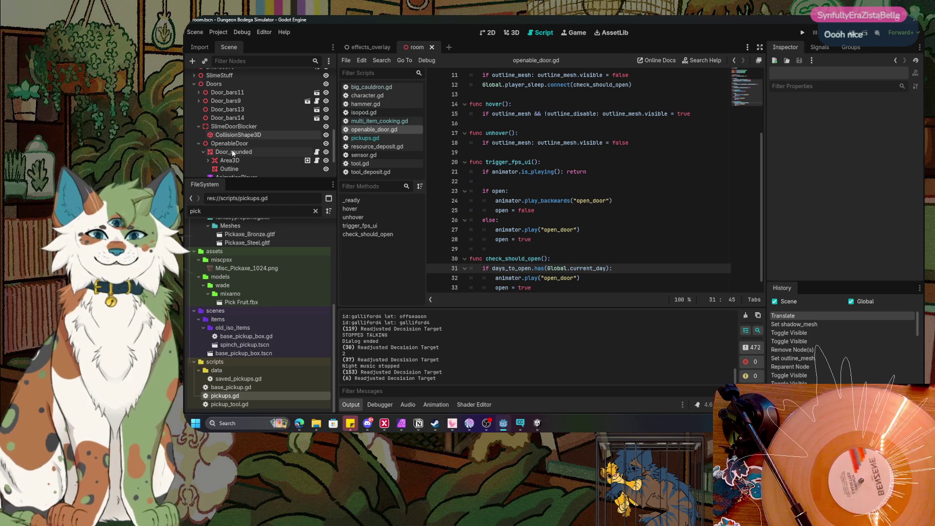
{"action": "left_click", "coordinate": [234, 151]}
{"action": "scroll", "coordinate": [819, 194], "scroll_direction": "up", "scroll_amount": 5}
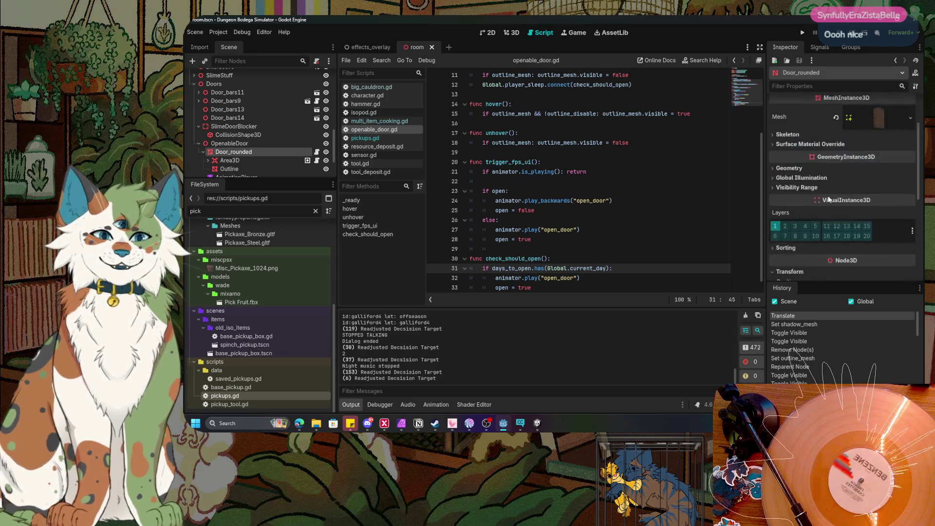
Step: Give Door_rounded's Days to Open two entries, 12 and 17, and save the room scene
{"action": "left_click", "coordinate": [860, 137]}
{"action": "left_click", "coordinate": [865, 164]}
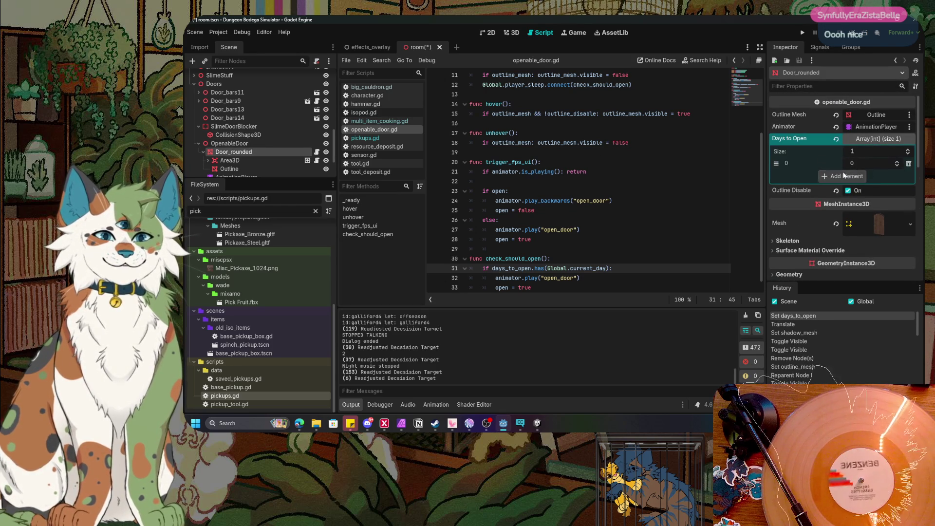
{"action": "left_click", "coordinate": [867, 176]}
{"action": "type", "text": "2"}
{"action": "key", "text": "Tab"}
{"action": "type", "text": "17"}
{"action": "left_click", "coordinate": [636, 191]}
{"action": "key", "text": "ctrl+s"}
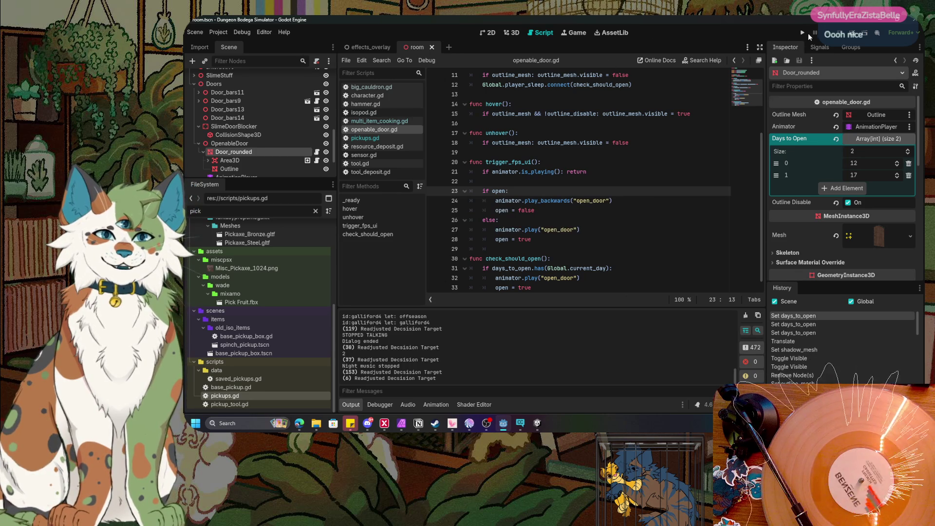
{"action": "left_click", "coordinate": [803, 32]}
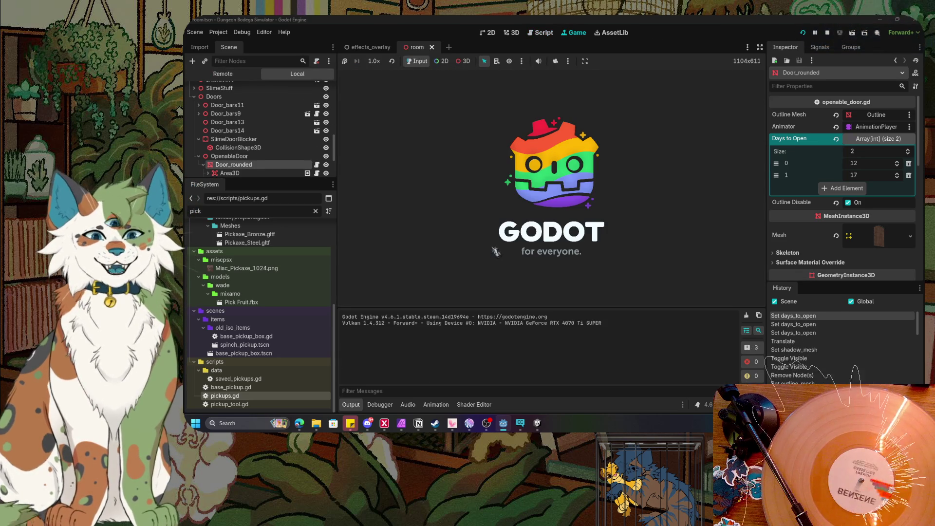
Step: Load the fullgame save on Day 12 and view the book's Supplies & Stats page
{"action": "left_click", "coordinate": [406, 268]}
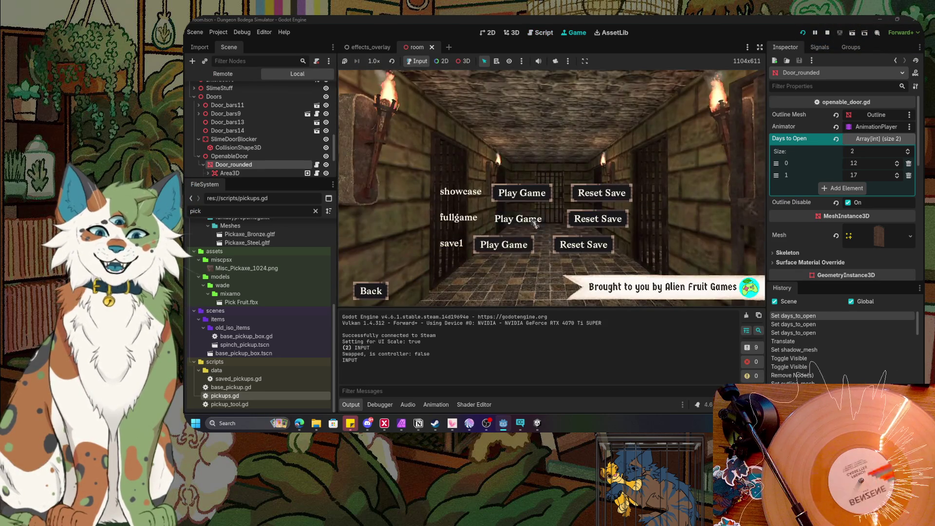
{"action": "left_click", "coordinate": [530, 219]}
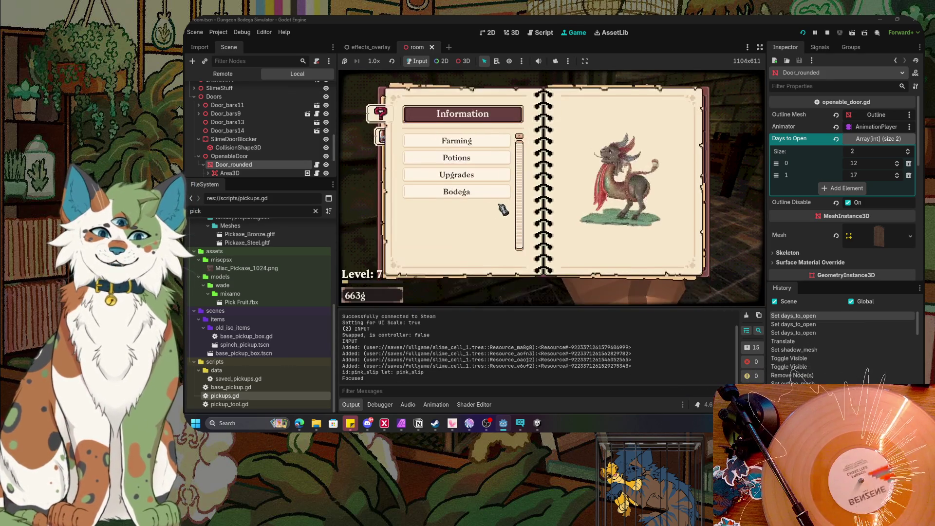
{"action": "left_click", "coordinate": [395, 249]}
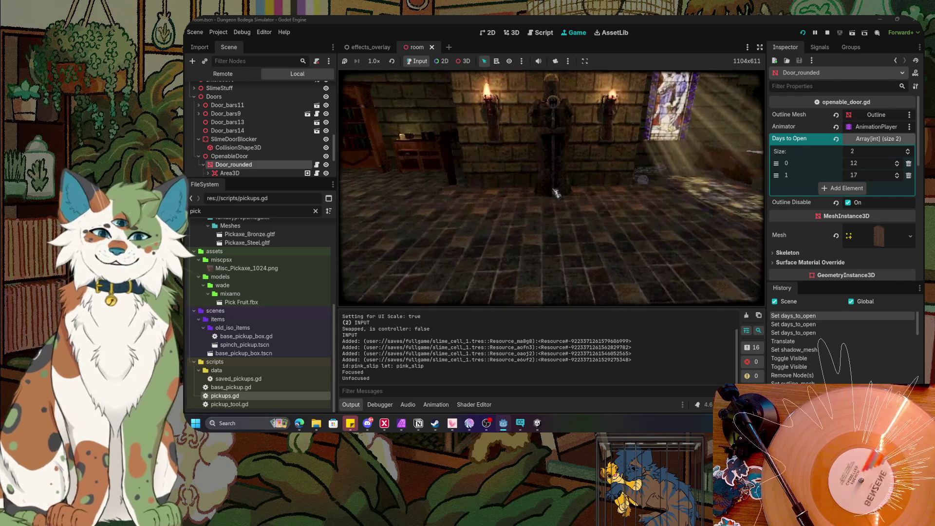
{"action": "key", "text": "Tab"}
{"action": "left_click", "coordinate": [380, 138]}
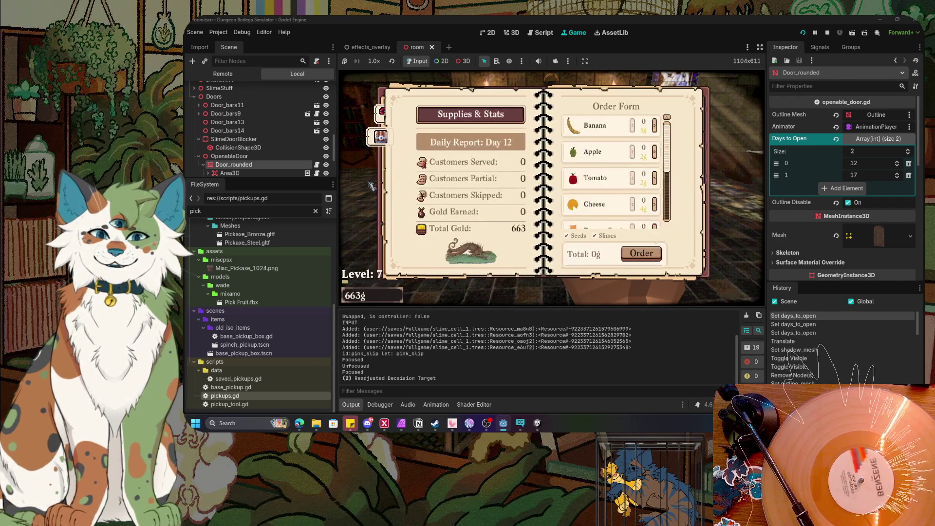
{"action": "key", "text": "Tab"}
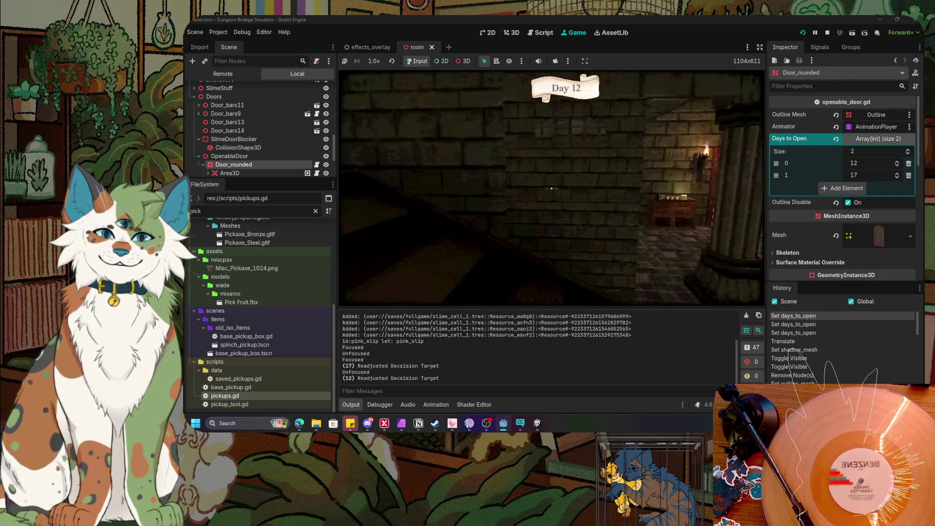
Step: Pause the game and quit via Exit Game, confirming with OK
{"action": "key", "text": "Escape"}
{"action": "left_click", "coordinate": [551, 232]}
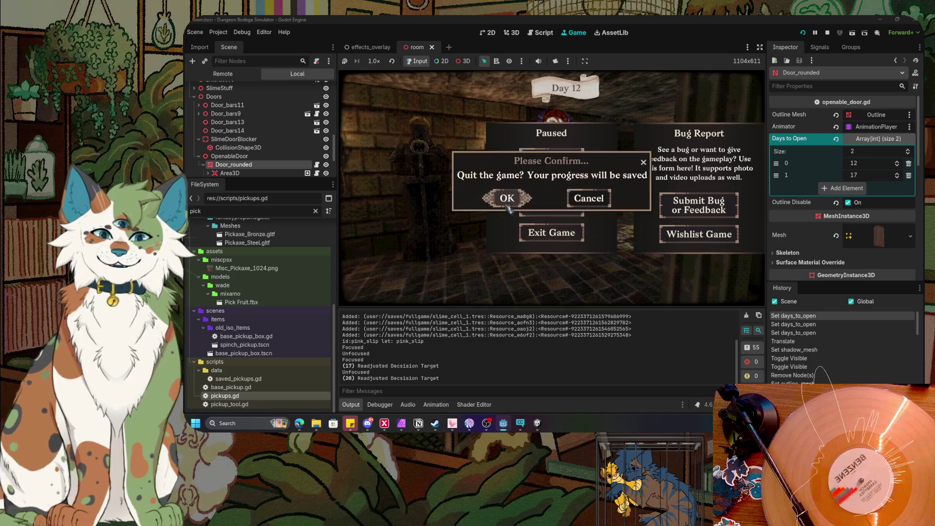
{"action": "left_click", "coordinate": [507, 201]}
{"action": "left_click", "coordinate": [803, 33]}
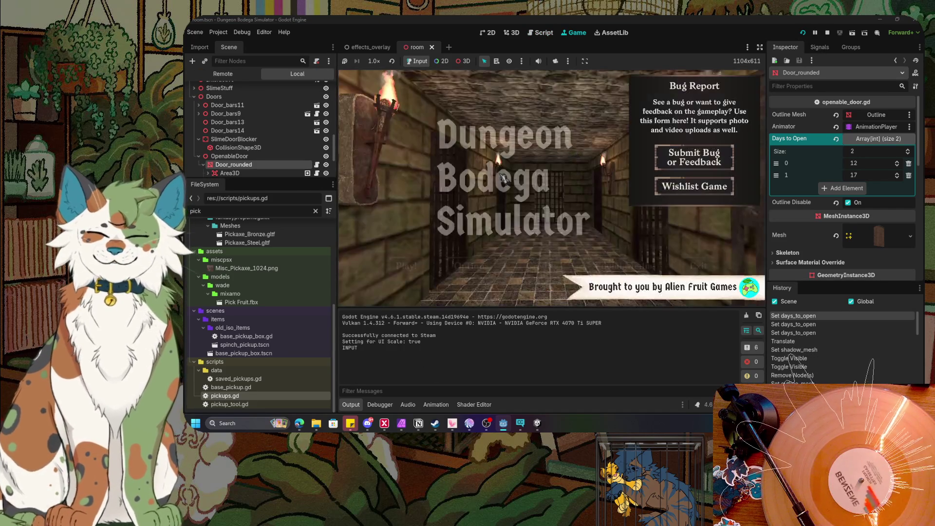
Step: Reset the fullgame save and start playing it fresh
{"action": "left_click", "coordinate": [407, 268]}
{"action": "left_click", "coordinate": [574, 225]}
{"action": "left_click", "coordinate": [484, 198]}
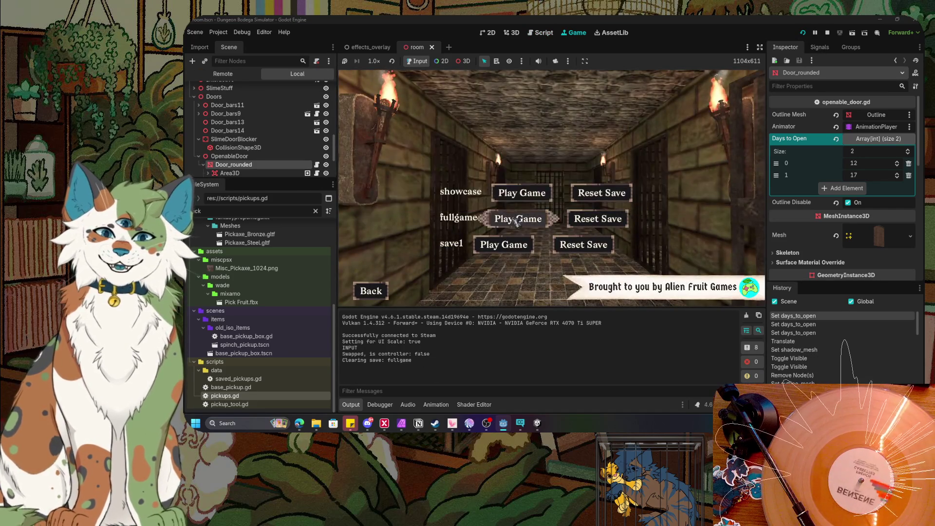
{"action": "left_click", "coordinate": [516, 218]}
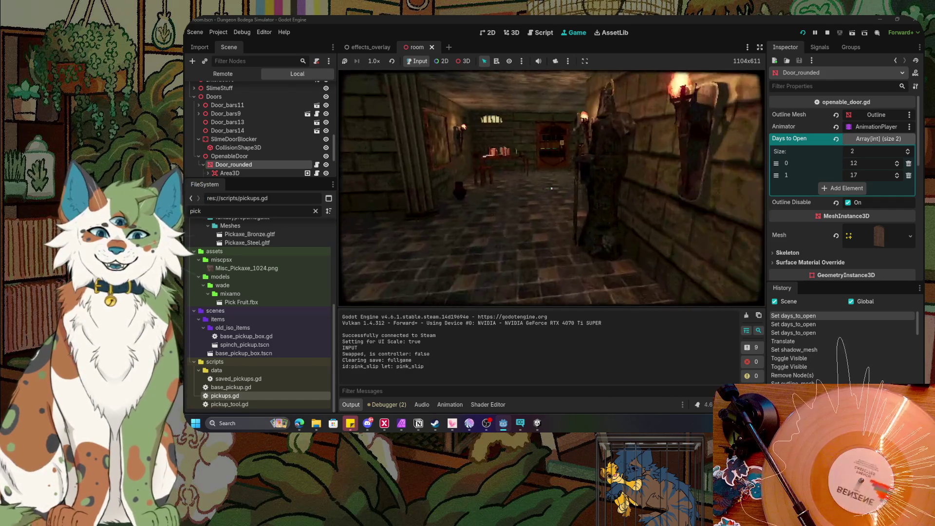
Step: Use the dev letter's Force End Day, sleep, then walk into the lava corridor
{"action": "left_click", "coordinate": [551, 188]}
{"action": "left_click", "coordinate": [632, 241]}
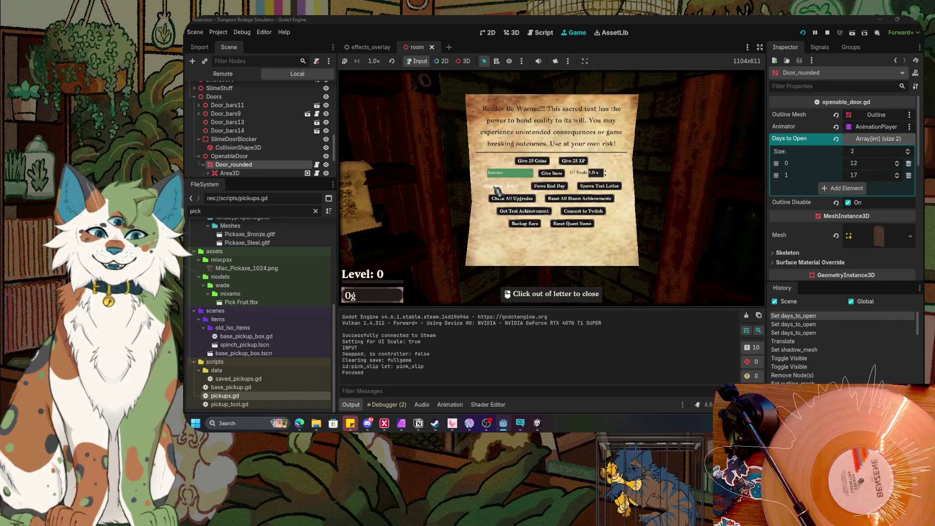
{"action": "left_click", "coordinate": [458, 237]}
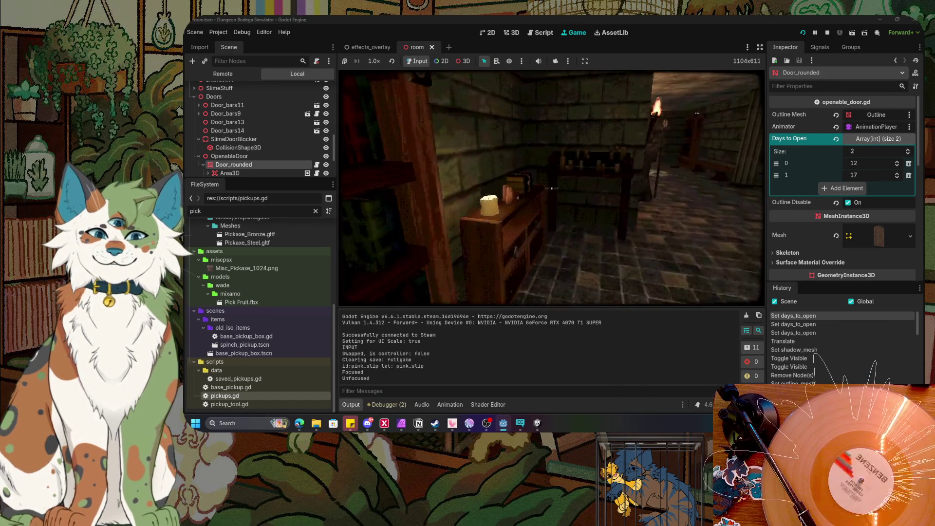
{"action": "left_click", "coordinate": [556, 188]}
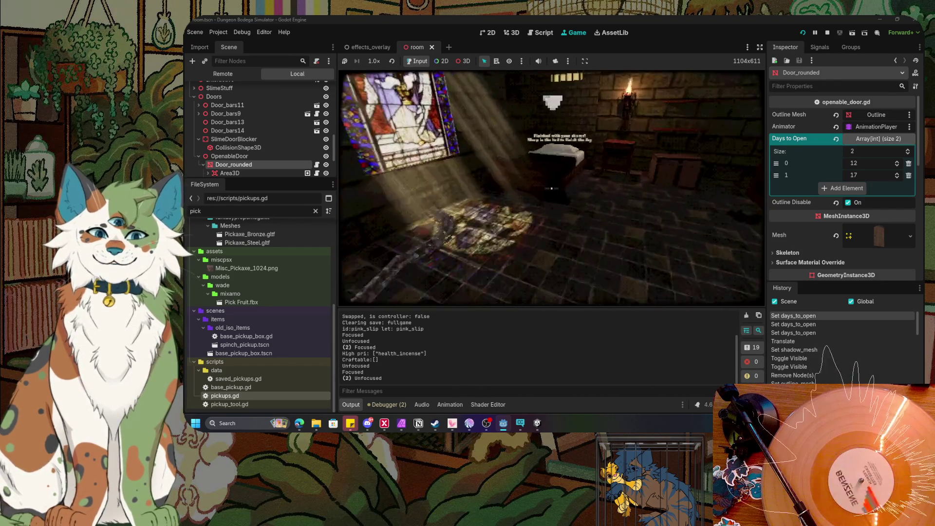
{"action": "left_click", "coordinate": [551, 188]}
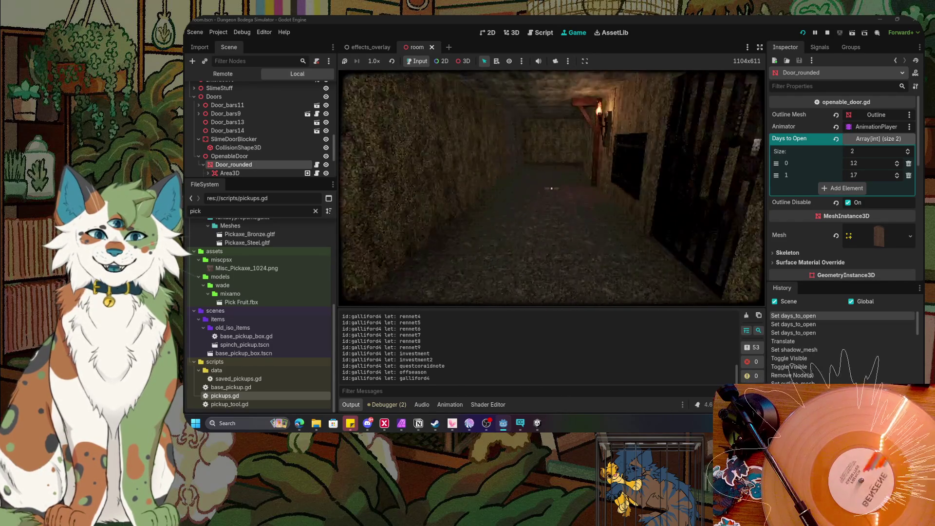
{"action": "key", "text": "w"}
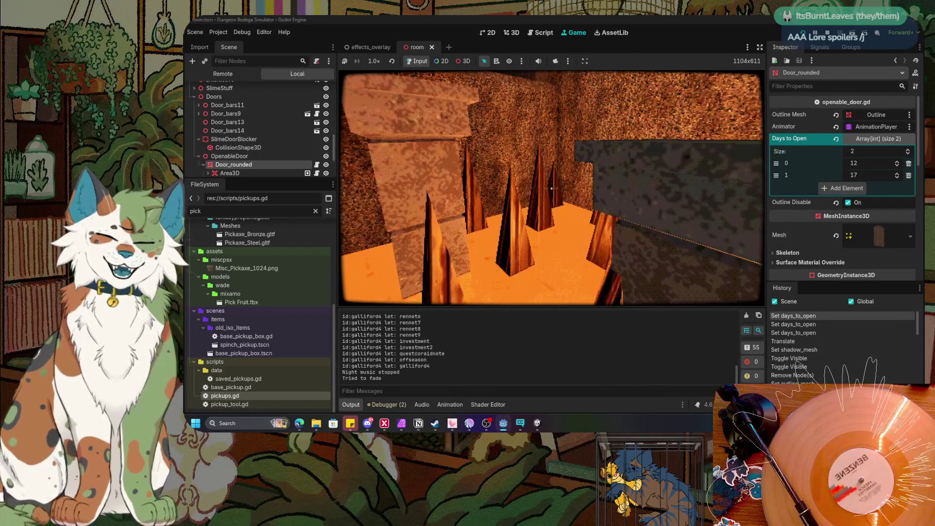
Step: Return to the main menu, reload the fullgame save, and close the Supplies & Stats book
{"action": "key", "text": "Escape"}
{"action": "left_click", "coordinate": [573, 201]}
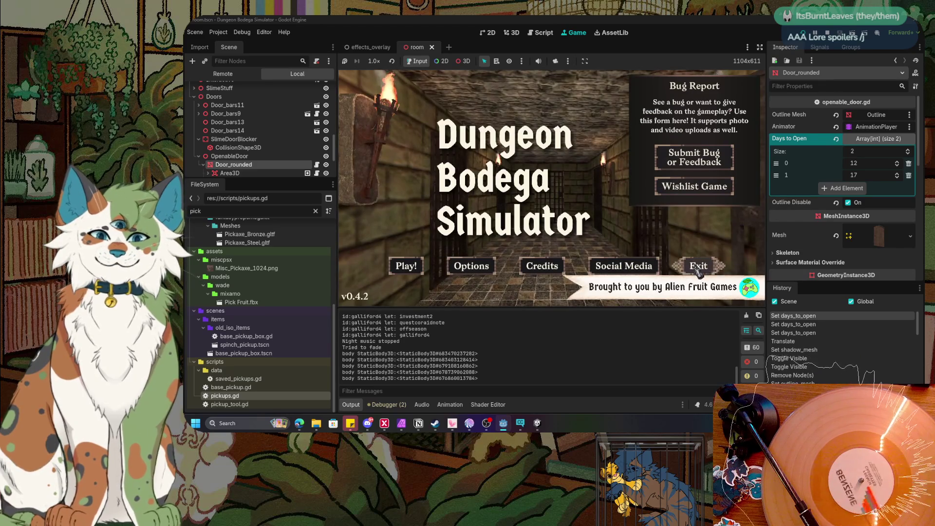
{"action": "left_click", "coordinate": [425, 266]}
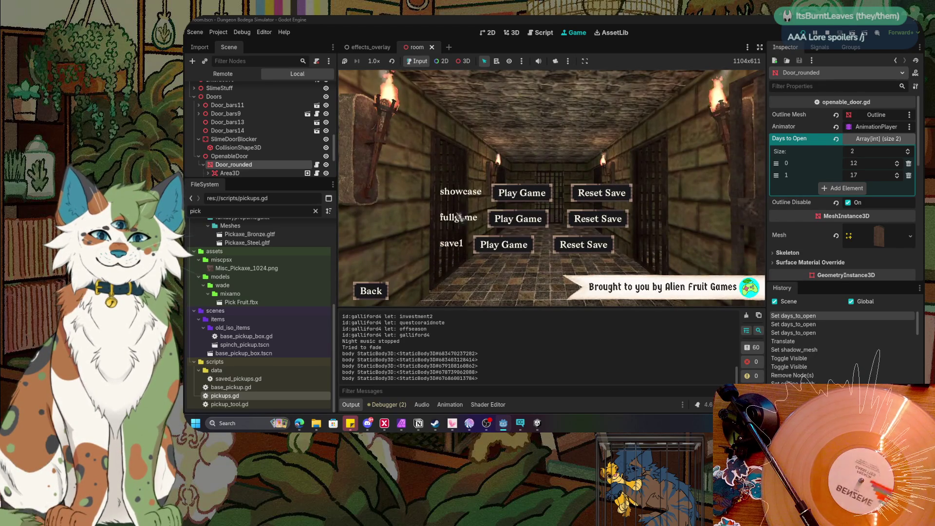
{"action": "left_click", "coordinate": [505, 246]}
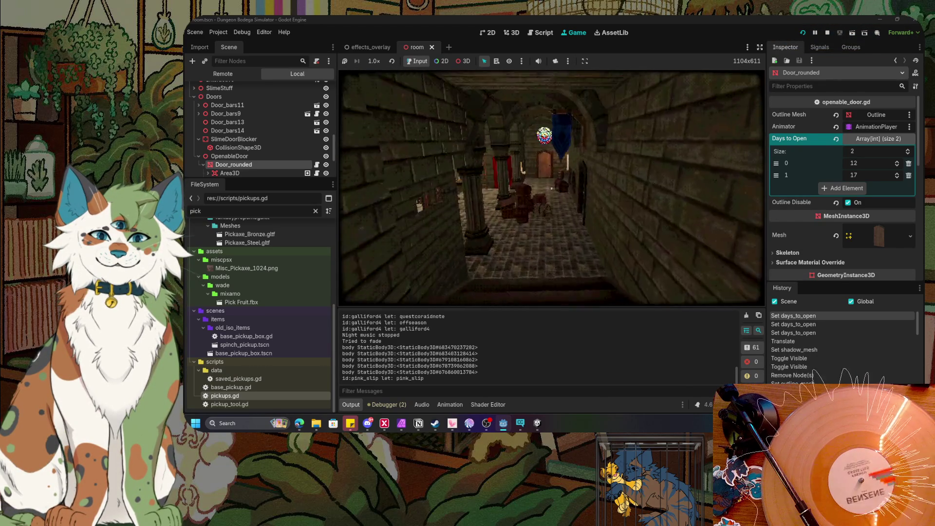
{"action": "left_click", "coordinate": [556, 193]}
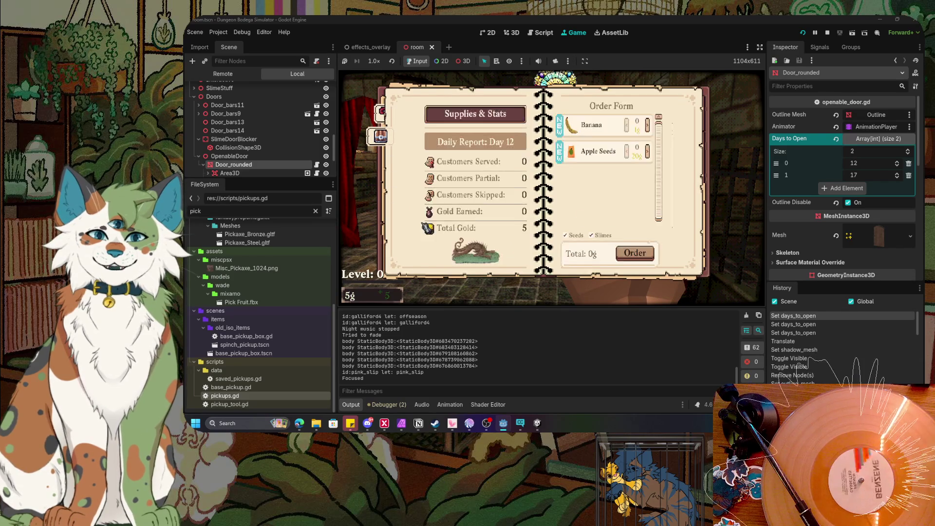
{"action": "key", "text": "Escape"}
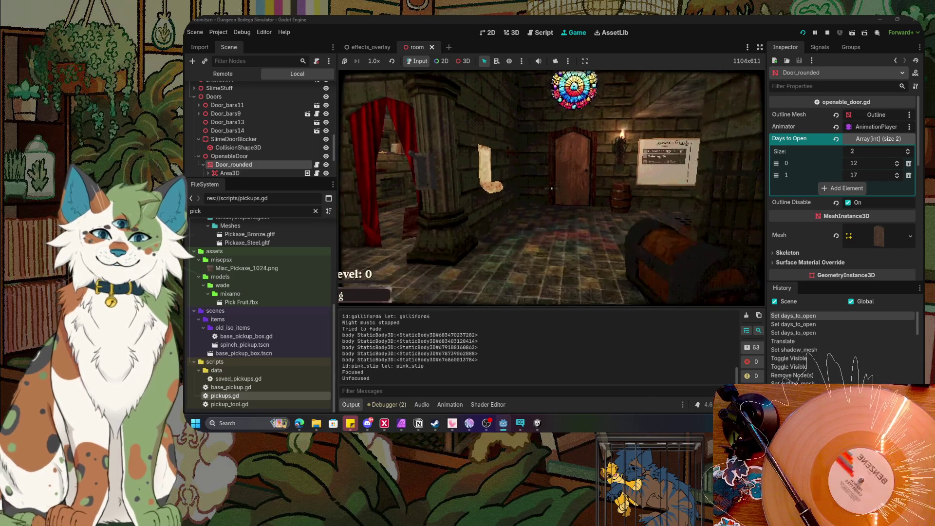
Step: Walk through the open wooden door and down the corridor toward the shop
{"action": "key", "text": "w"}
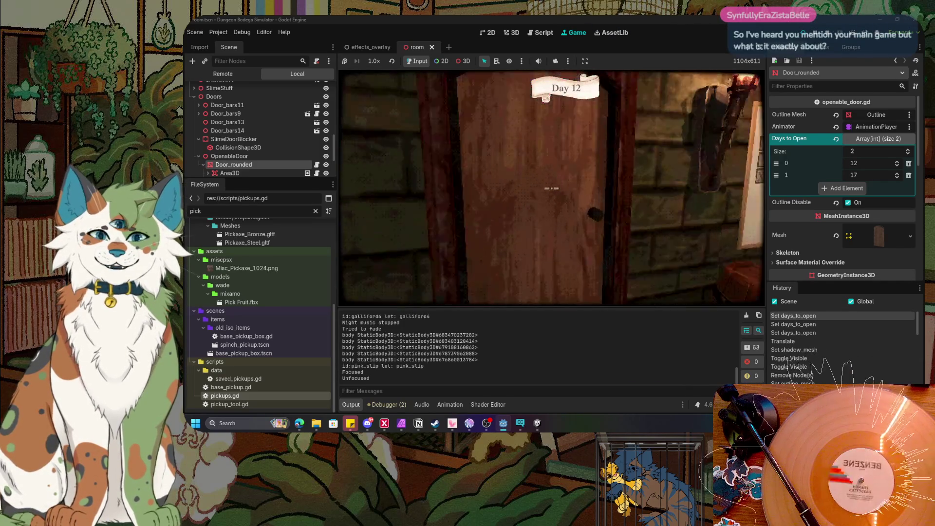
{"action": "key", "text": "w"}
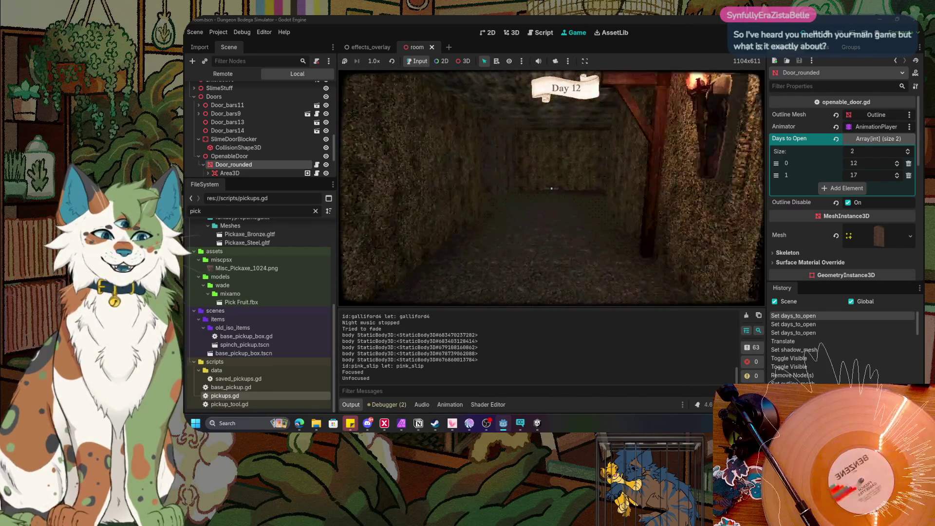
{"action": "key", "text": "a"}
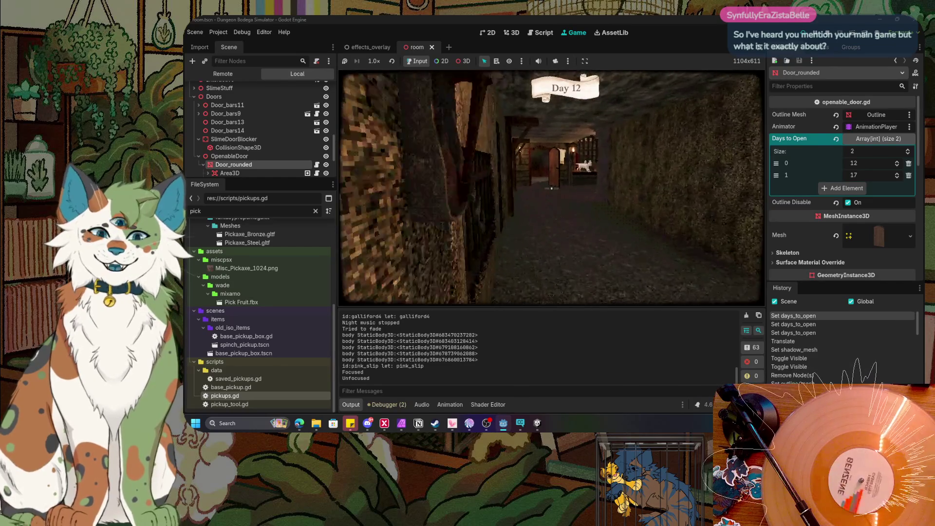
{"action": "key", "text": "w"}
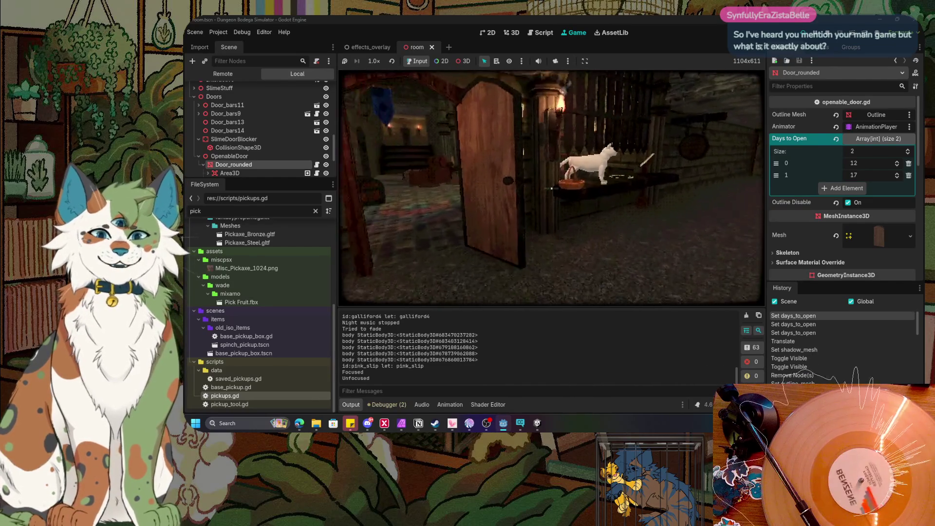
{"action": "key", "text": "alt+Tab"}
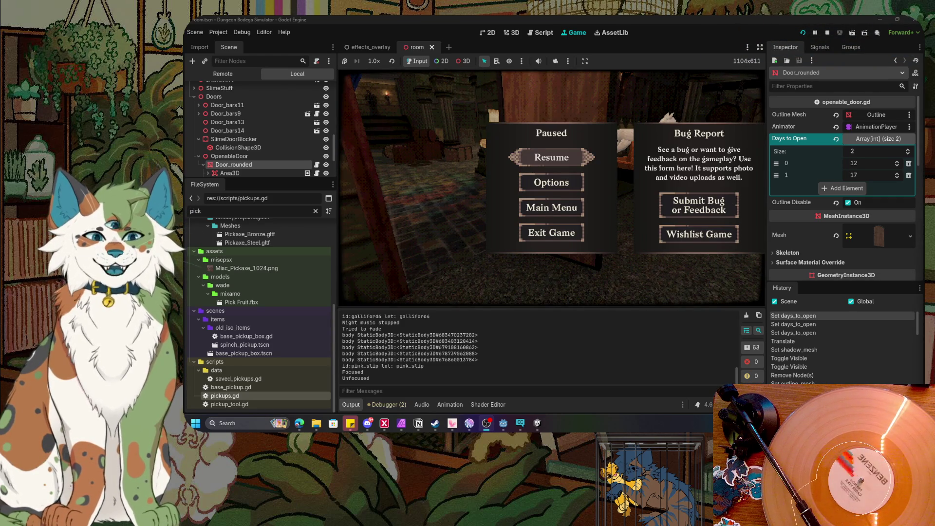
Step: Dismiss the chain dialogue and bring up the game's Paused menu
{"action": "key", "text": "w"}
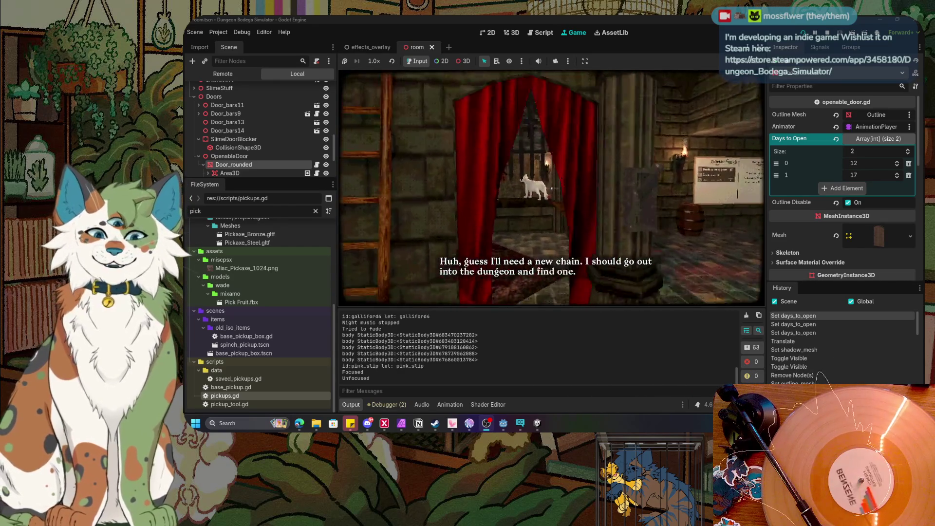
{"action": "key", "text": "a"}
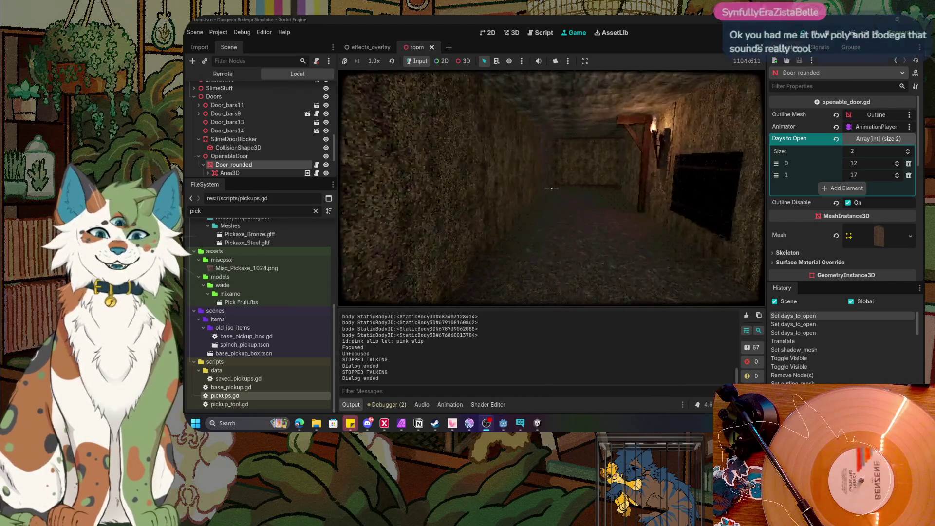
{"action": "key", "text": "Escape"}
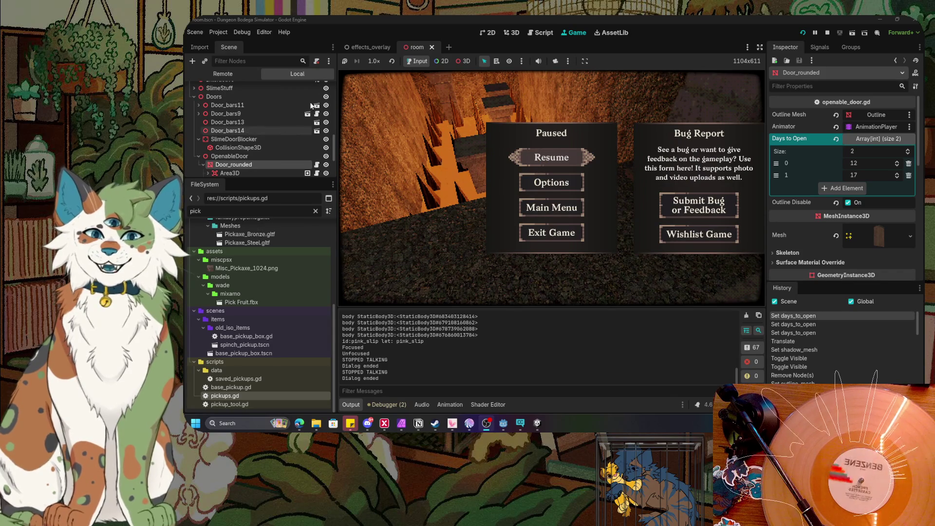
Step: Browse the scene tree, expanding Interactive and LavaRoomChest and collapsing Potions
{"action": "scroll", "coordinate": [295, 122], "scroll_direction": "up", "scroll_amount": 4}
{"action": "left_click", "coordinate": [248, 63]}
{"action": "left_click", "coordinate": [193, 145]}
{"action": "scroll", "coordinate": [200, 154], "scroll_direction": "down", "scroll_amount": 3}
{"action": "left_click", "coordinate": [197, 134]}
{"action": "scroll", "coordinate": [197, 149], "scroll_direction": "down", "scroll_amount": 6}
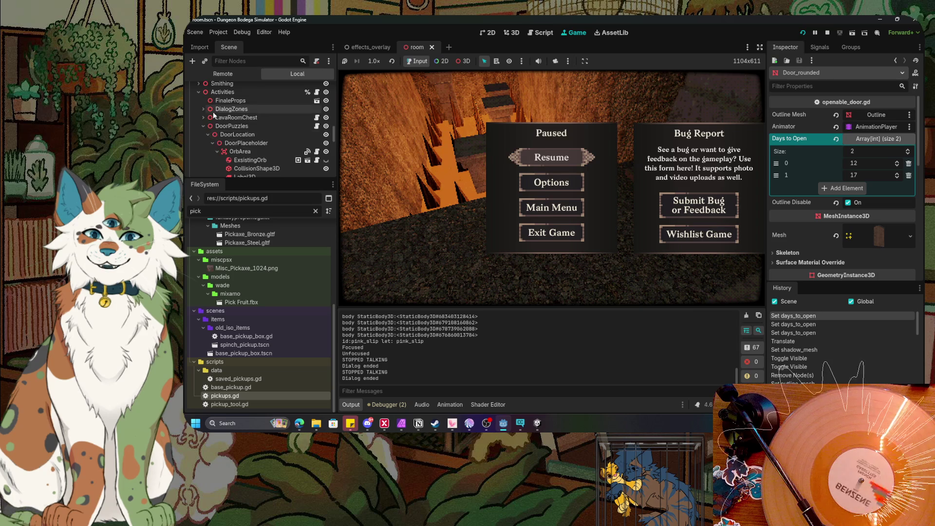
{"action": "left_click", "coordinate": [202, 118]}
{"action": "scroll", "coordinate": [263, 136], "scroll_direction": "down", "scroll_amount": 2}
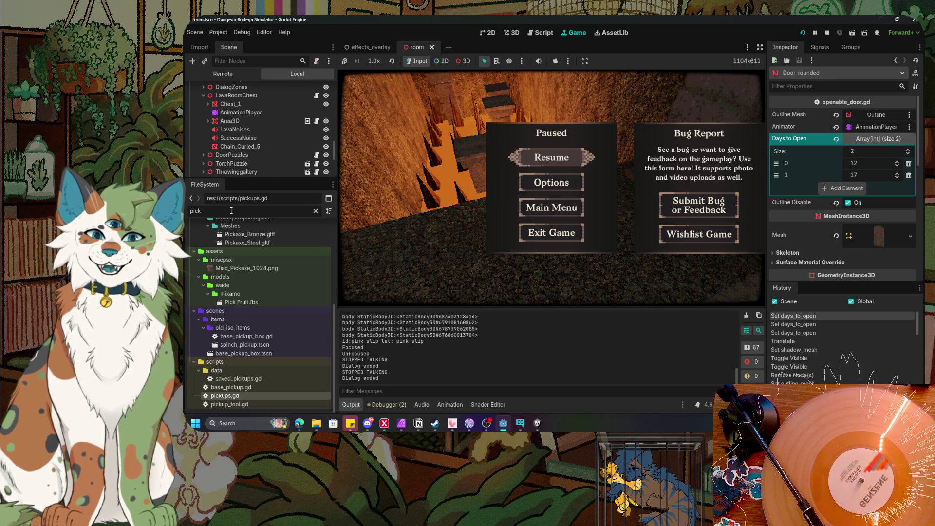
Step: Filter FileSystem by 'temp' and open temp_dungeon_envrionment.tscn in the 3D view
{"action": "type", "text": "temp"}
{"action": "left_click", "coordinate": [263, 337]}
{"action": "double_click", "coordinate": [263, 329]}
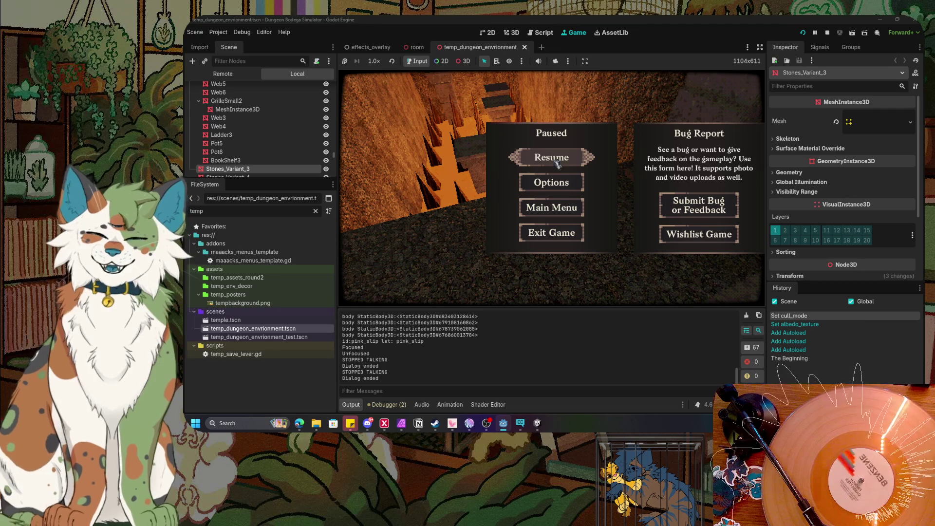
{"action": "left_click", "coordinate": [511, 32]}
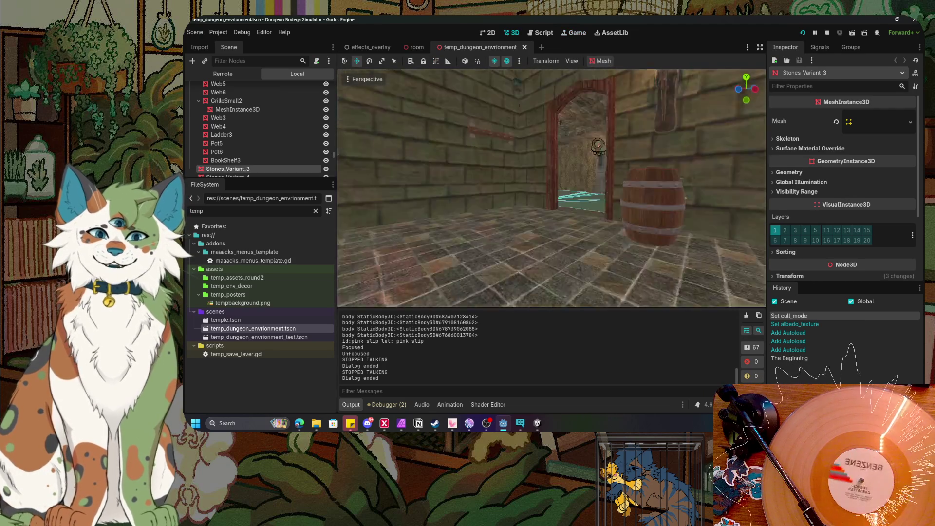
Step: Fly to the lava room and select the RespawnZone's collision shape
{"action": "key", "text": "w"}
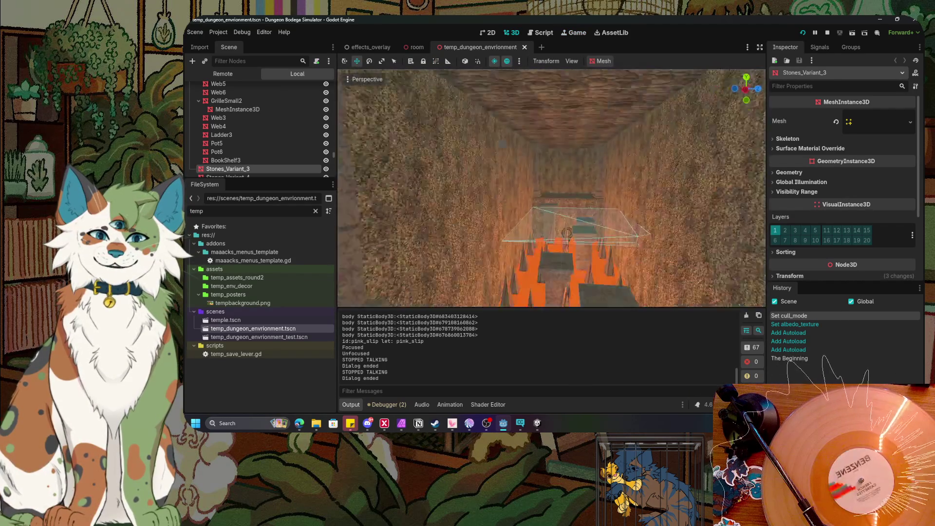
{"action": "left_click", "coordinate": [545, 262]}
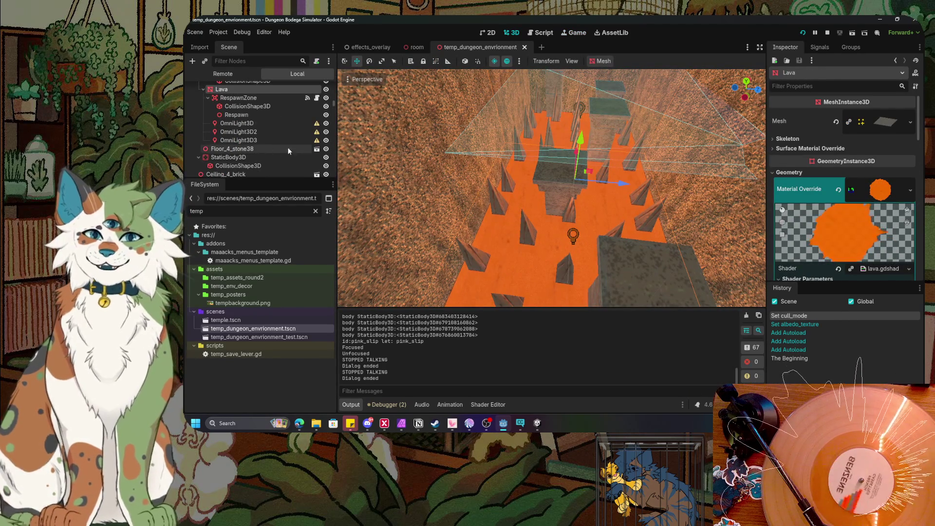
{"action": "left_click", "coordinate": [238, 97]}
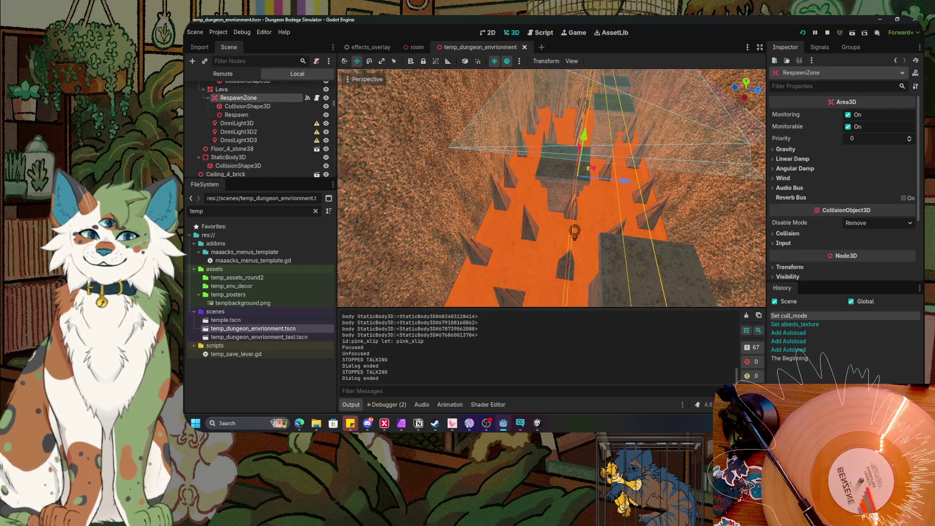
{"action": "key", "text": "w"}
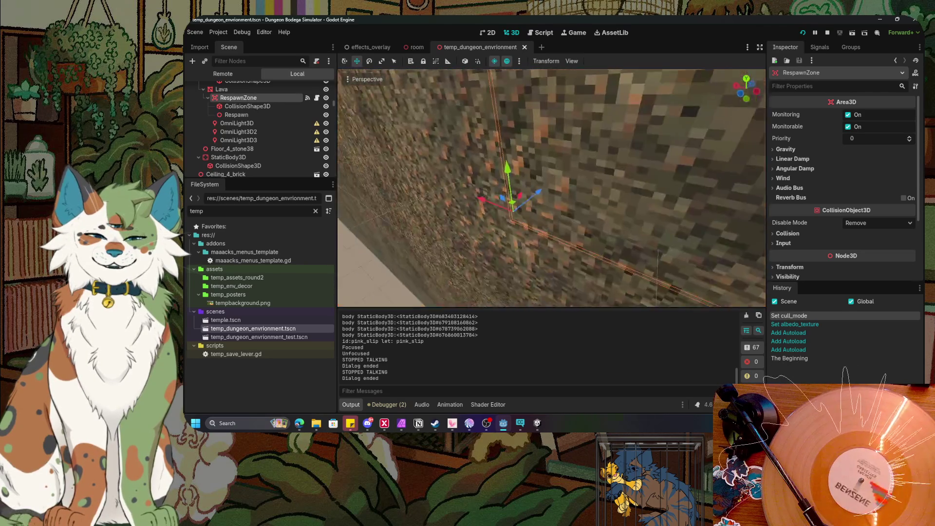
{"action": "key", "text": "s"}
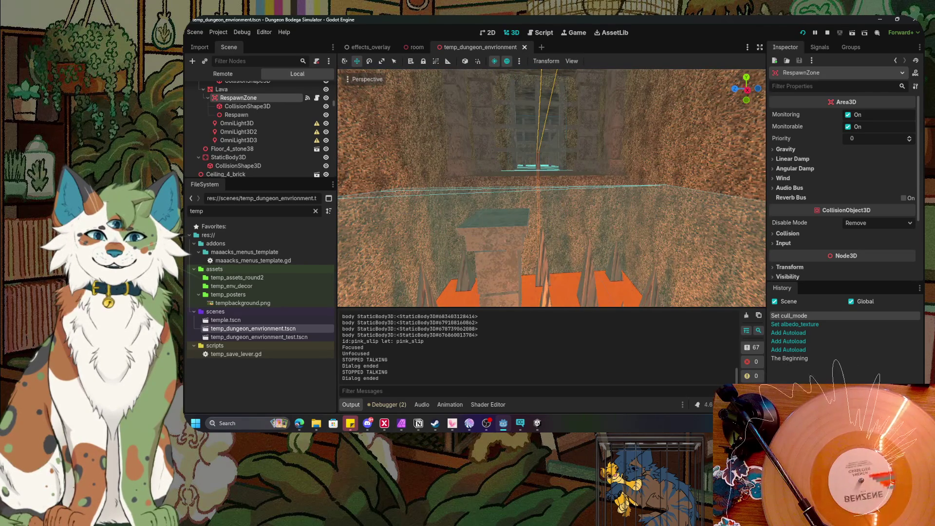
{"action": "left_click", "coordinate": [247, 106]}
Step: Fly the camera into the lava room and nudge the RespawnZone box's top handle
{"action": "key", "text": "w"}
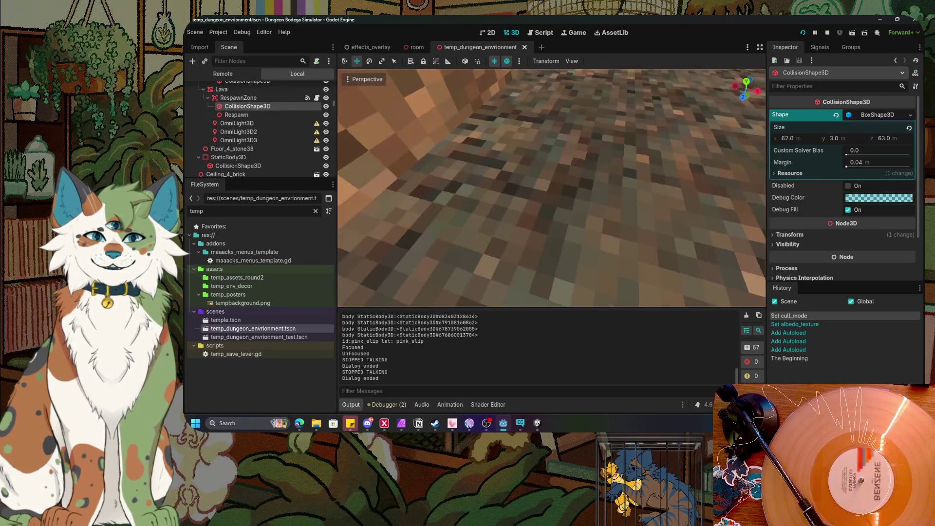
{"action": "key", "text": "w"}
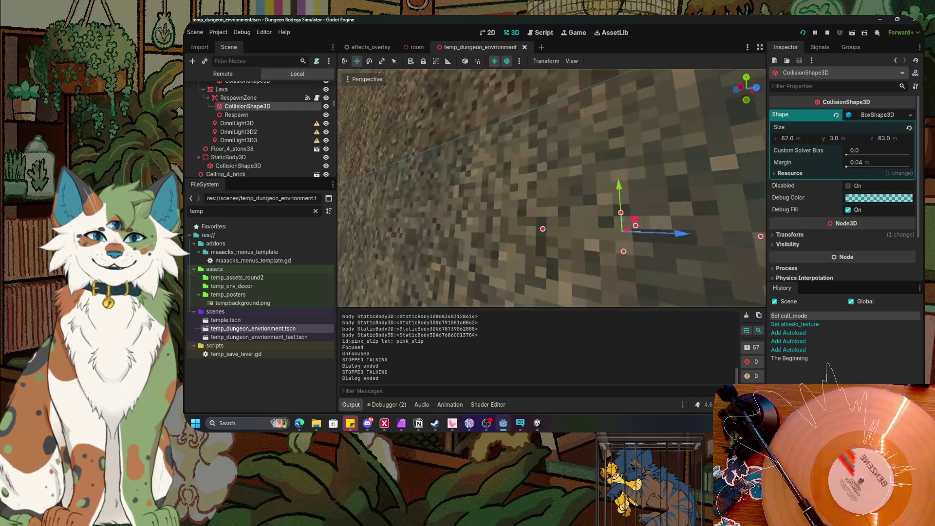
{"action": "key", "text": "s"}
{"action": "key", "text": "w"}
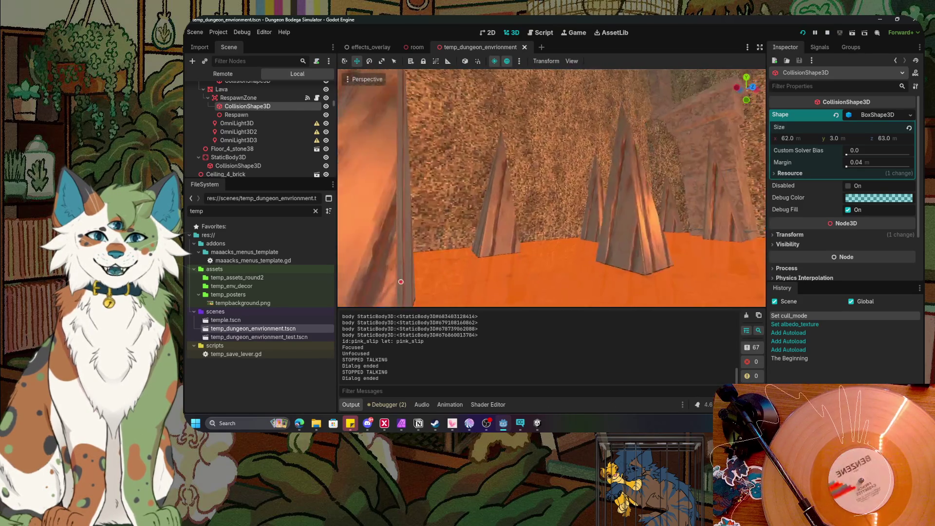
{"action": "key", "text": "s"}
{"action": "key", "text": "s"}
{"action": "mouse_move", "coordinate": [517, 165]}
{"action": "left_mouse_down"}
{"action": "mouse_move", "coordinate": [518, 155]}
{"action": "mouse_move", "coordinate": [519, 163]}
{"action": "left_mouse_up"}
Step: Make the collision shape's debug colour fully opaque (alpha 255)
{"action": "left_click", "coordinate": [867, 200]}
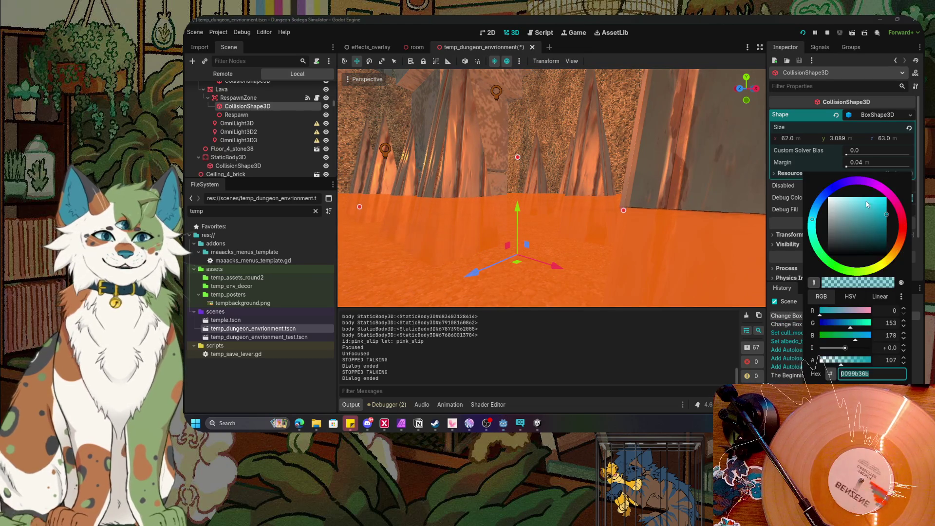
{"action": "left_click_drag", "start_coordinate": [847, 363], "coordinate": [890, 358]}
{"action": "mouse_move", "coordinate": [536, 219]}
{"action": "left_mouse_down"}
{"action": "mouse_move", "coordinate": [560, 190]}
{"action": "mouse_move", "coordinate": [545, 185]}
{"action": "mouse_move", "coordinate": [550, 170]}
{"action": "mouse_move", "coordinate": [560, 204]}
{"action": "mouse_move", "coordinate": [556, 195]}
{"action": "mouse_move", "coordinate": [496, 232]}
{"action": "mouse_move", "coordinate": [454, 191]}
{"action": "mouse_move", "coordinate": [450, 125]}
{"action": "left_mouse_up"}
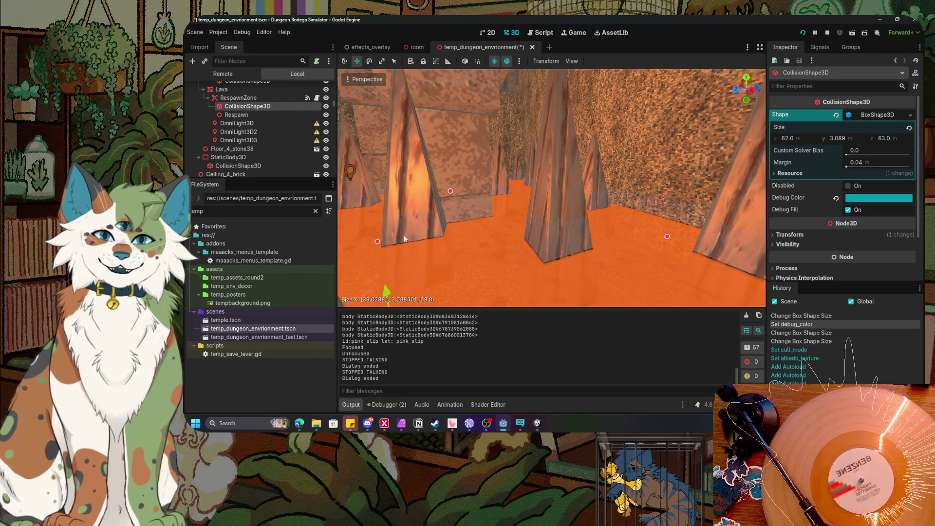
Step: Lower the box height to 2.813 m, save the scene, and open respawn_zone.gd
{"action": "left_click_drag", "start_coordinate": [378, 240], "coordinate": [391, 256]}
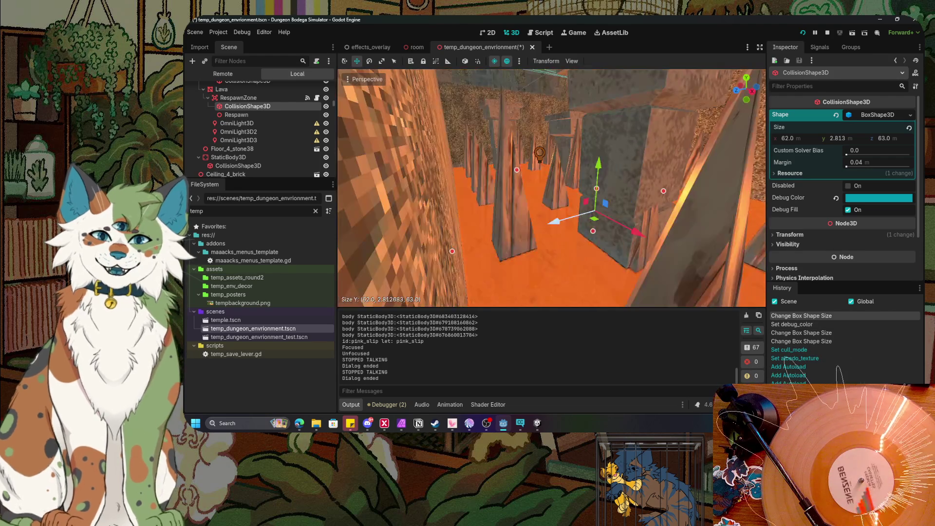
{"action": "mouse_move", "coordinate": [552, 187]}
{"action": "left_mouse_down"}
{"action": "mouse_move", "coordinate": [501, 187]}
{"action": "mouse_move", "coordinate": [604, 197]}
{"action": "left_mouse_up"}
{"action": "key", "text": "ctrl+s"}
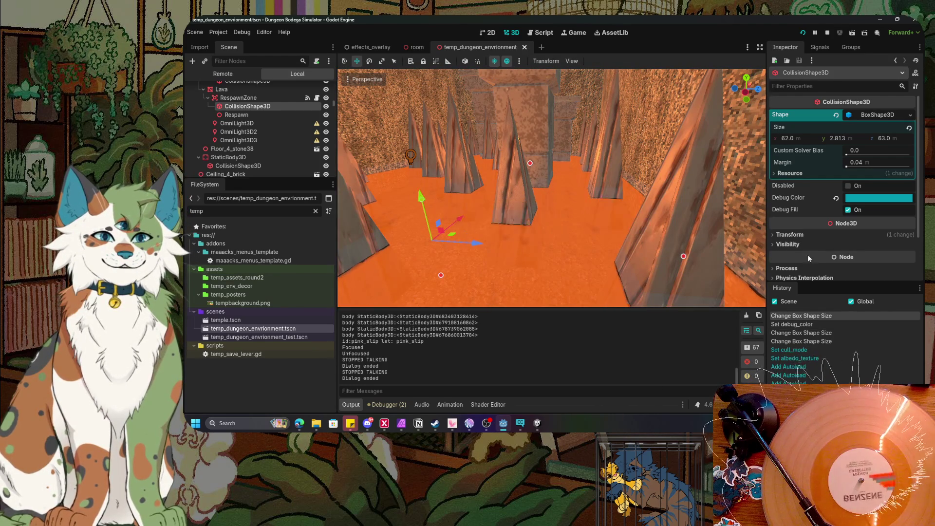
{"action": "left_click", "coordinate": [238, 98]}
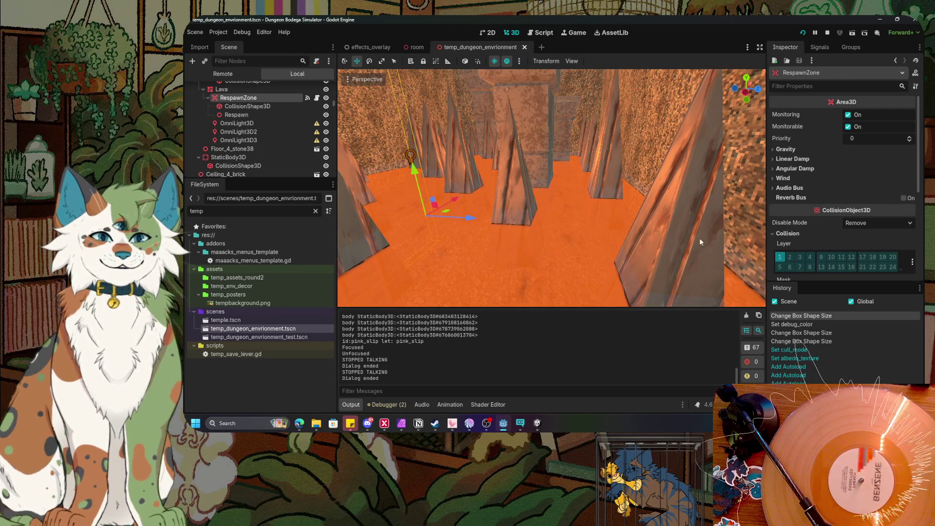
{"action": "left_click", "coordinate": [317, 98]}
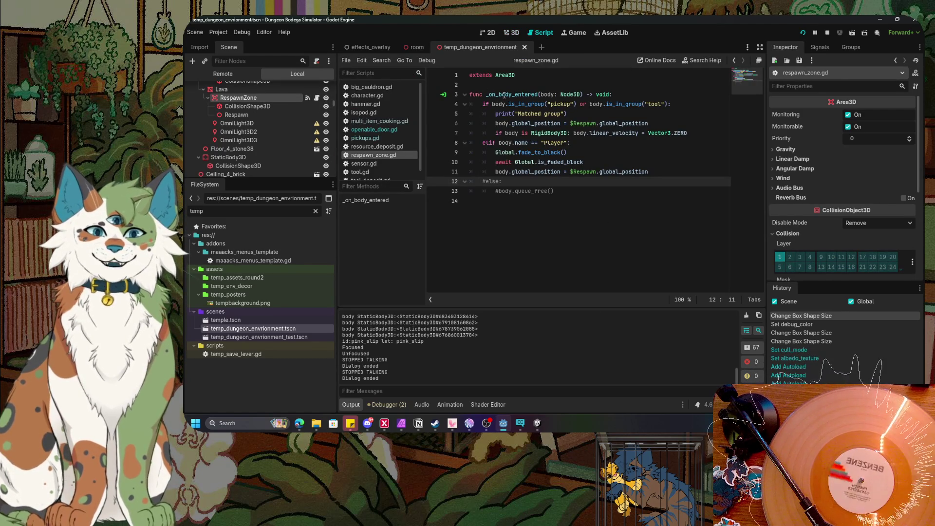
{"action": "left_click_drag", "start_coordinate": [484, 103], "coordinate": [706, 106]}
{"action": "left_click_drag", "start_coordinate": [496, 113], "coordinate": [648, 113]}
{"action": "left_click_drag", "start_coordinate": [495, 124], "coordinate": [711, 120]}
{"action": "left_click", "coordinate": [644, 139]}
{"action": "left_click_drag", "start_coordinate": [494, 133], "coordinate": [689, 133]}
{"action": "left_click", "coordinate": [646, 163]}
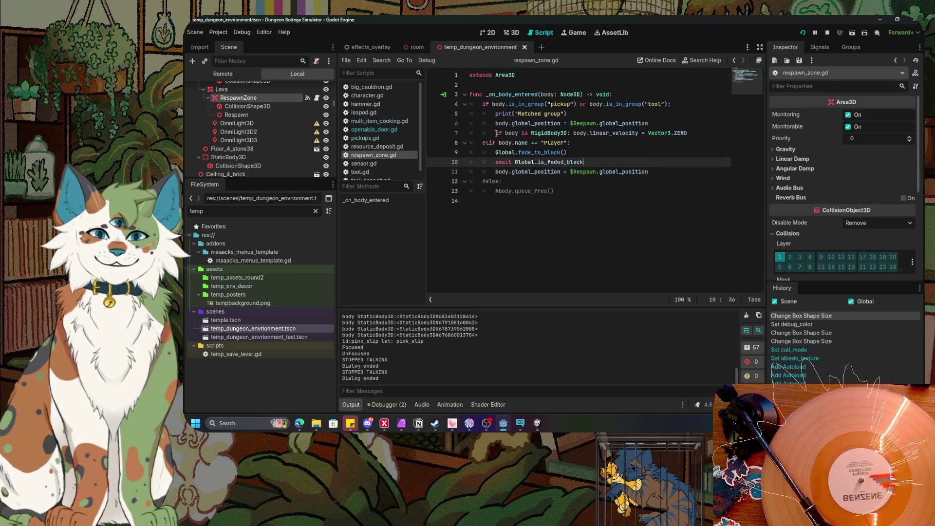
{"action": "left_click_drag", "start_coordinate": [496, 133], "coordinate": [740, 136]}
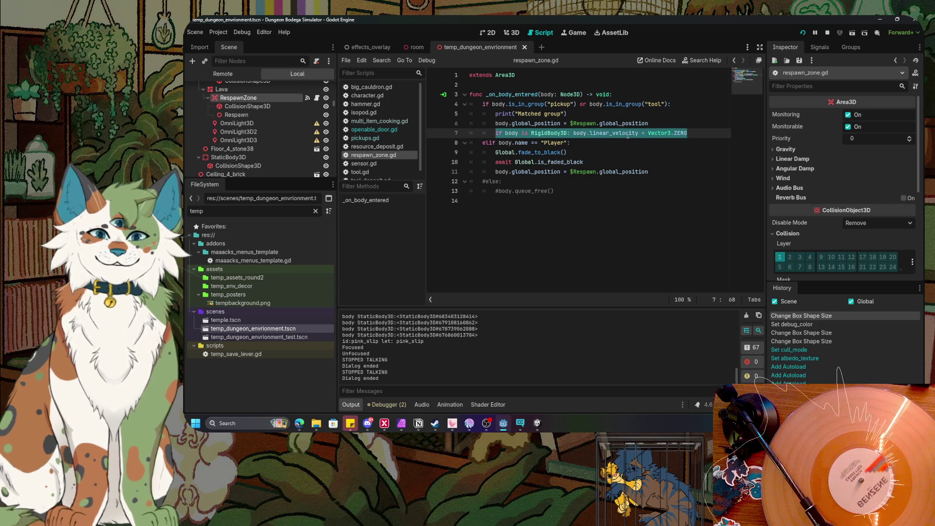
{"action": "left_click", "coordinate": [602, 144]}
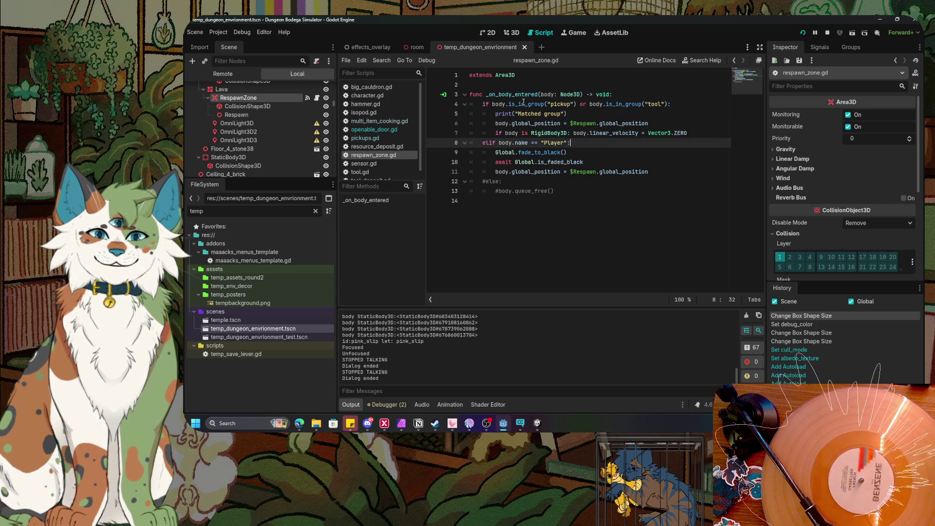
{"action": "left_click_drag", "start_coordinate": [481, 145], "coordinate": [583, 143]}
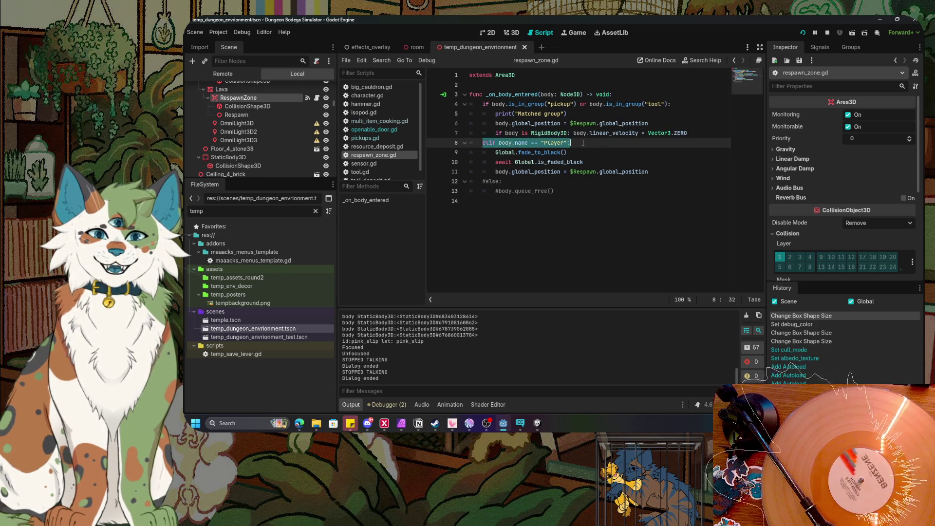